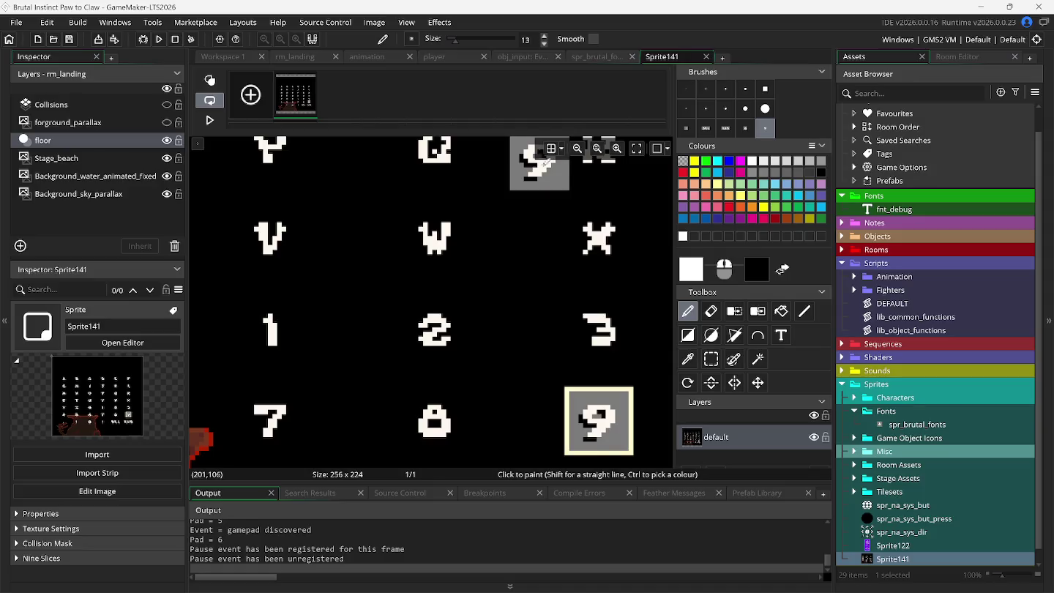
Read the obj_input gamepad code and the player's Draw GUI debug text, then return to spr_brutal_fonts
{"action": "mouse_move", "coordinate": [425, 590]}
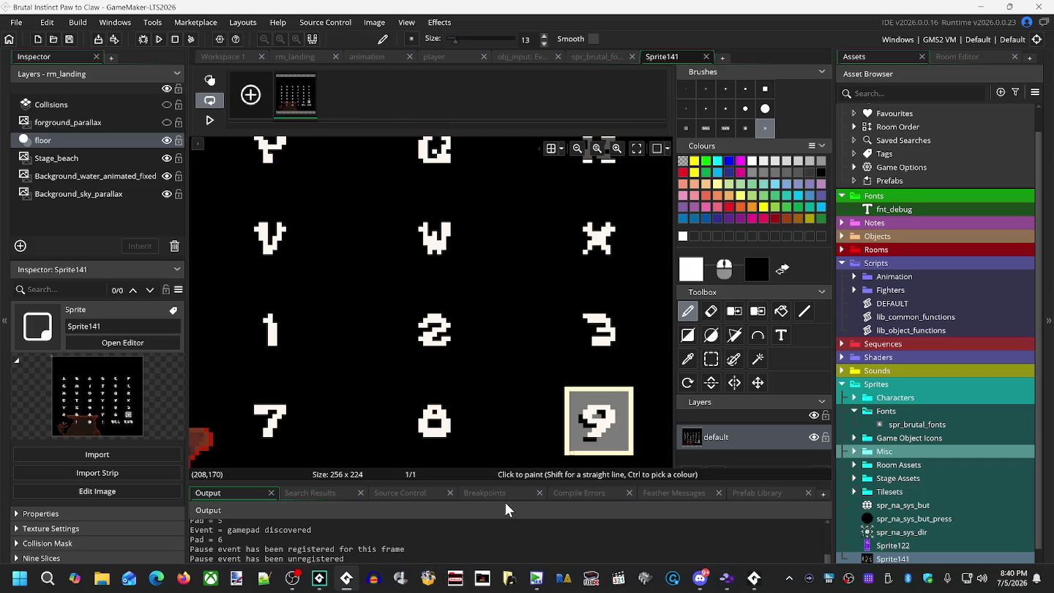
{"action": "left_click", "coordinate": [593, 56]}
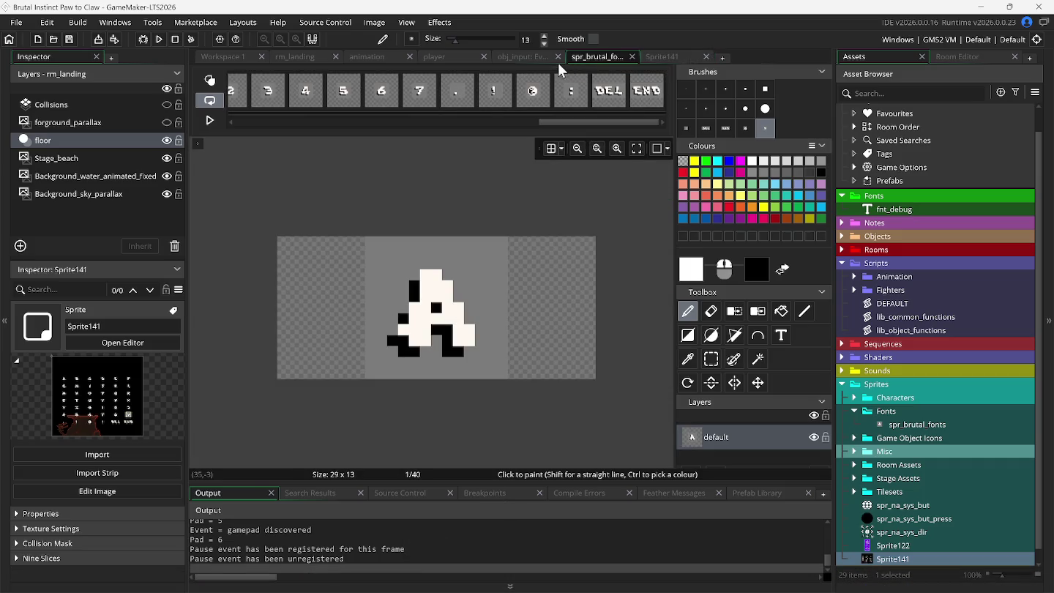
{"action": "left_click", "coordinate": [544, 58]}
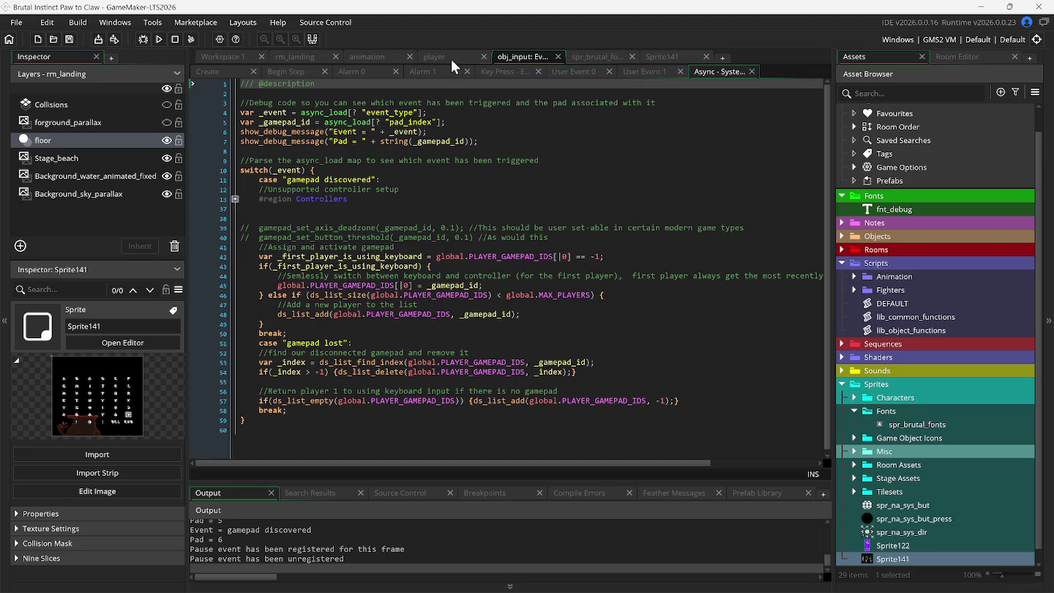
{"action": "left_click", "coordinate": [451, 58]}
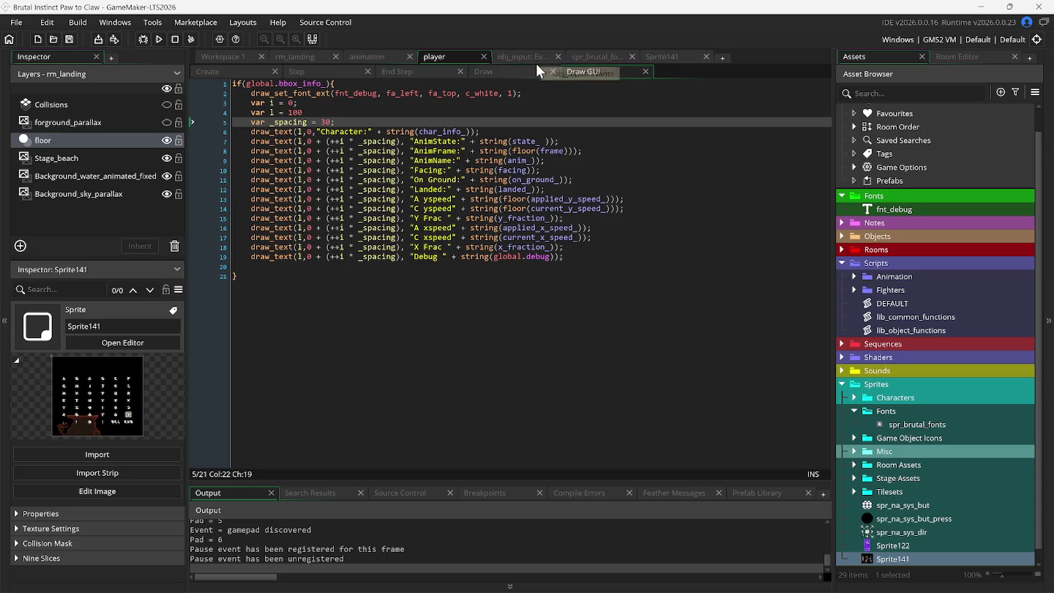
{"action": "left_click", "coordinate": [584, 55]}
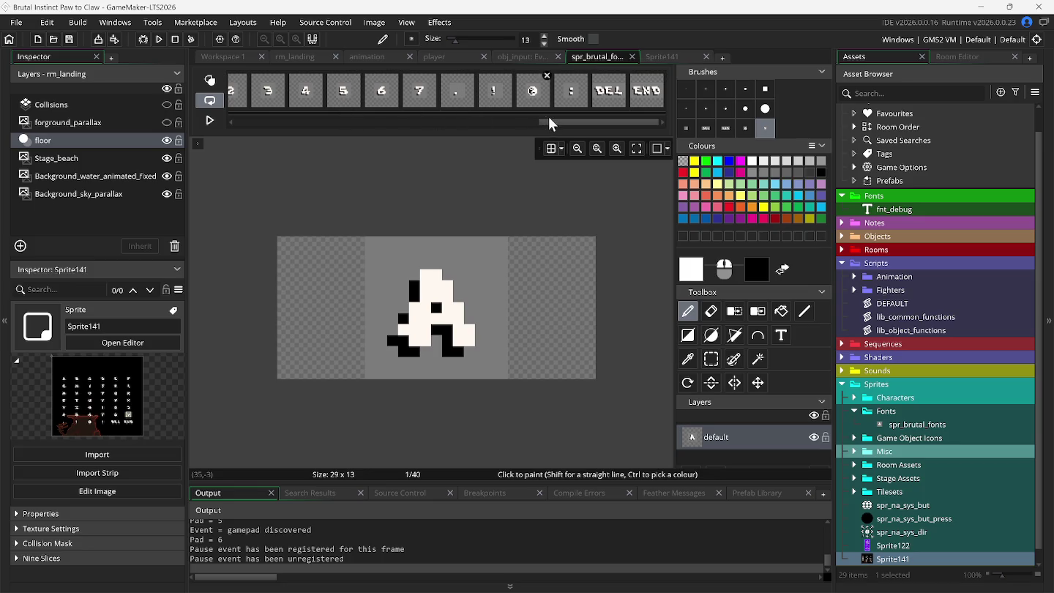
Move the spare blank frame so END stays the last frame, and pick a smaller brush
{"action": "mouse_move", "coordinate": [562, 123]}
{"action": "left_mouse_down"}
{"action": "mouse_move", "coordinate": [243, 122]}
{"action": "mouse_move", "coordinate": [583, 130]}
{"action": "mouse_move", "coordinate": [514, 96]}
{"action": "mouse_move", "coordinate": [364, 95]}
{"action": "left_mouse_up"}
{"action": "left_click", "coordinate": [606, 98]}
{"action": "left_click_drag", "start_coordinate": [649, 99], "coordinate": [419, 106]}
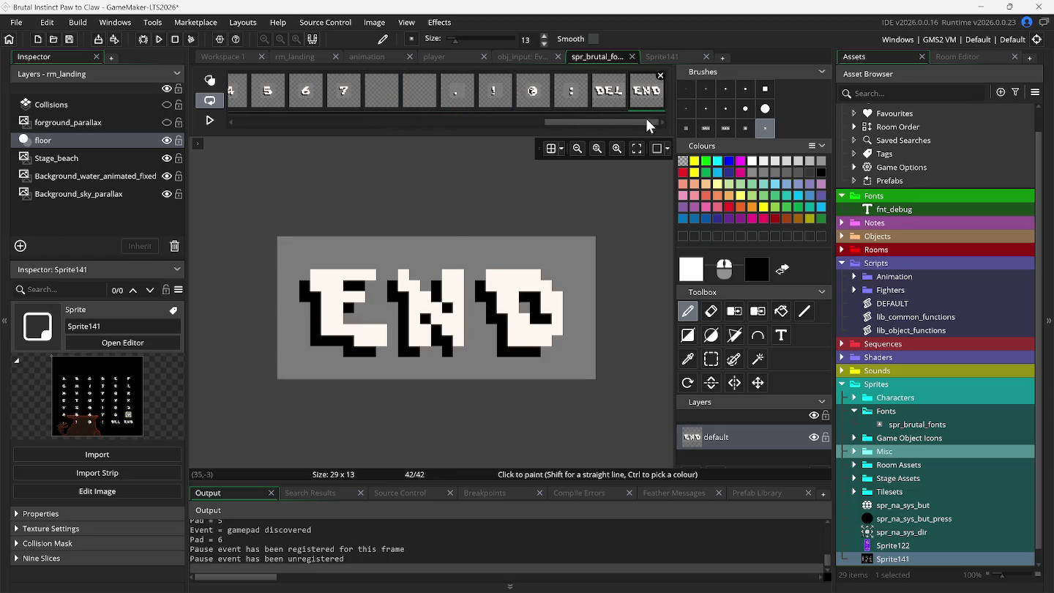
{"action": "left_click", "coordinate": [743, 128]}
With onion skinning on, paste the 8 and 9 glyphs into the blank frames after 7
{"action": "left_click", "coordinate": [381, 96]}
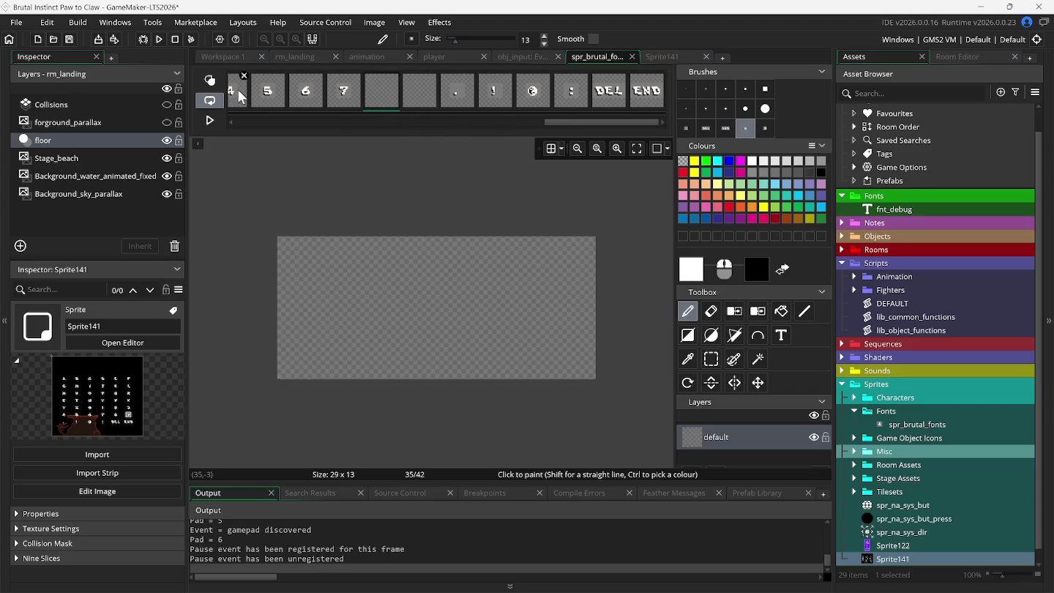
{"action": "left_click", "coordinate": [213, 82]}
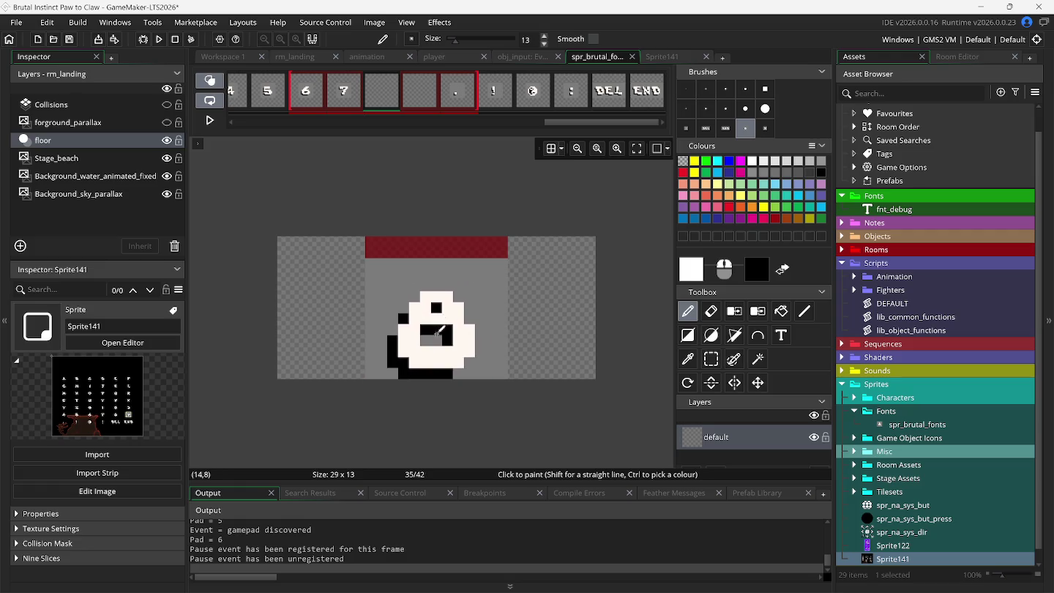
{"action": "key", "text": "ctrl+v"}
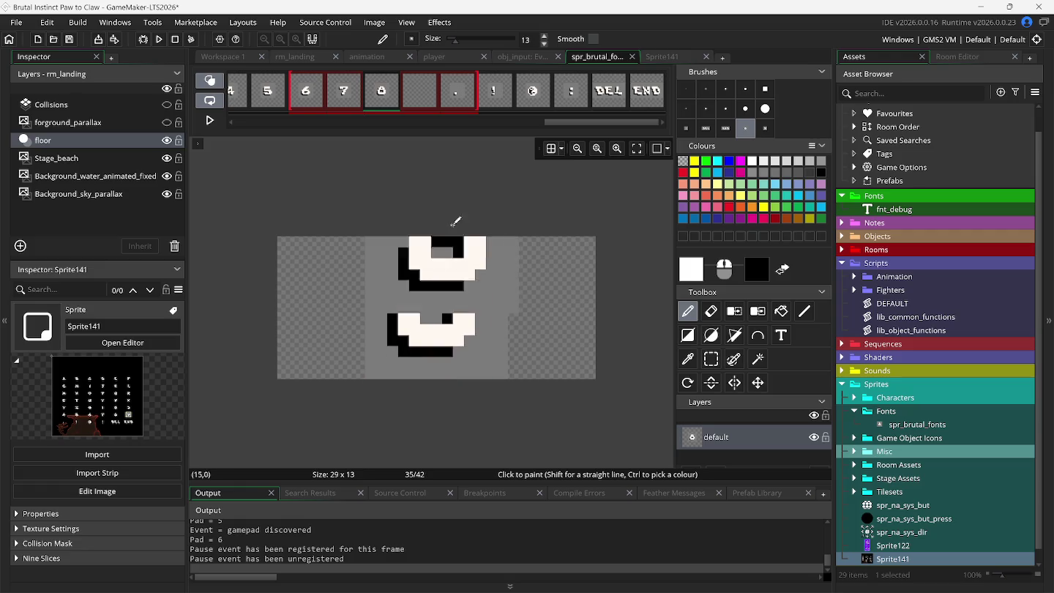
{"action": "left_click", "coordinate": [429, 101]}
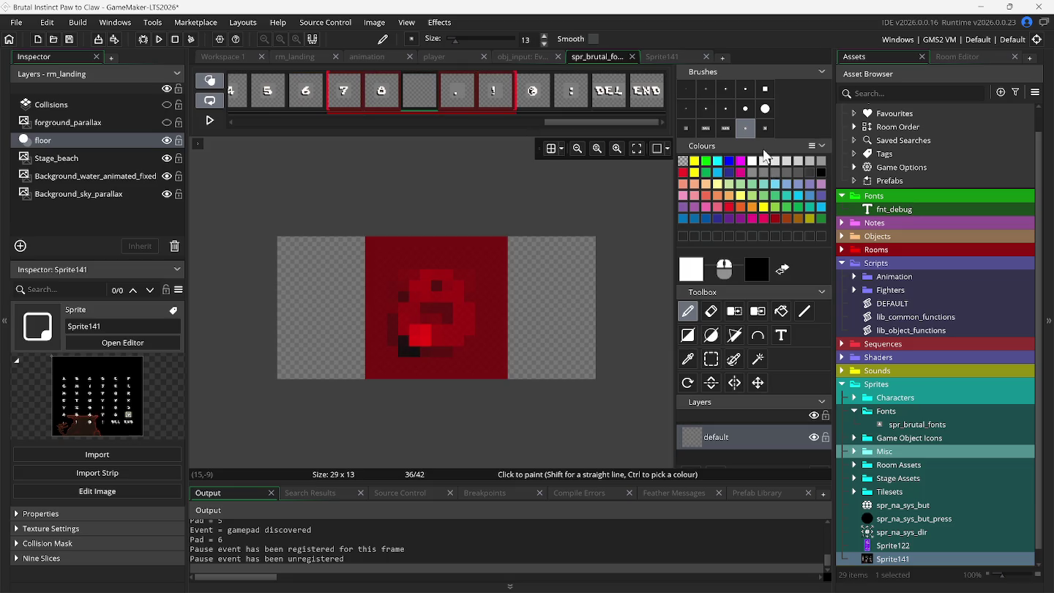
{"action": "key", "text": "ctrl+v"}
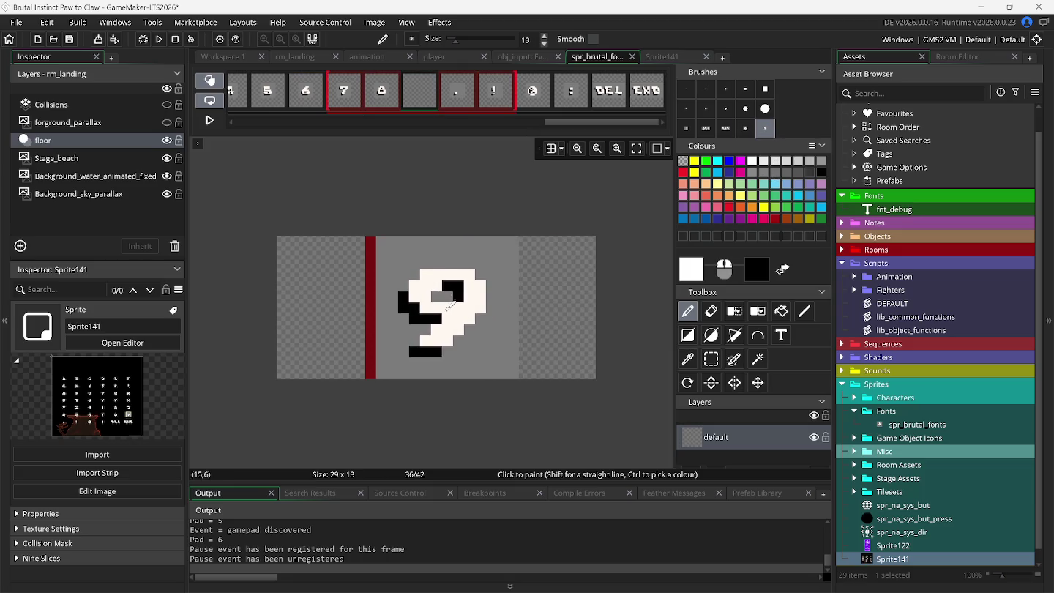
{"action": "left_click", "coordinate": [444, 303]}
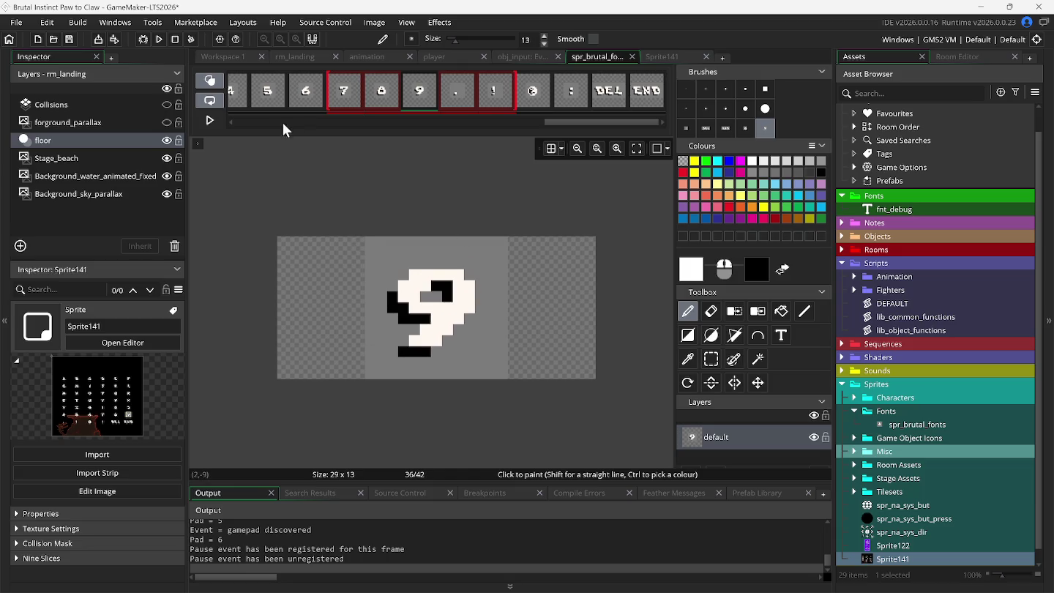
Turn onion skinning off, check the 7, 8 and 9 frames, then bring up the Sprite141 sheet
{"action": "left_click", "coordinate": [218, 80]}
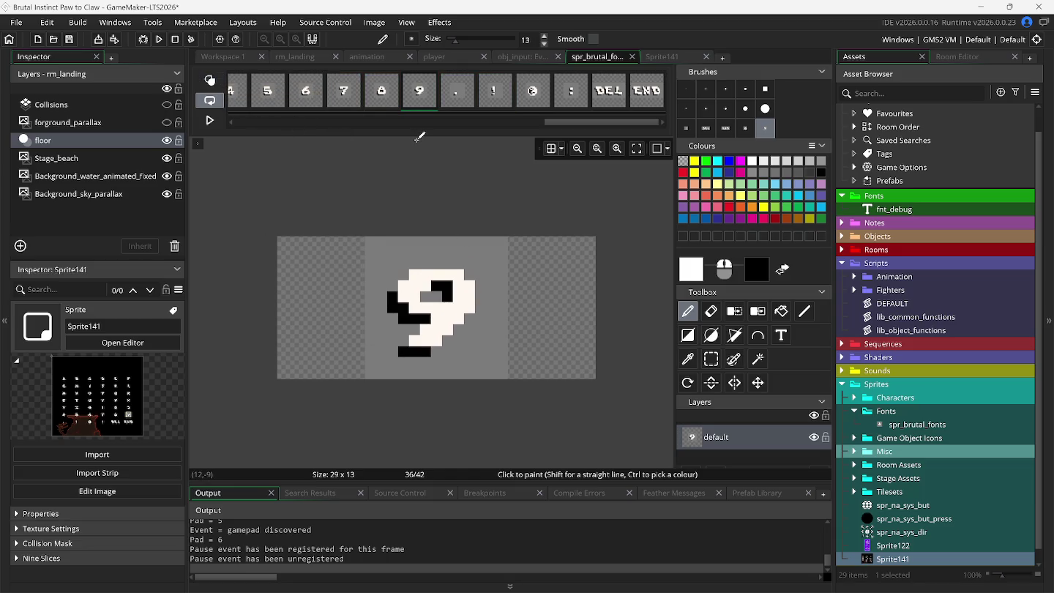
{"action": "left_click", "coordinate": [346, 93]}
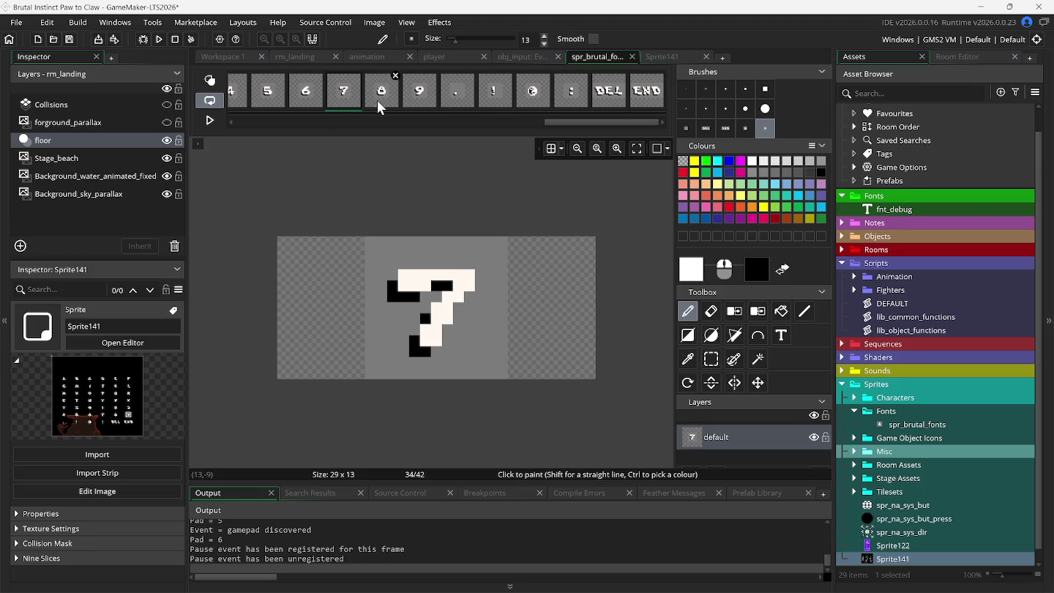
{"action": "left_click", "coordinate": [380, 95]}
{"action": "left_click", "coordinate": [406, 95]}
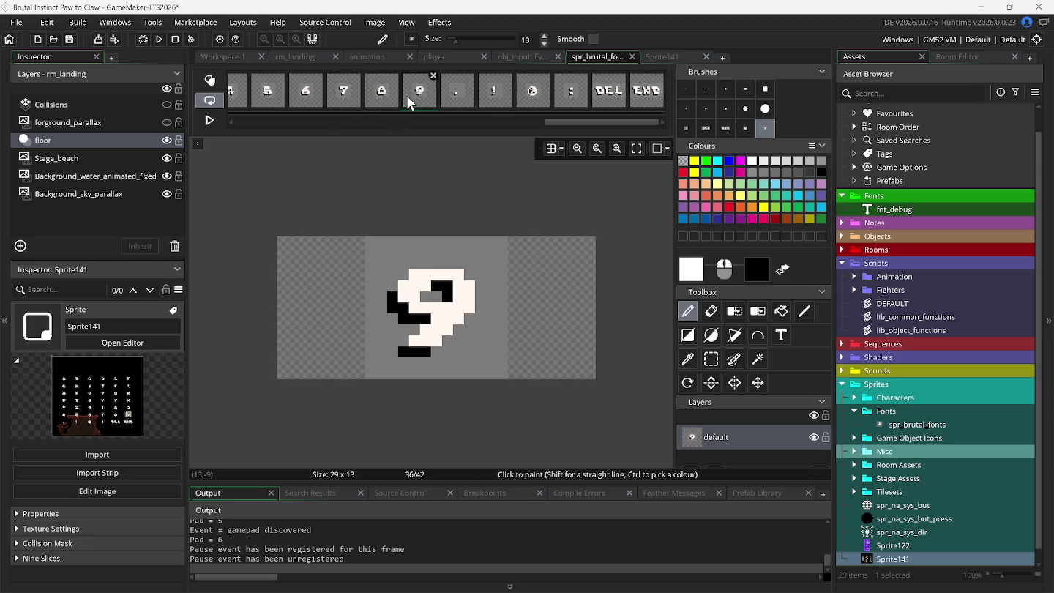
{"action": "mouse_move", "coordinate": [447, 590]}
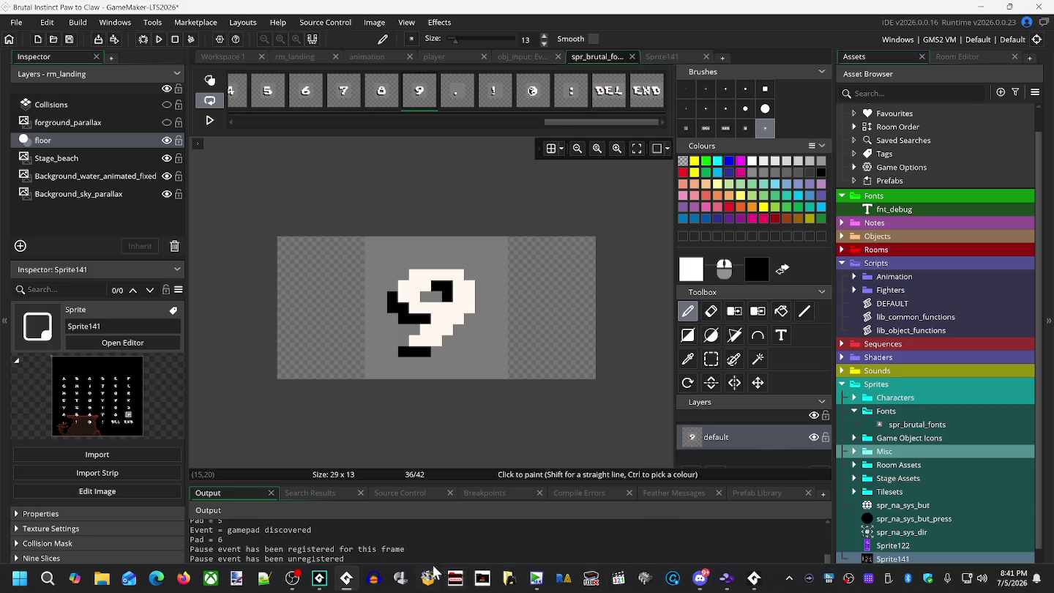
{"action": "mouse_move", "coordinate": [341, 588]}
{"action": "mouse_move", "coordinate": [508, 96]}
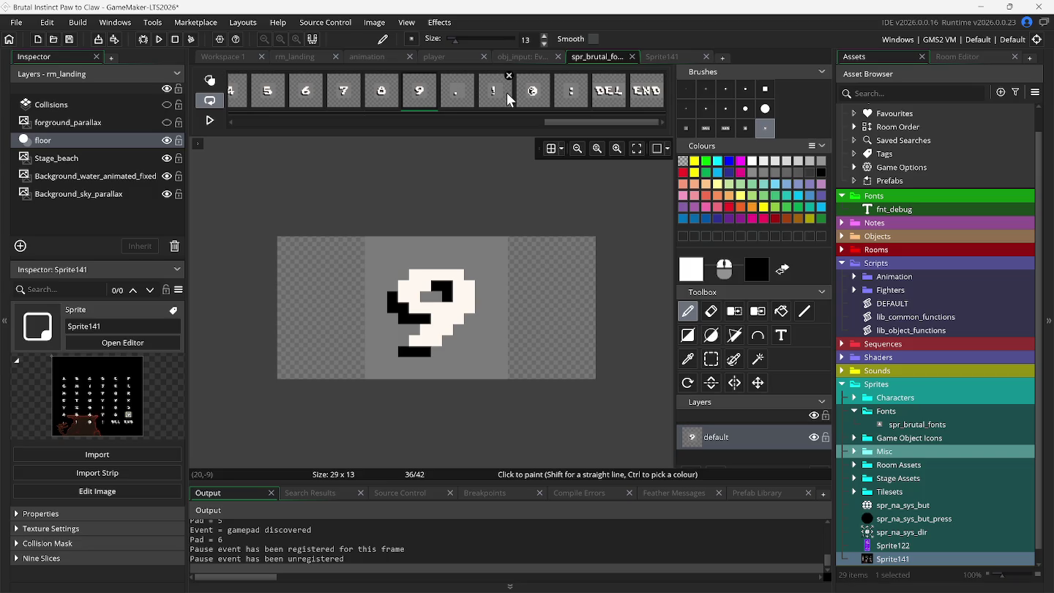
{"action": "left_click", "coordinate": [666, 59]}
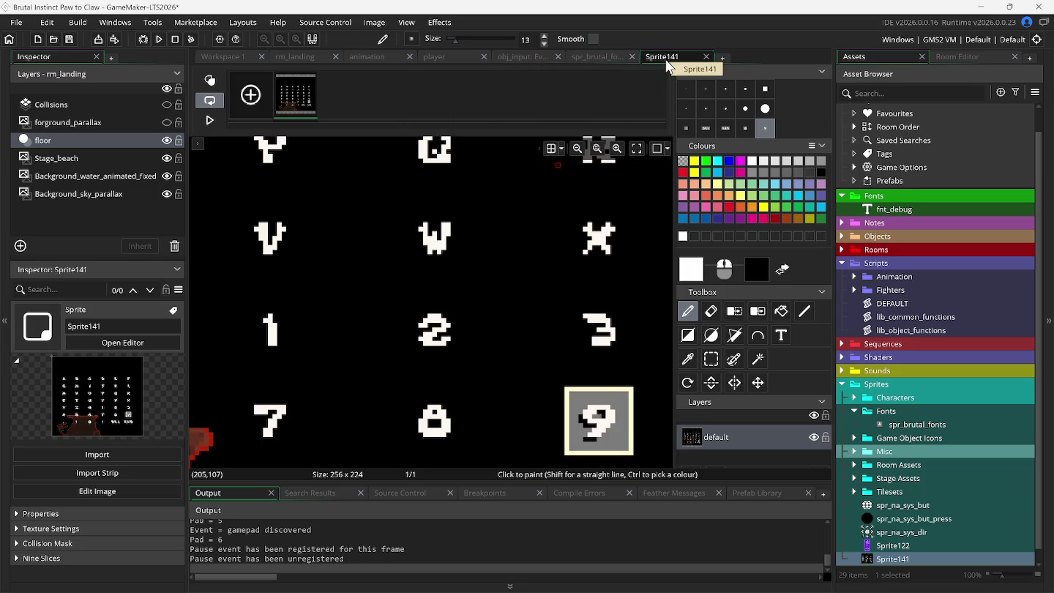
Paste the copied 9 and period glyphs onto the Sprite141 sheet, checking the spr_brutal_fonts frames
{"action": "key", "text": "ctrl+v"}
{"action": "scroll", "coordinate": [578, 192], "scroll_direction": "down", "scroll_amount": 3}
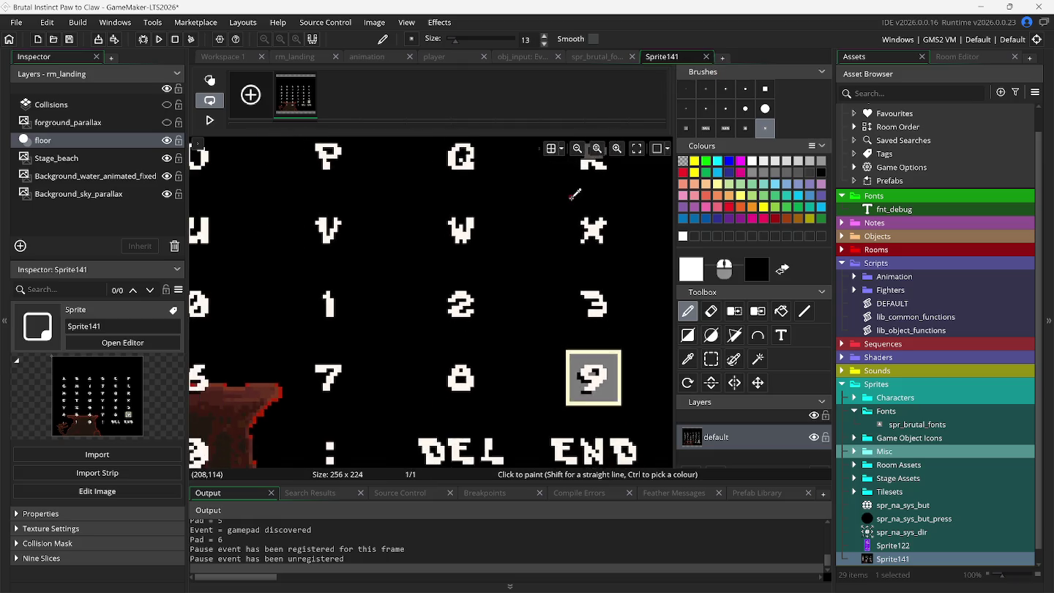
{"action": "scroll", "coordinate": [570, 221], "scroll_direction": "left", "scroll_amount": 2}
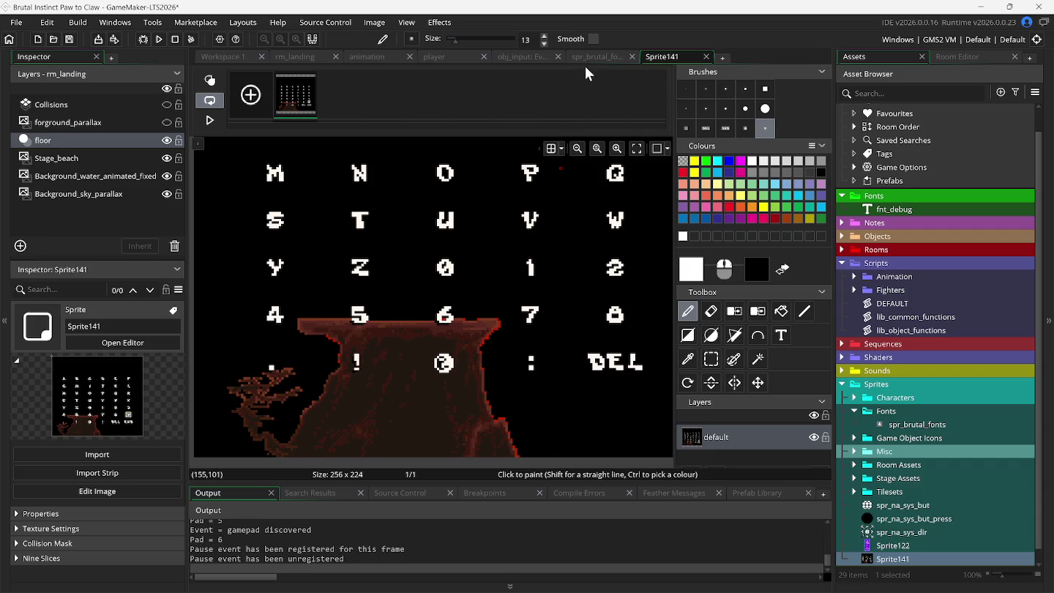
{"action": "left_click", "coordinate": [596, 56]}
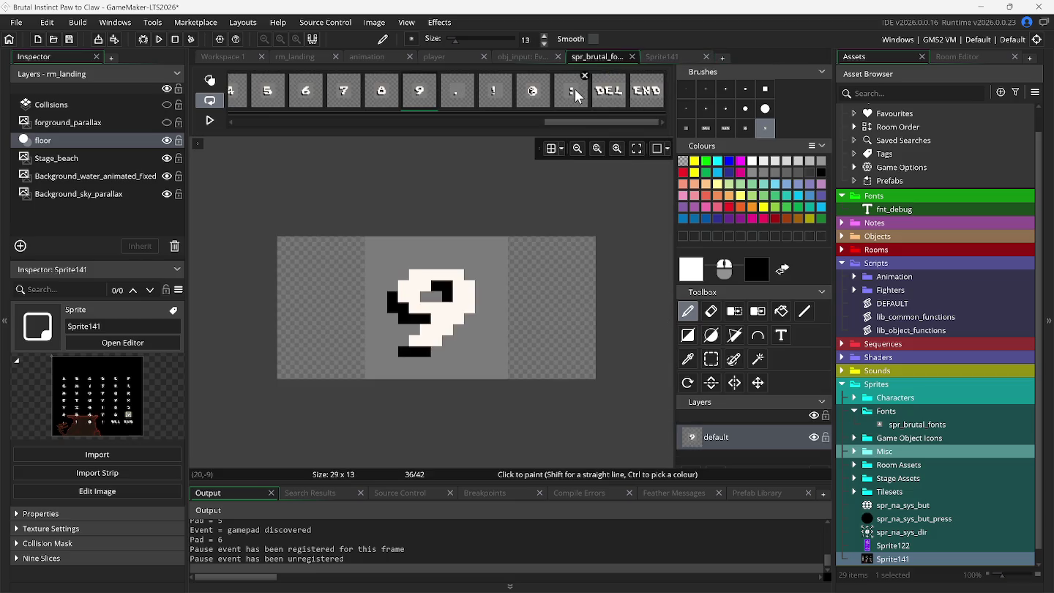
{"action": "left_click", "coordinate": [454, 100]}
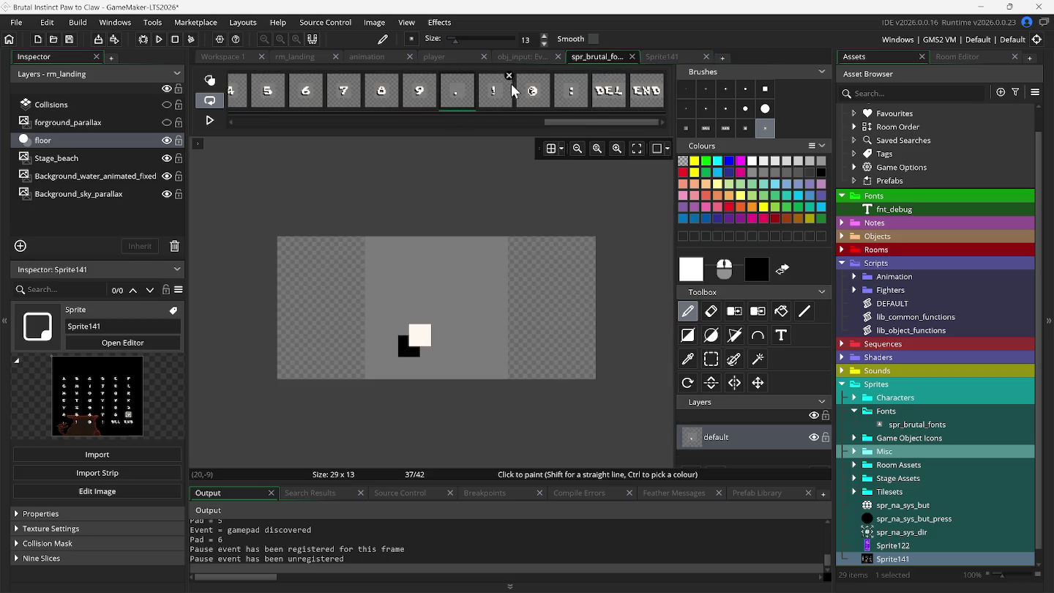
{"action": "left_click", "coordinate": [659, 59]}
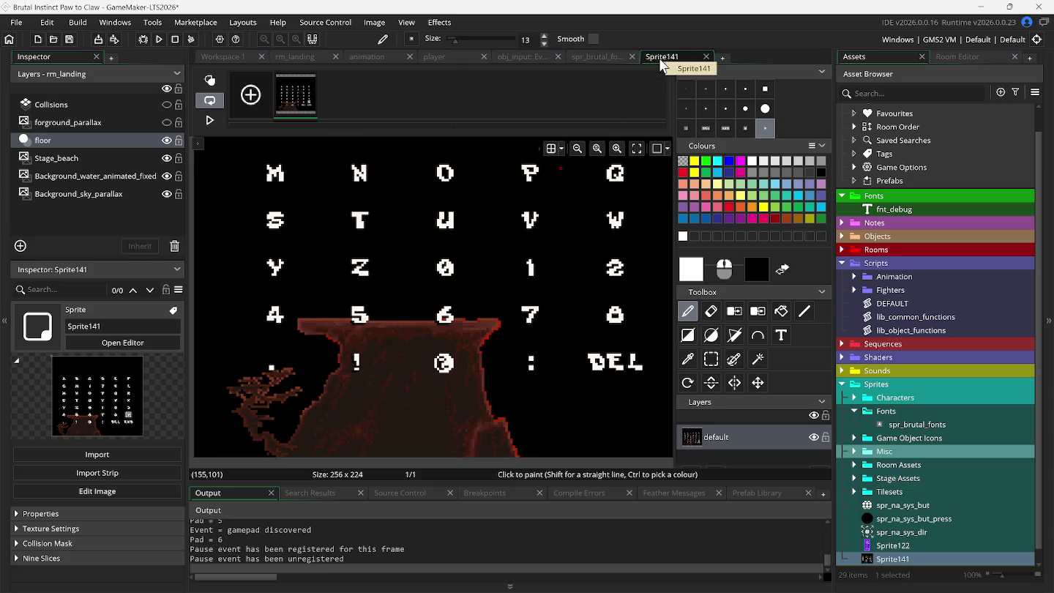
{"action": "key", "text": "ctrl+v"}
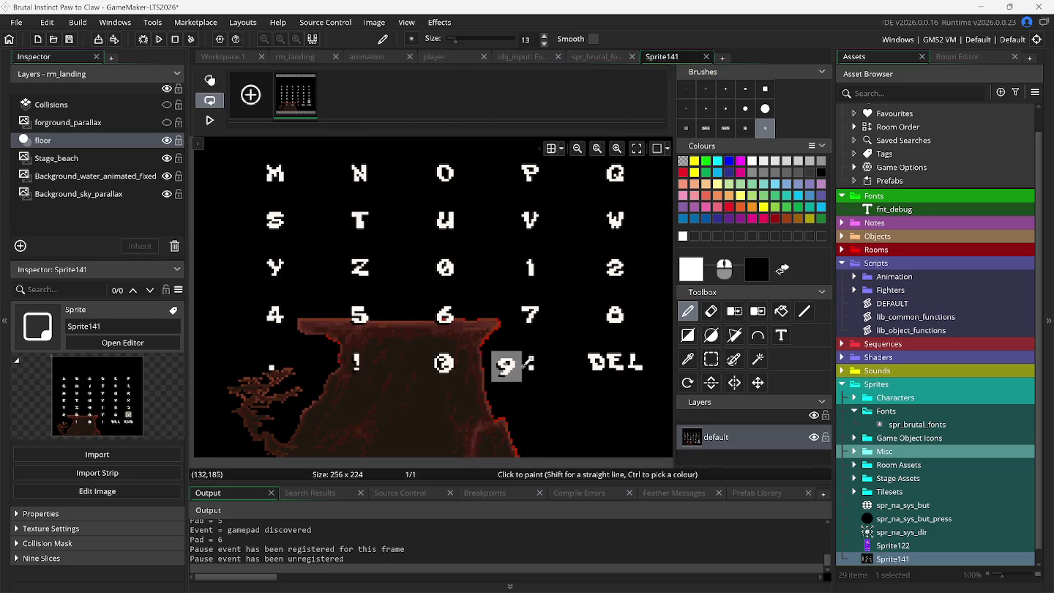
{"action": "left_click", "coordinate": [577, 58]}
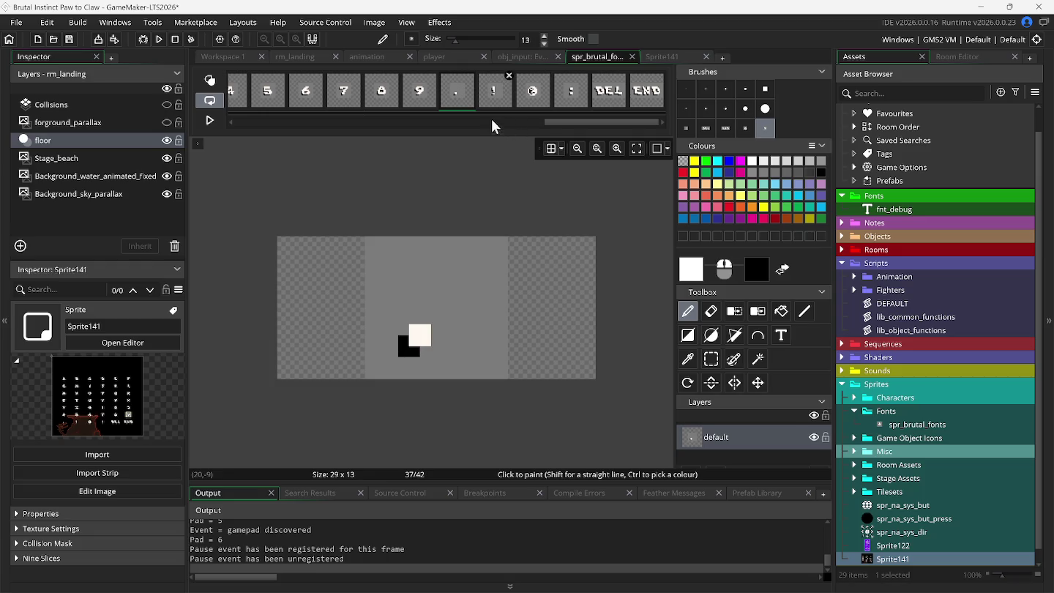
Close the Sprite141 image editor and its properties window
{"action": "left_click", "coordinate": [228, 57]}
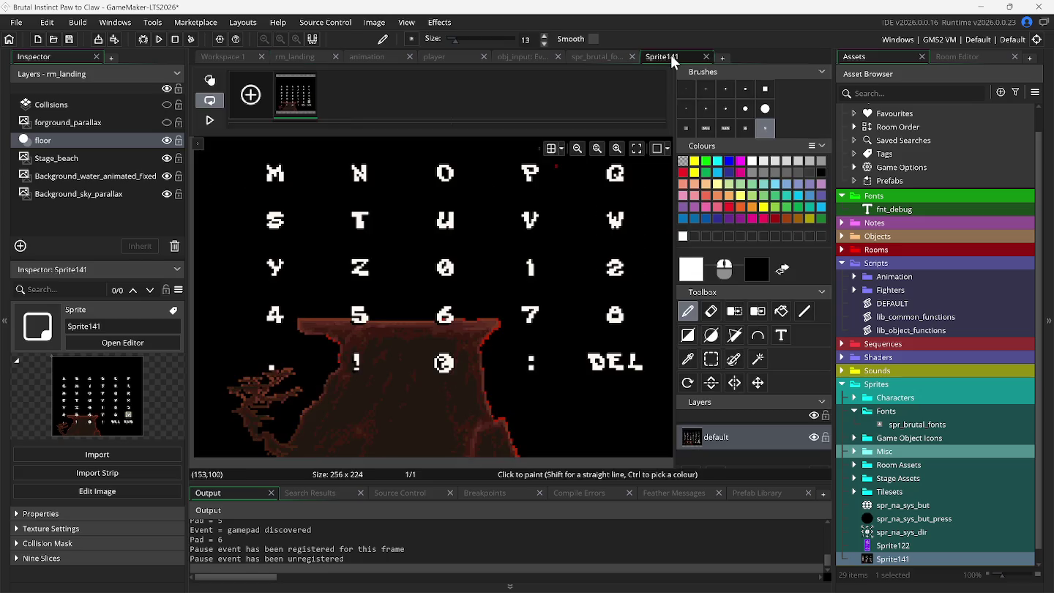
{"action": "left_click", "coordinate": [662, 57]}
{"action": "left_click", "coordinate": [706, 57]}
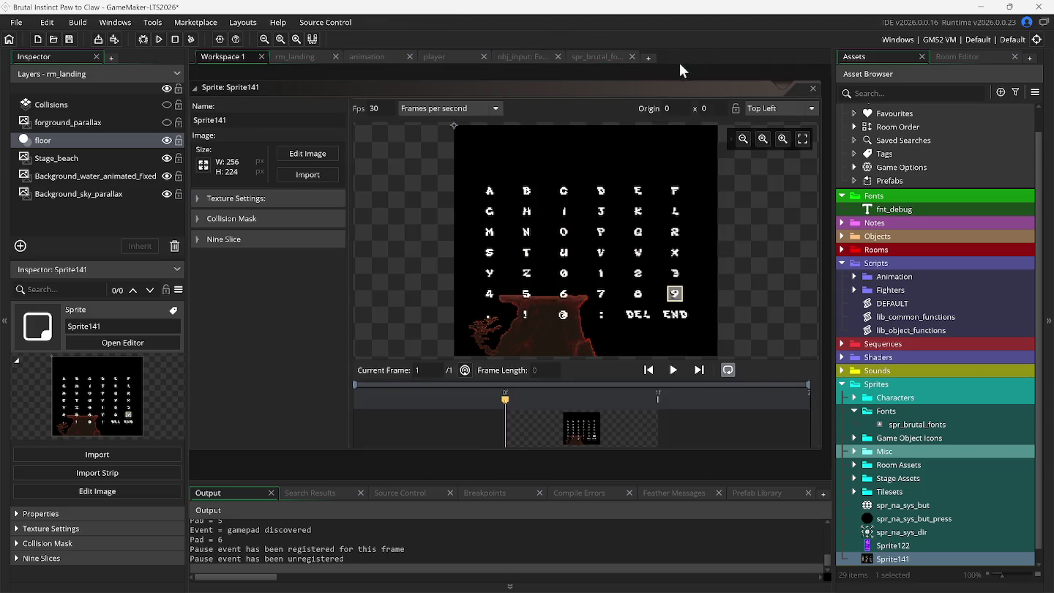
{"action": "left_click", "coordinate": [812, 90]}
Review the obj_input and player Draw GUI code, then call up the open-windows list on Workspace 1
{"action": "left_click", "coordinate": [603, 60]}
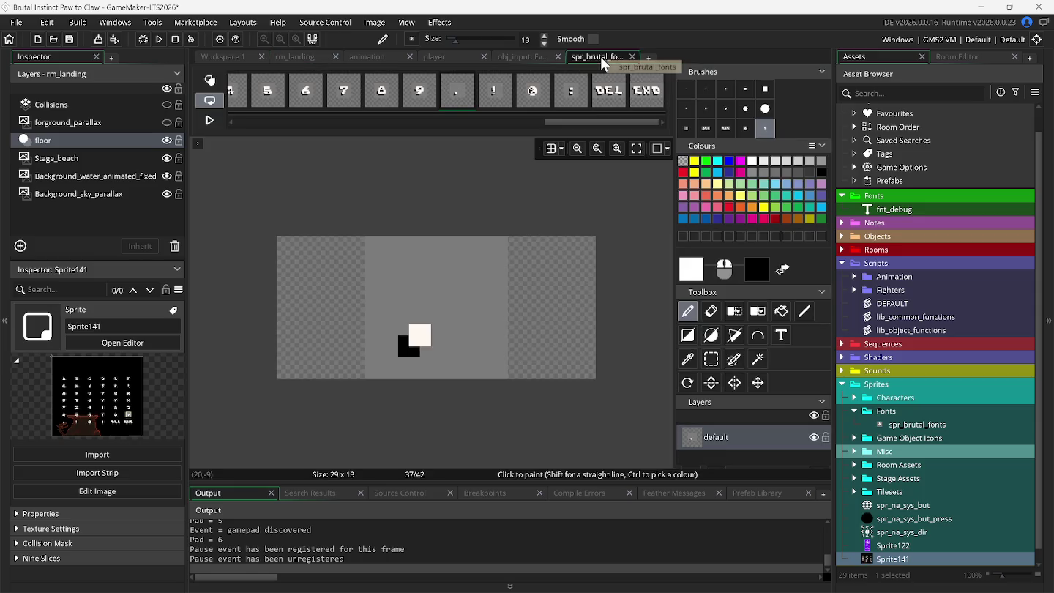
{"action": "left_click", "coordinate": [523, 58]}
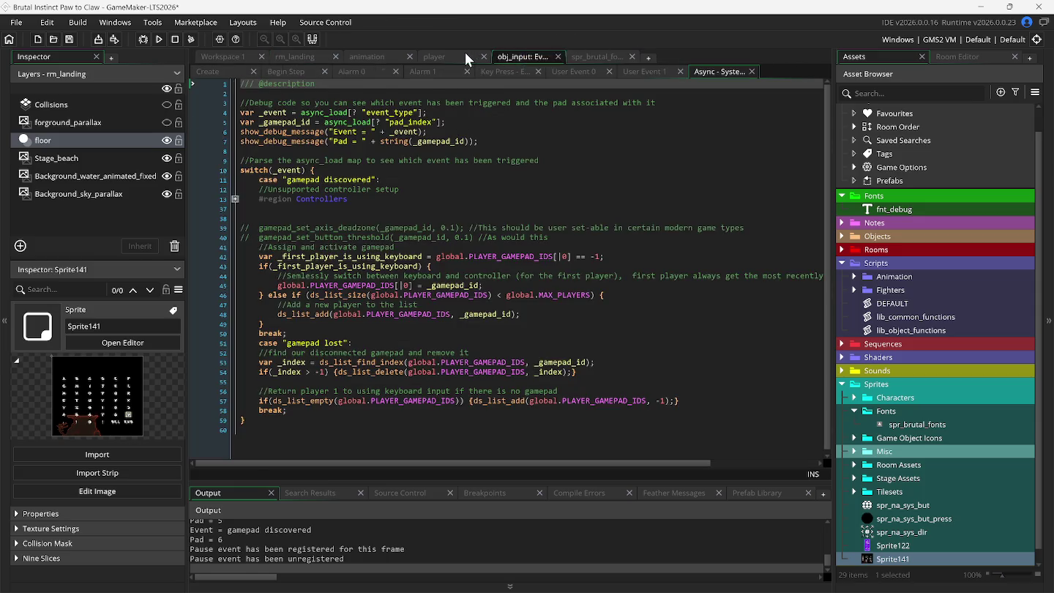
{"action": "left_click", "coordinate": [466, 57]}
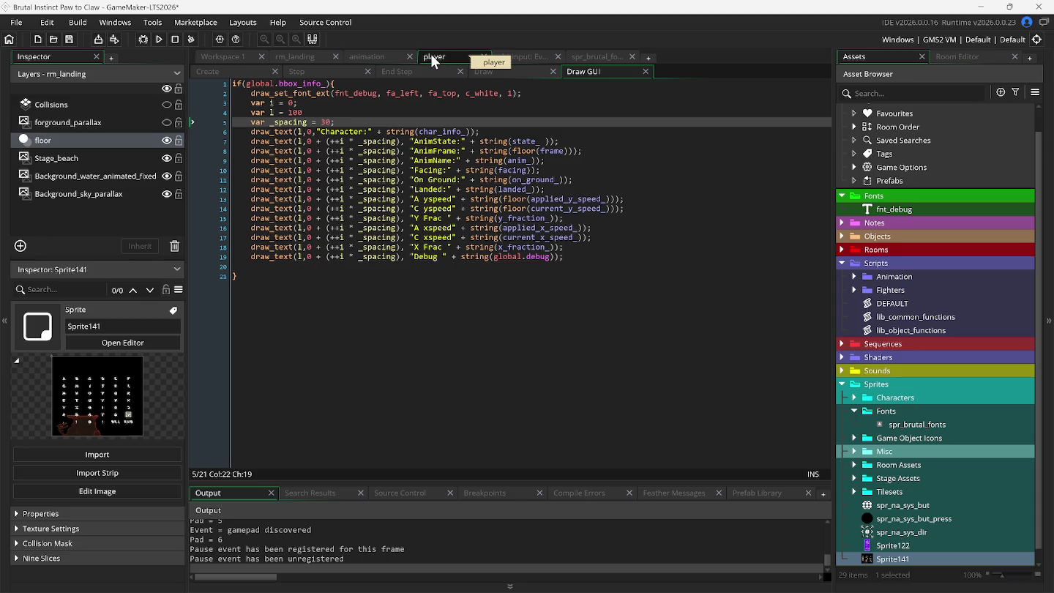
{"action": "left_click", "coordinate": [243, 55]}
{"action": "right_click", "coordinate": [285, 254]}
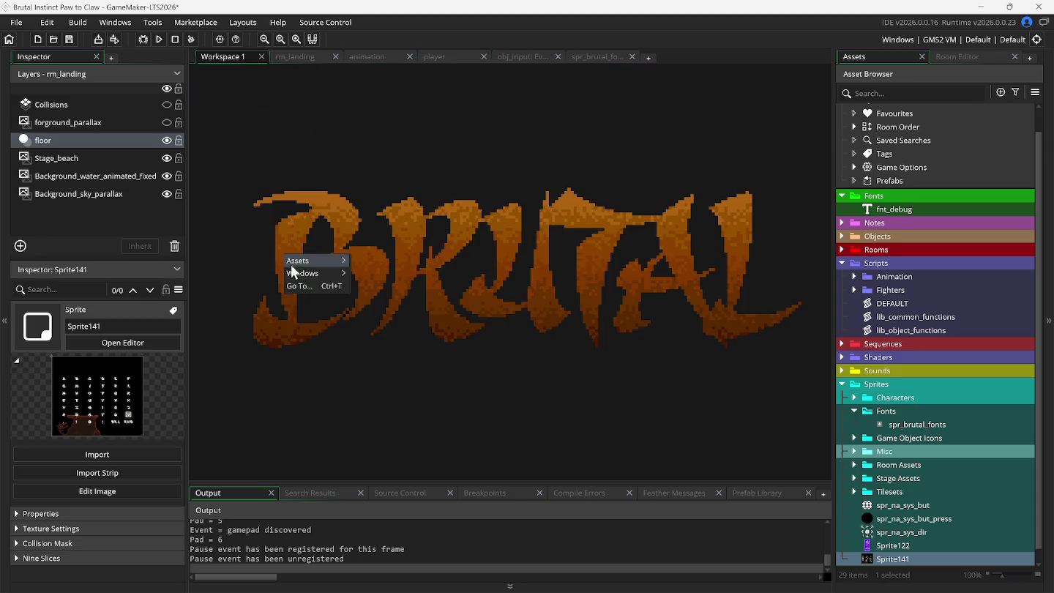
{"action": "mouse_move", "coordinate": [301, 275]}
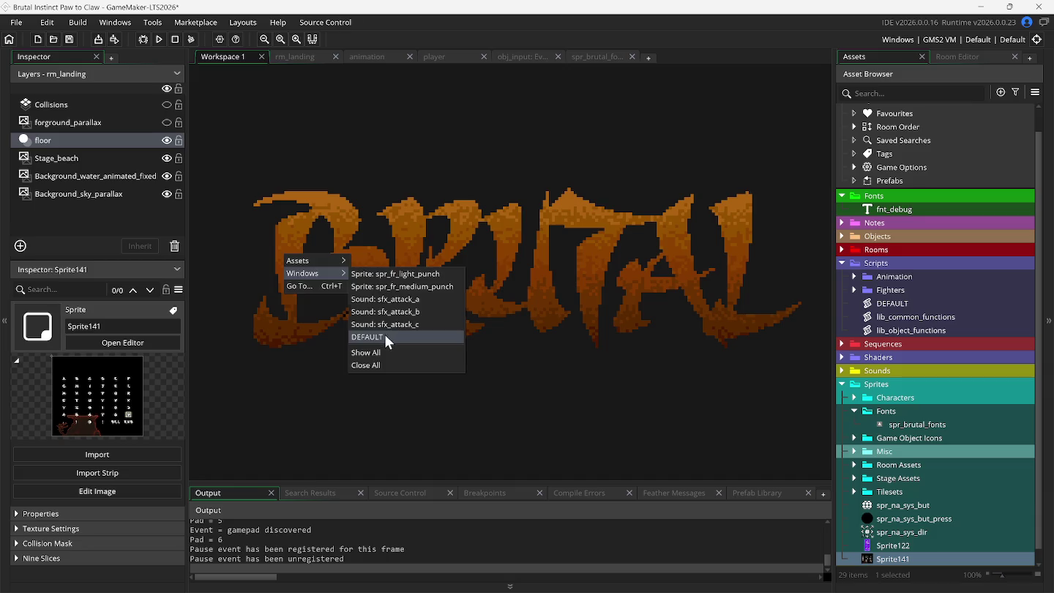
{"action": "left_click", "coordinate": [386, 335]}
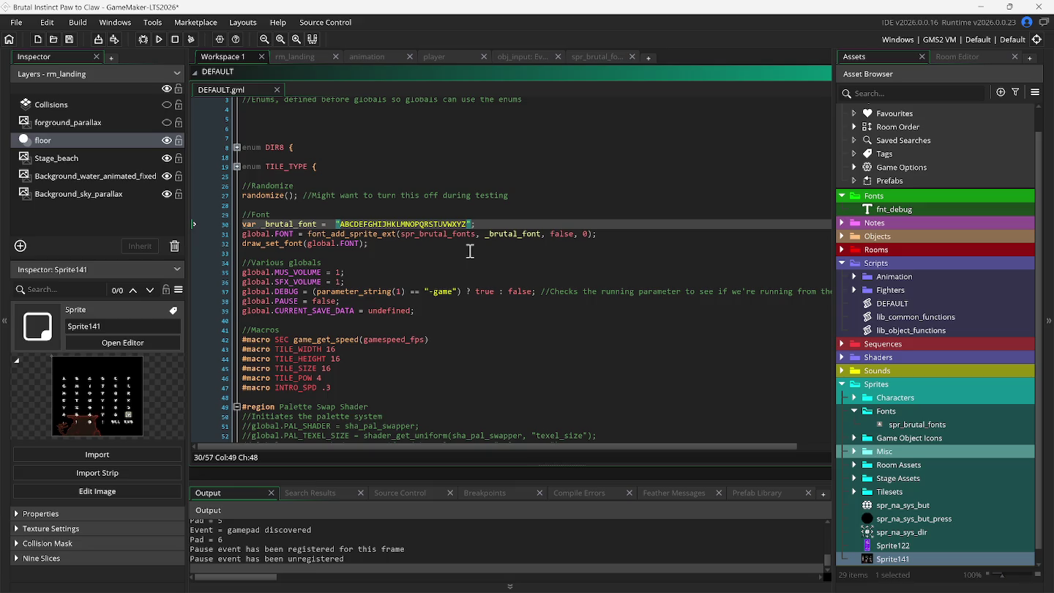
{"action": "type", "text": "09"}
{"action": "key", "text": "BackSpace"}
{"action": "type", "text": "123456"}
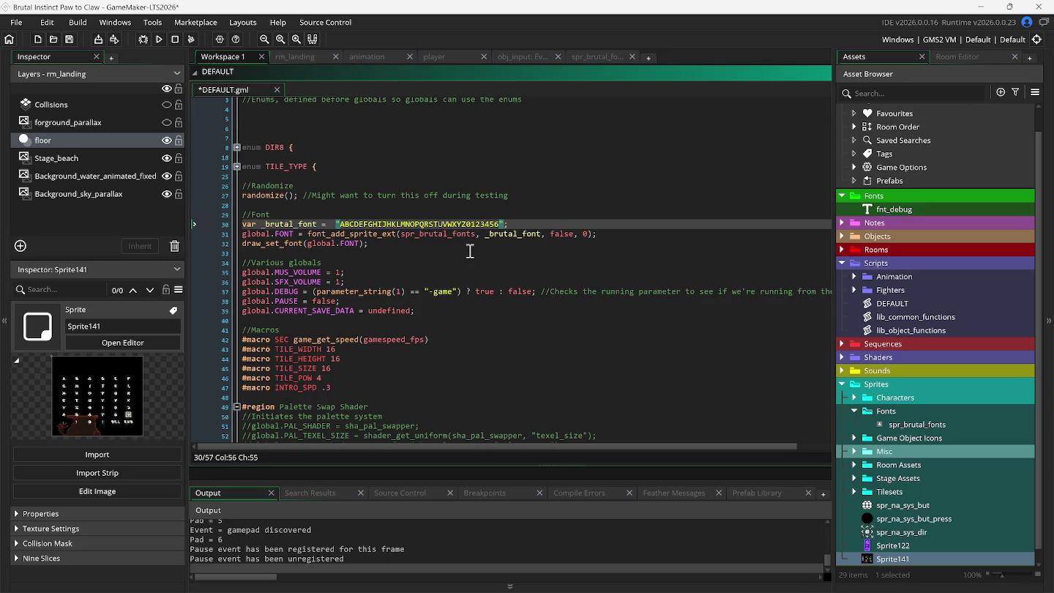
{"action": "type", "text": "789"}
{"action": "left_click", "coordinate": [579, 56]}
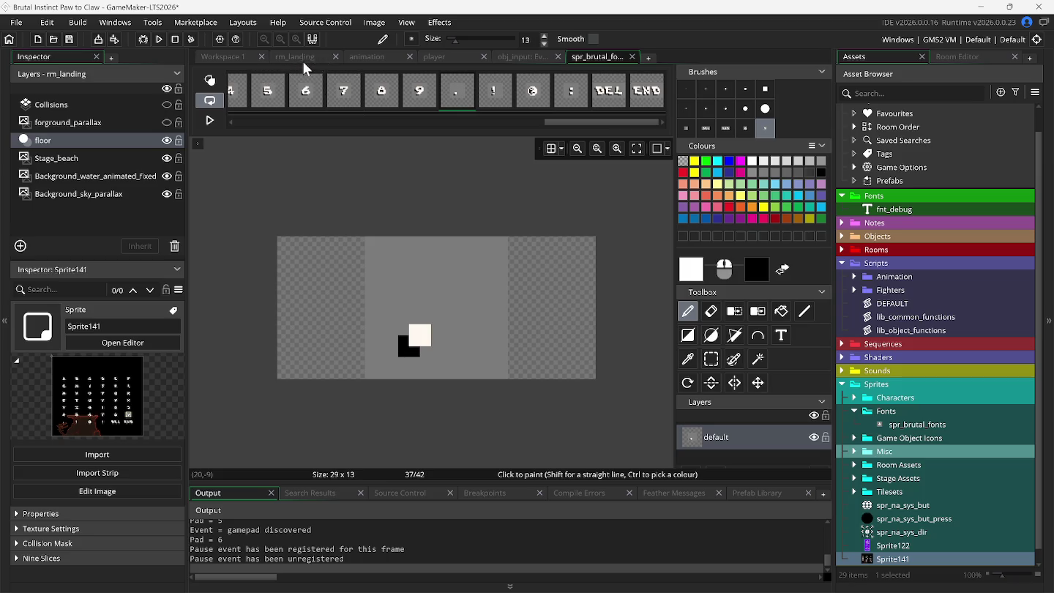
Append .! and then @: to the font string, matching the spr_brutal_fonts glyph order
{"action": "left_click", "coordinate": [241, 57]}
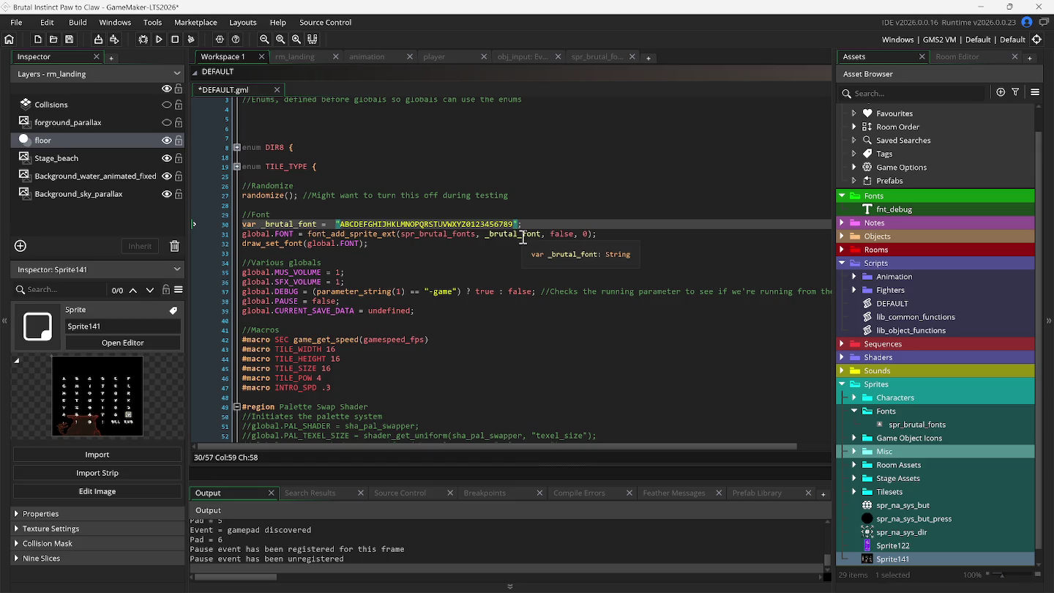
{"action": "type", "text": "."}
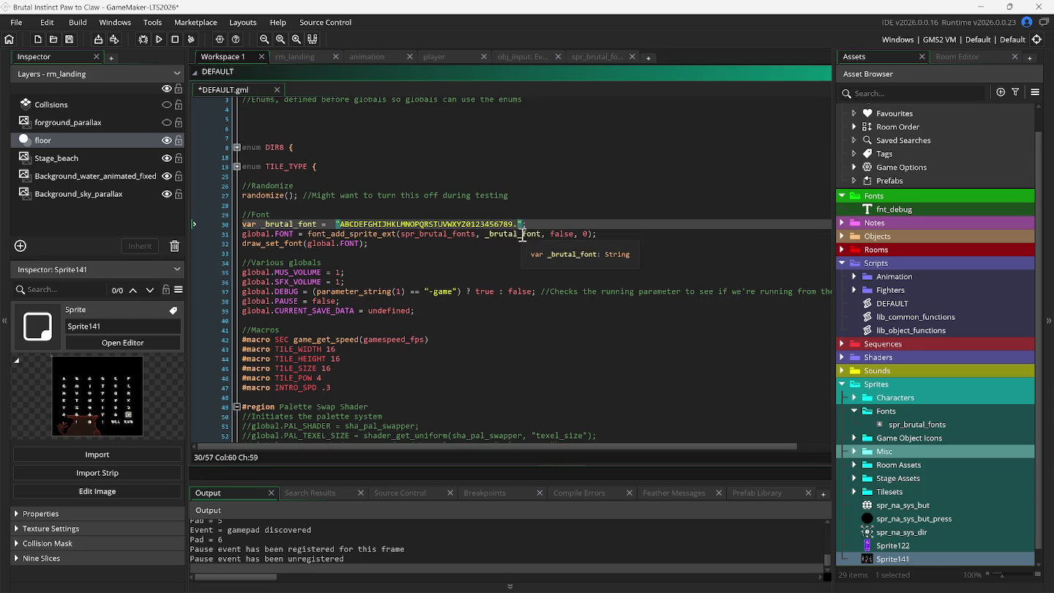
{"action": "type", "text": "!"}
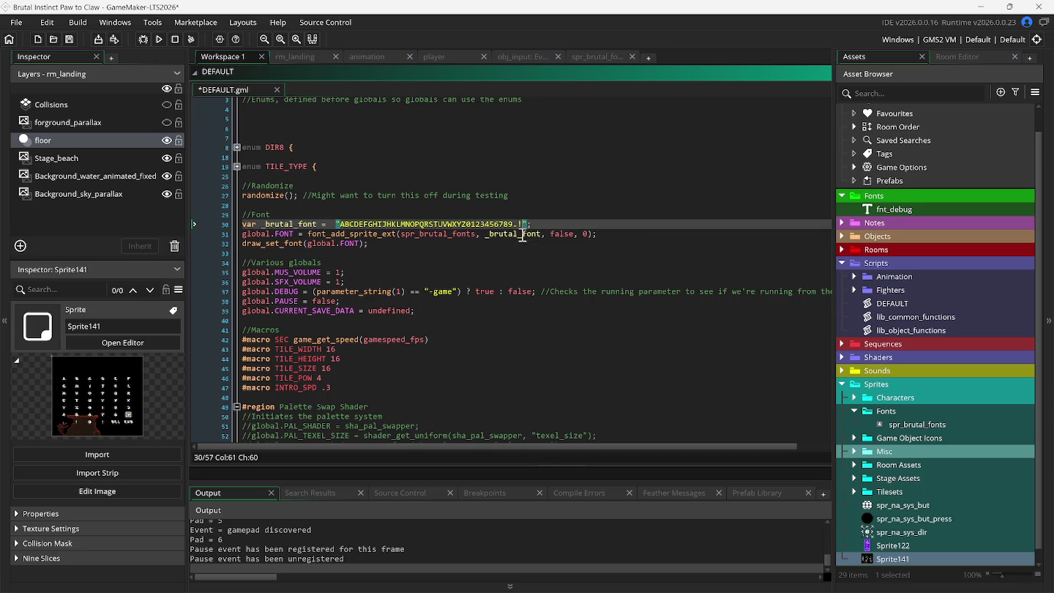
{"action": "left_click", "coordinate": [588, 59]}
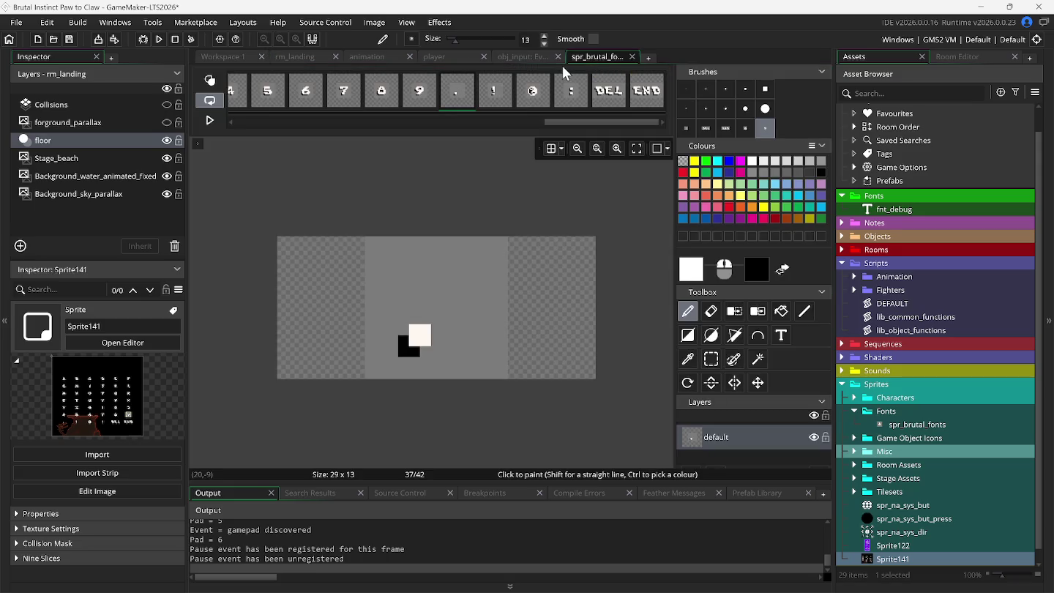
{"action": "left_click", "coordinate": [238, 56]}
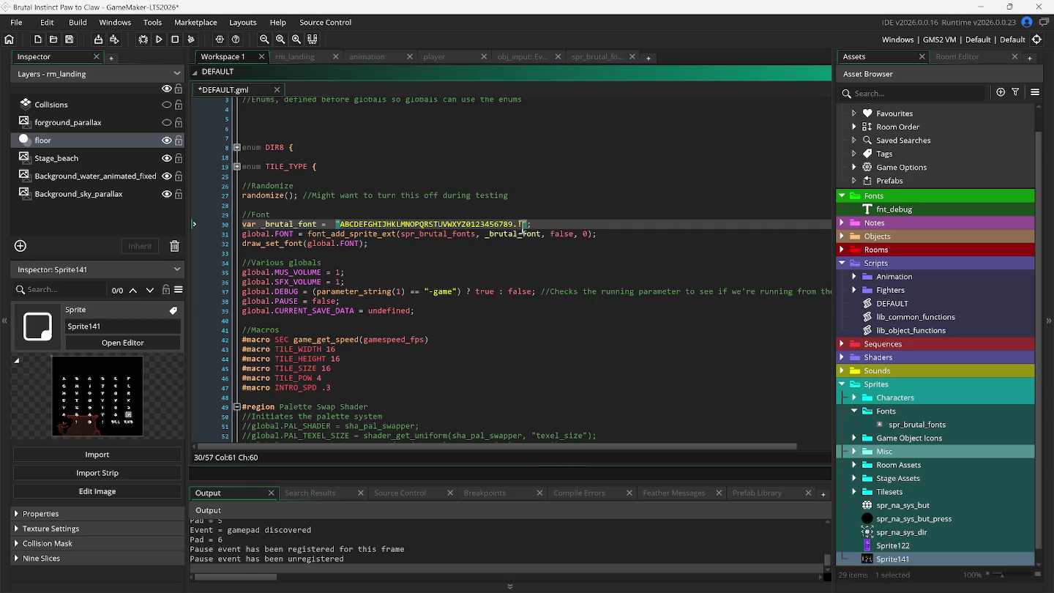
{"action": "type", "text": "@"}
{"action": "type", "text": ":"}
Finish the font string with <# at its end, after checking the remaining glyph frames
{"action": "left_click", "coordinate": [592, 57]}
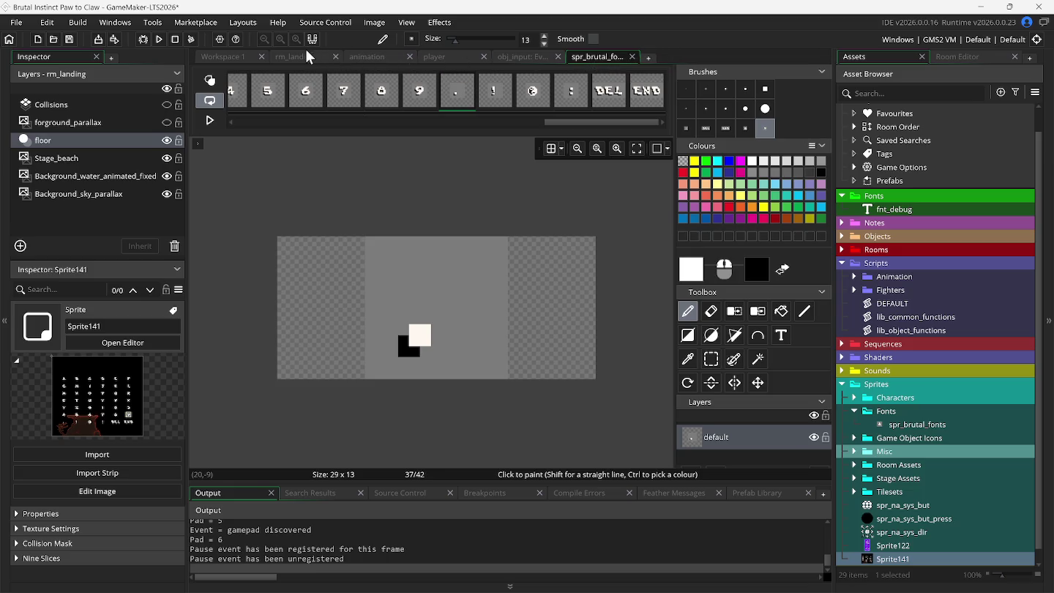
{"action": "left_click", "coordinate": [233, 55]}
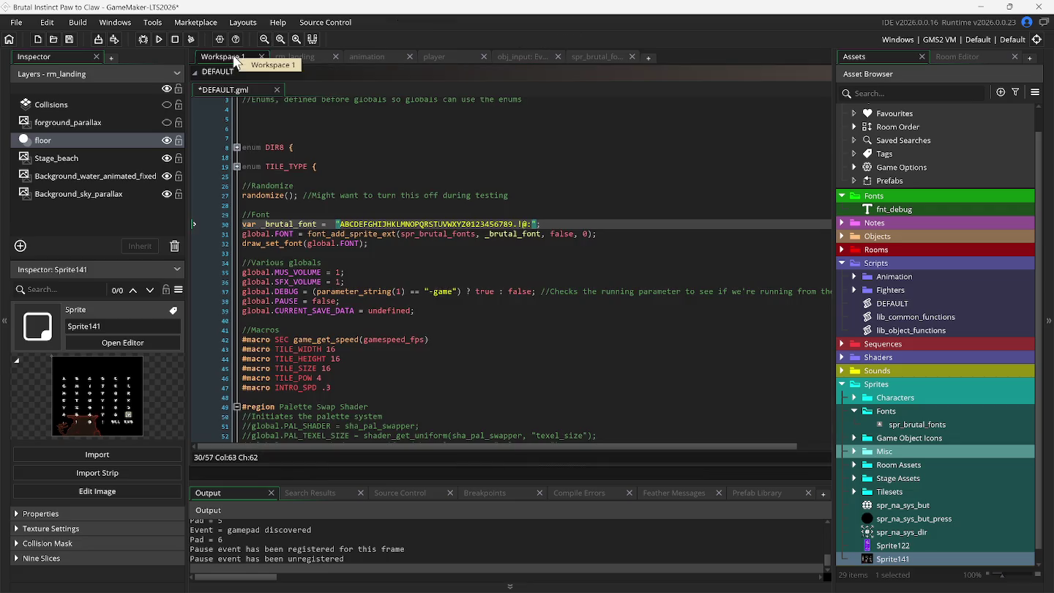
{"action": "left_click", "coordinate": [534, 224]}
{"action": "key", "text": "Right"}
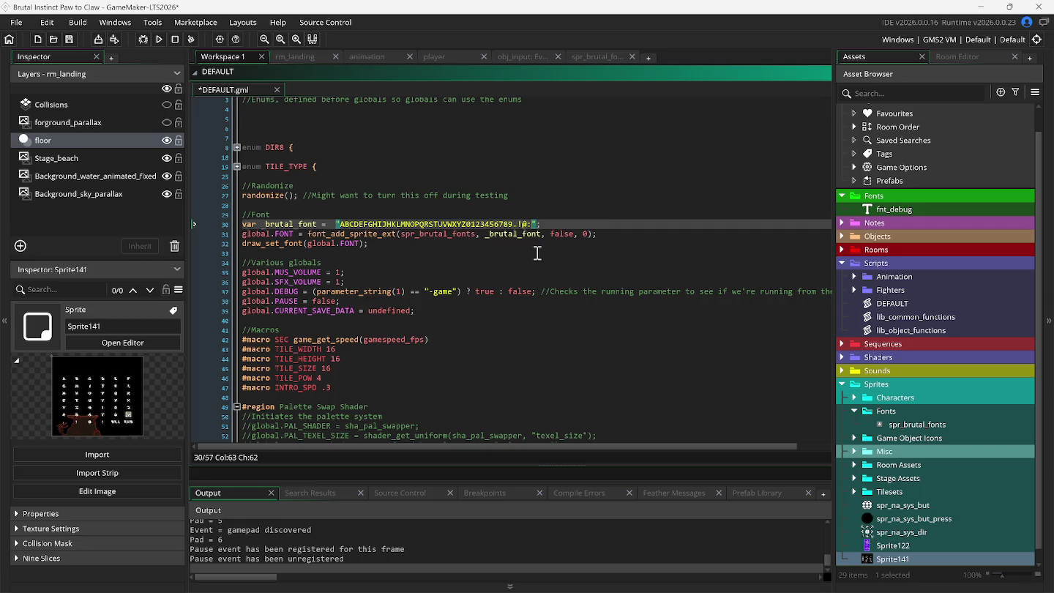
{"action": "type", "text": "<"}
{"action": "key", "text": "BackSpace"}
{"action": "type", "text": "<"}
{"action": "type", "text": "#"}
{"action": "left_click", "coordinate": [444, 58]}
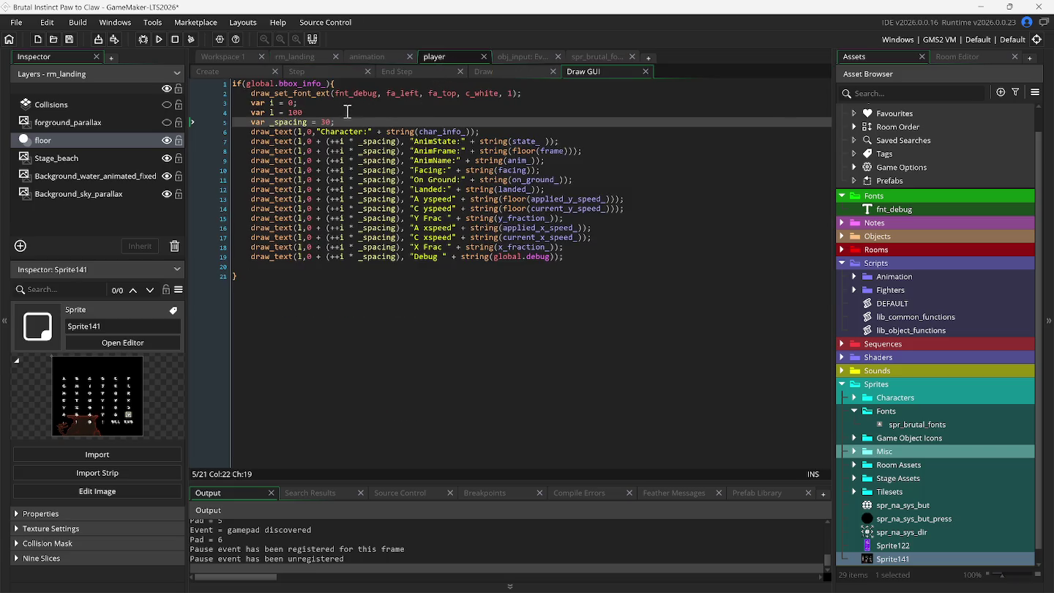
Inspect fnt_debug in the player's Draw GUI code and put the caret in that font argument
{"action": "mouse_move", "coordinate": [378, 96]}
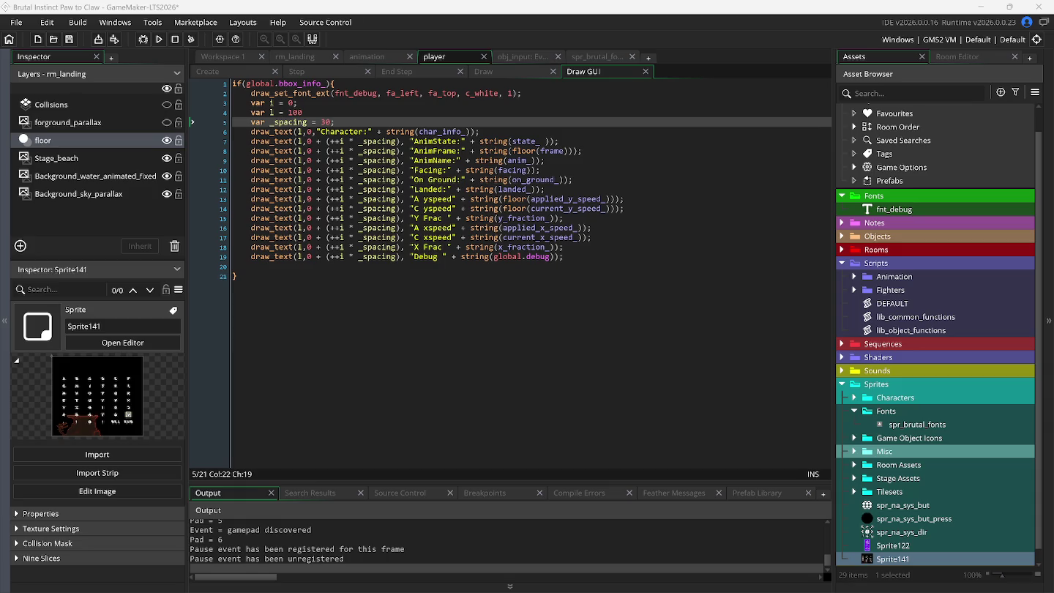
{"action": "left_click", "coordinate": [339, 94]}
Replace fnt_debug in draw_set_font_ext with global.font using autocomplete
{"action": "key", "text": "BackSpace"}
{"action": "key", "text": "Delete"}
{"action": "key", "text": "Delete"}
{"action": "key", "text": "Delete"}
{"action": "key", "text": "ctrl+space"}
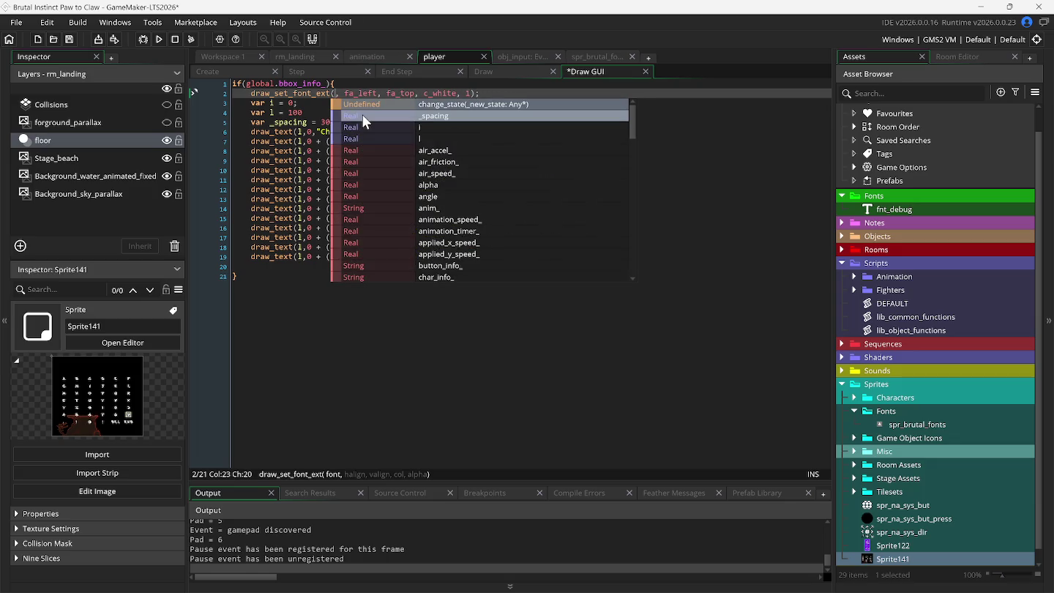
{"action": "type", "text": "glo"}
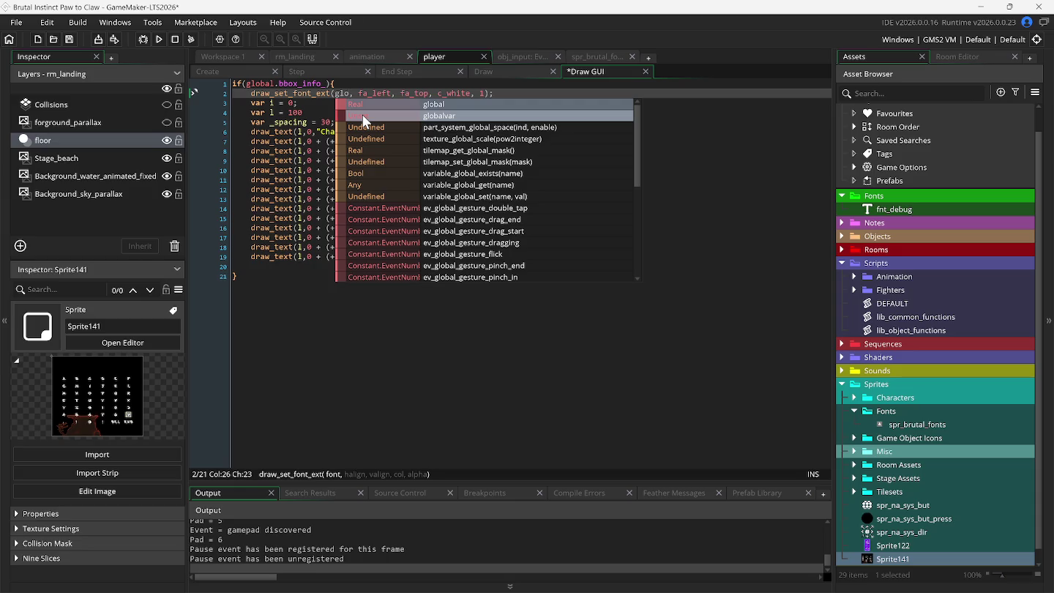
{"action": "key", "text": "Return"}
{"action": "type", "text": ".f"}
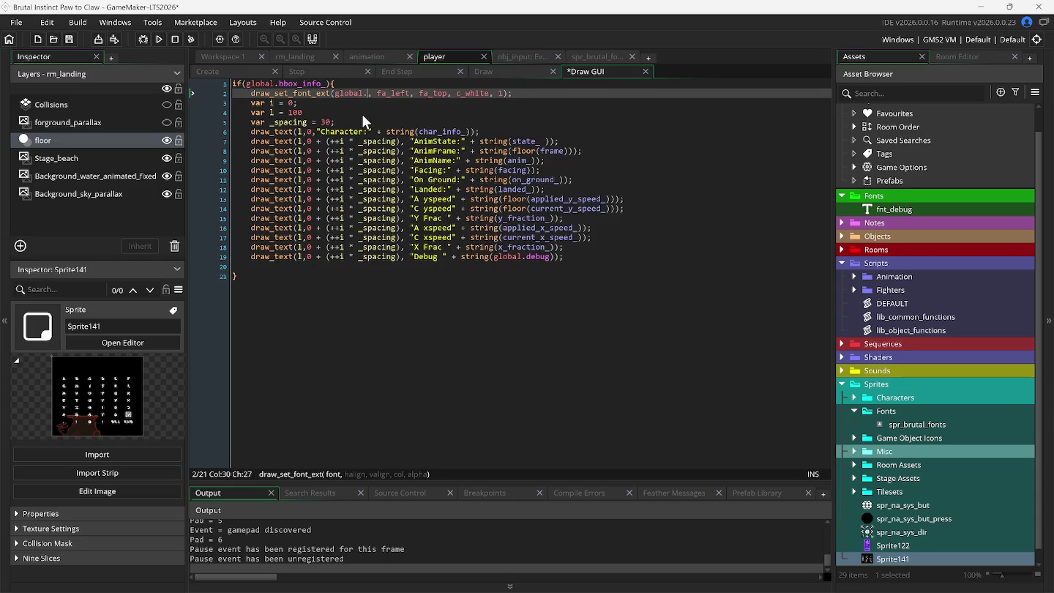
{"action": "type", "text": "ullscreen_true"}
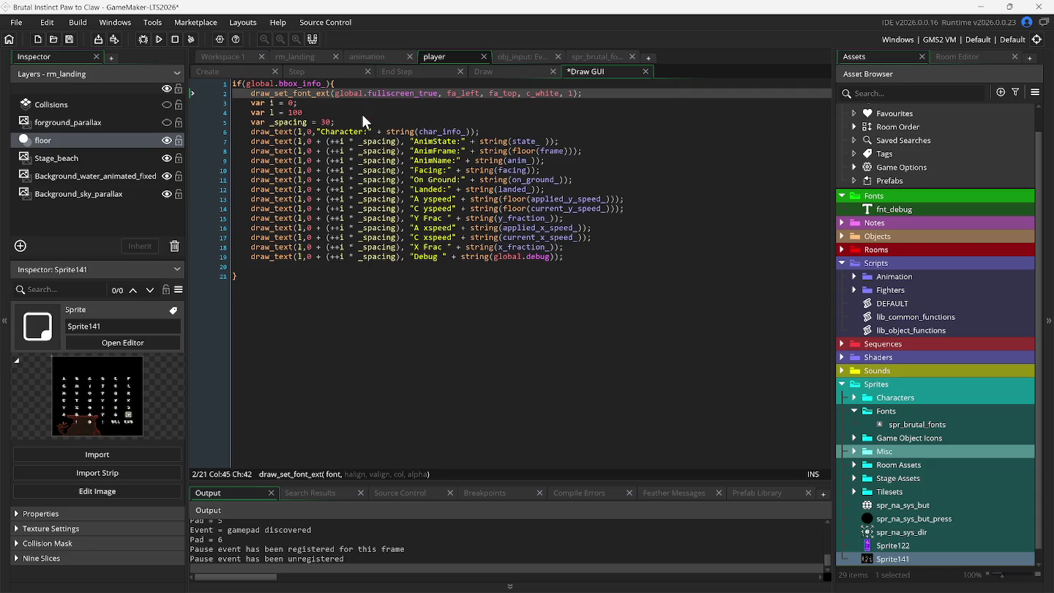
{"action": "key", "text": "BackSpace"}
{"action": "key", "text": "BackSpace"}
{"action": "key", "text": "BackSpace"}
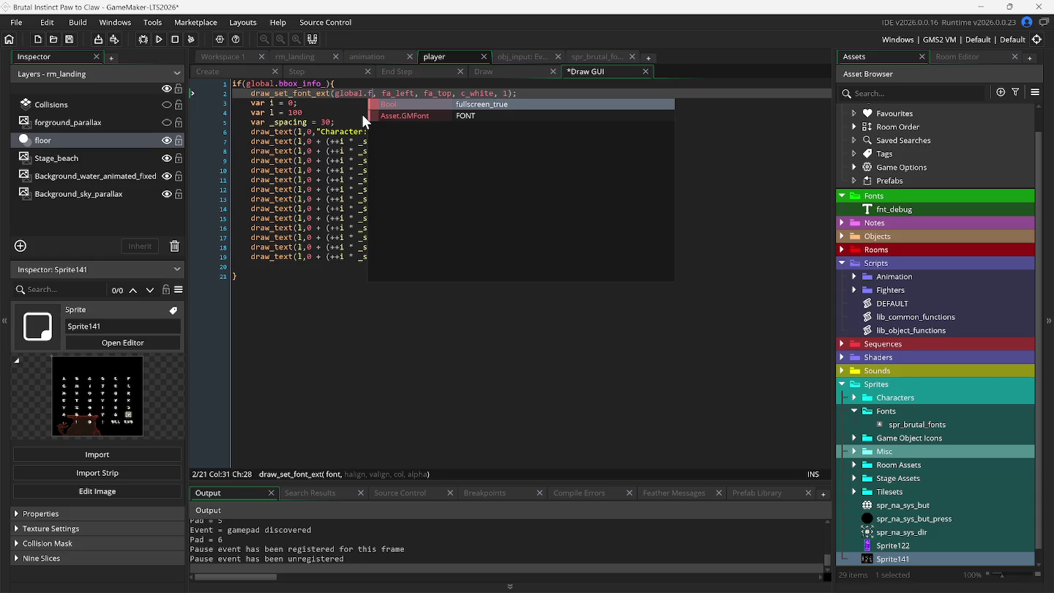
{"action": "type", "text": "ont"}
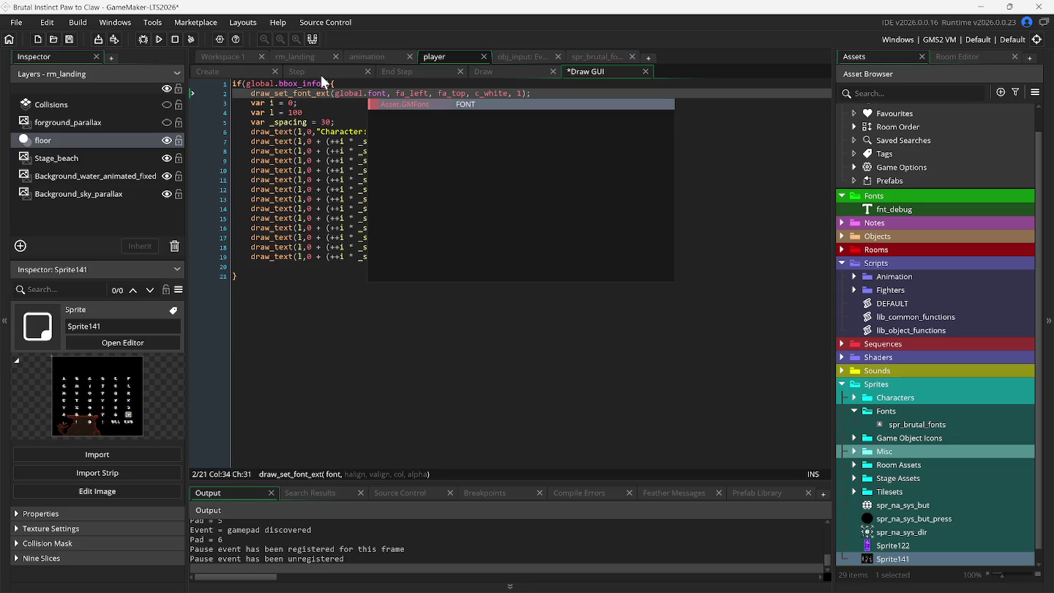
Check the exact global.FONT variable name in the DEFAULT script, glancing at other tabs
{"action": "left_click", "coordinate": [241, 56]}
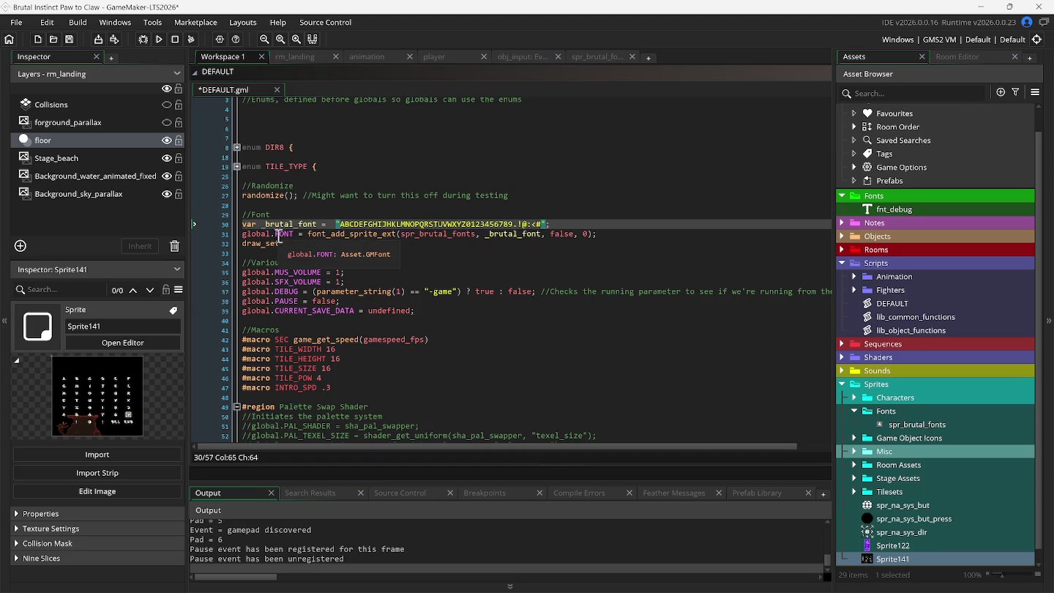
{"action": "left_click", "coordinate": [314, 56]}
{"action": "left_click", "coordinate": [363, 56]}
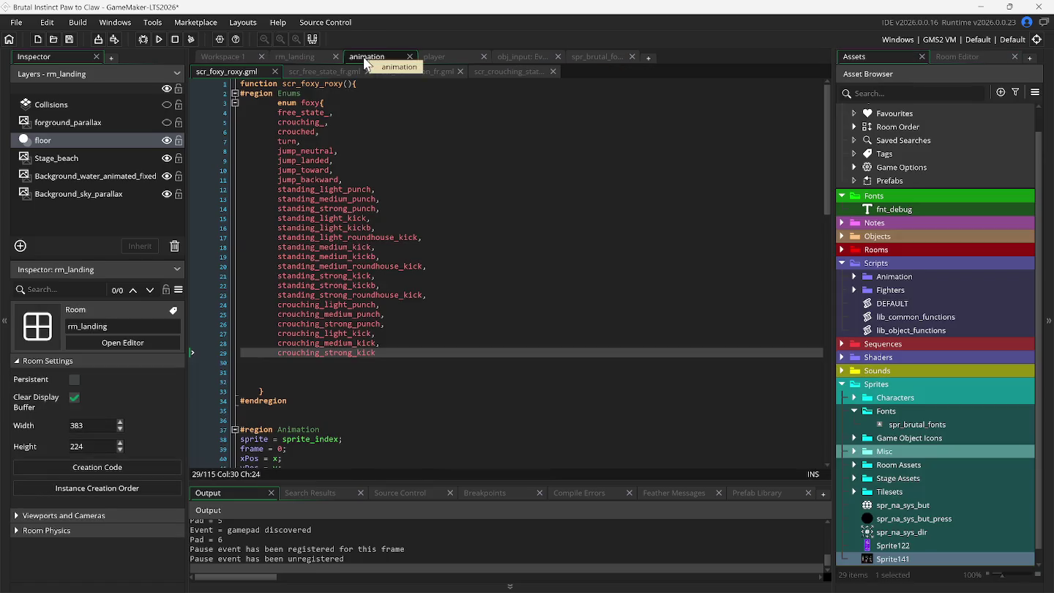
{"action": "left_click", "coordinate": [240, 58]}
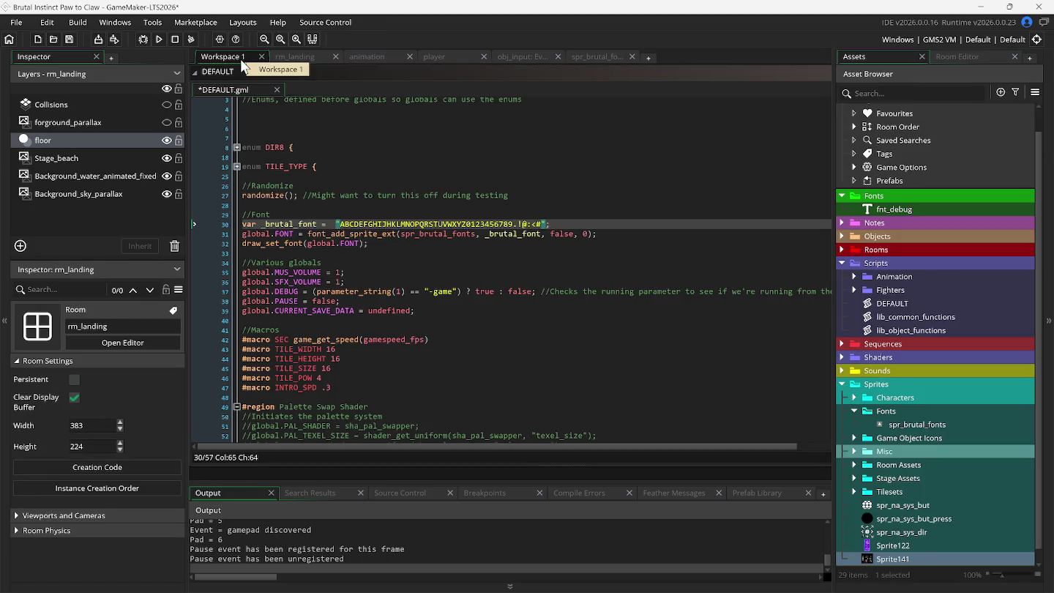
{"action": "left_click", "coordinate": [431, 57]}
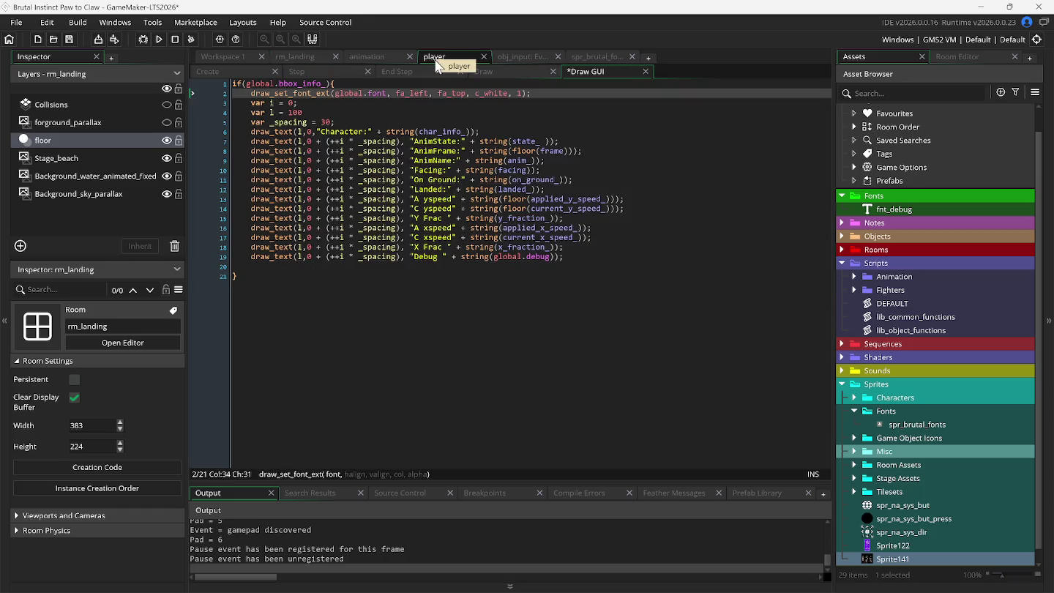
Correct the argument to global.FONT and run the game to test the debug text
{"action": "left_click", "coordinate": [371, 93]}
{"action": "key", "text": "Right"}
{"action": "key", "text": "Delete"}
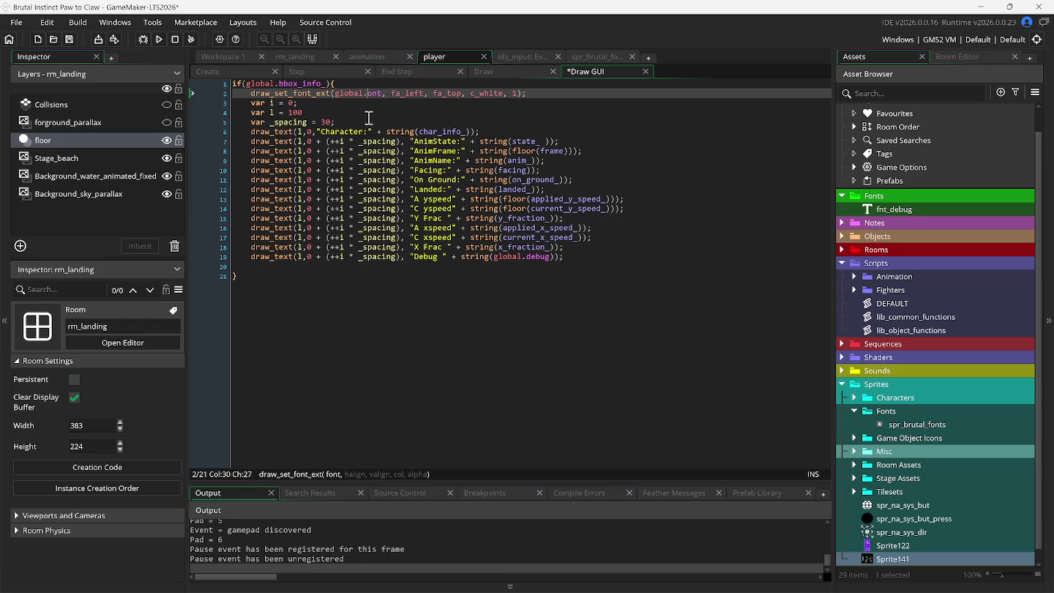
{"action": "type", "text": "F"}
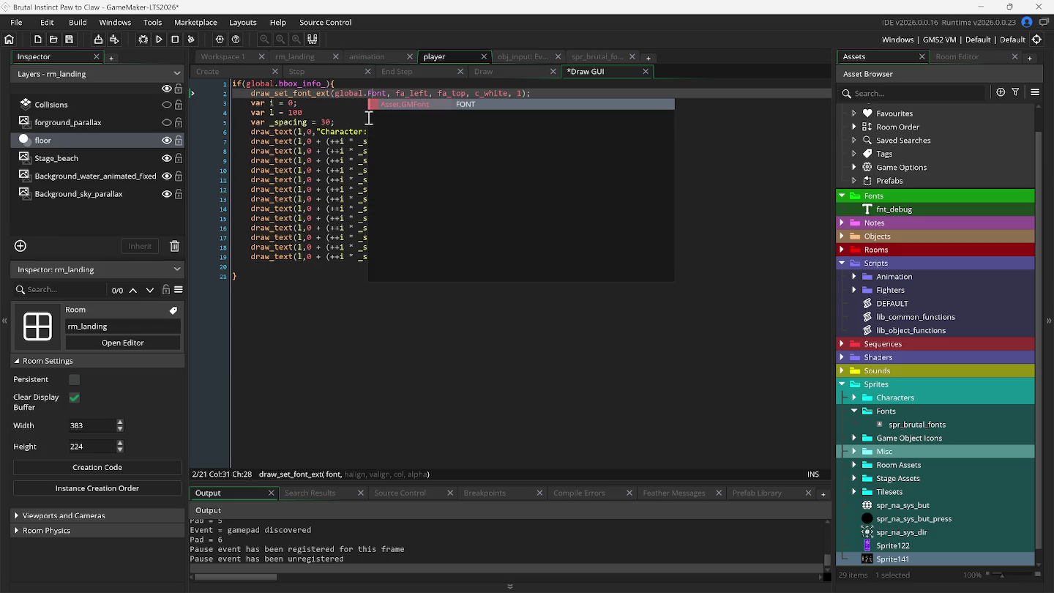
{"action": "key", "text": "Return"}
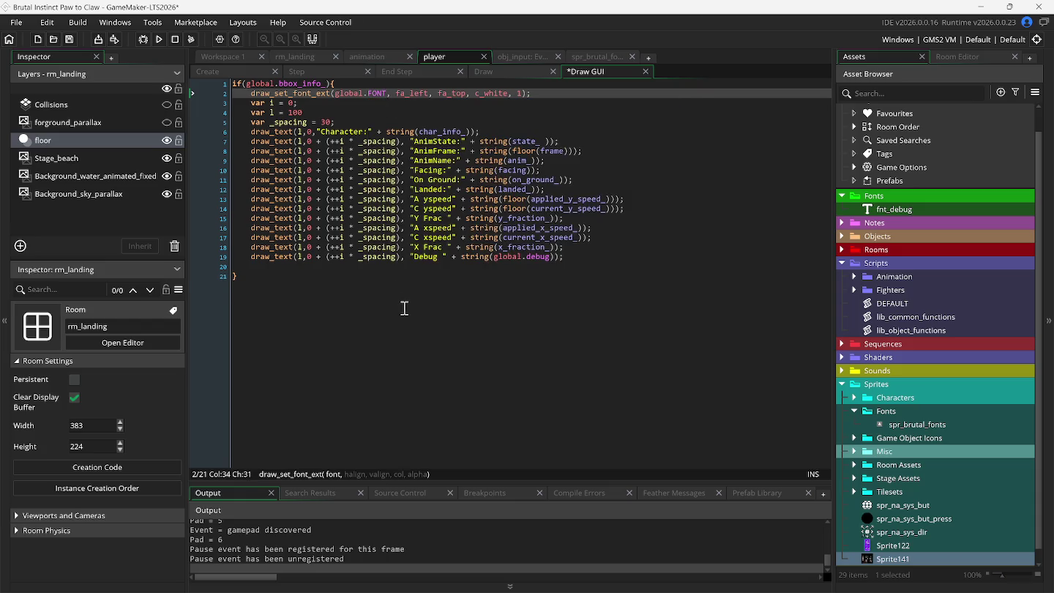
{"action": "left_click", "coordinate": [404, 308]}
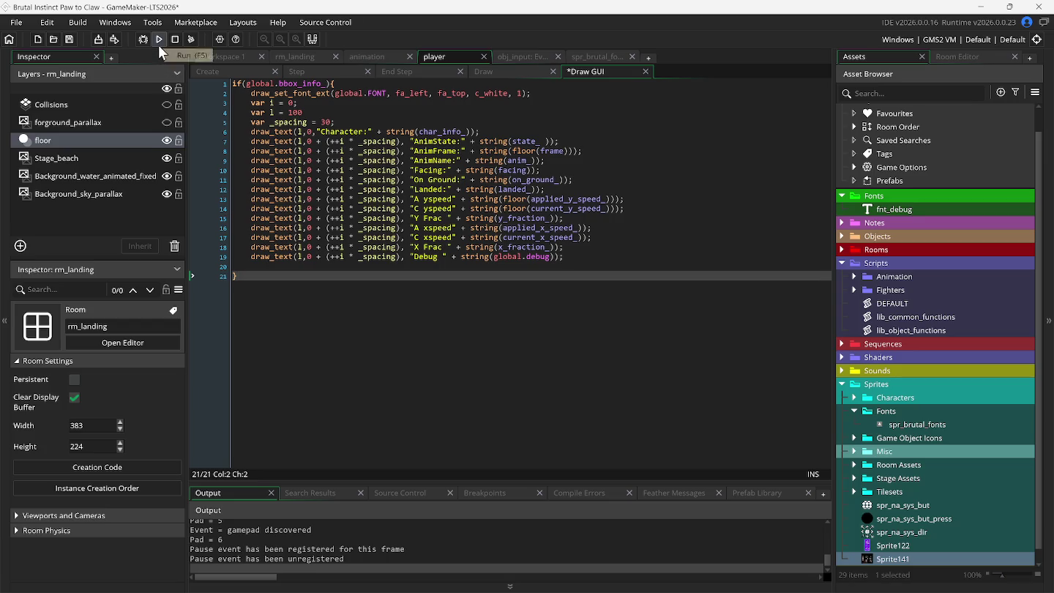
{"action": "left_click", "coordinate": [158, 45]}
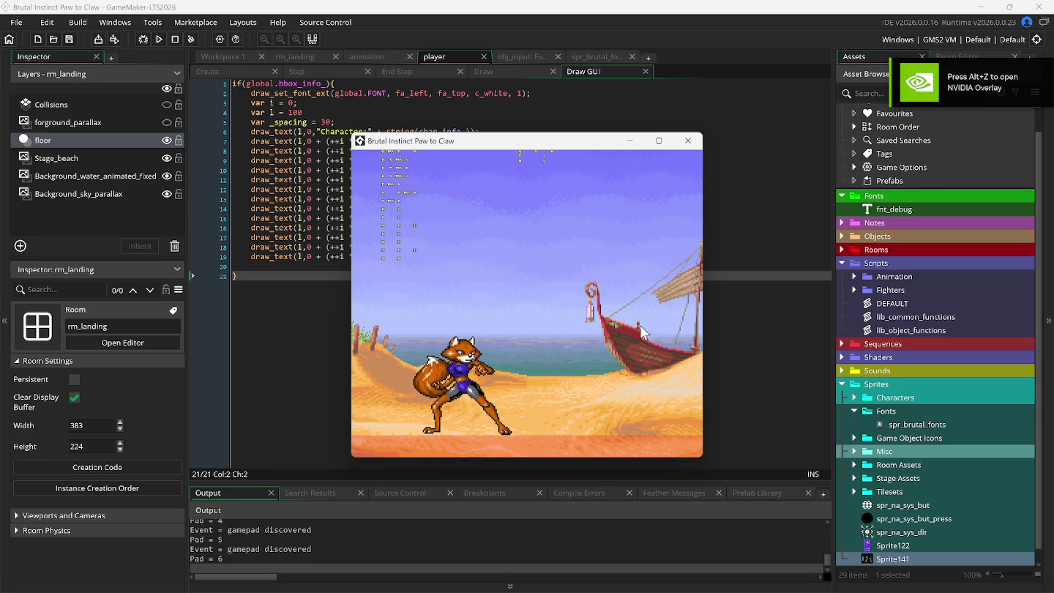
Return to the DEFAULT script showing the font_add_sprite_ext definition of global.FONT
{"action": "left_click", "coordinate": [227, 59]}
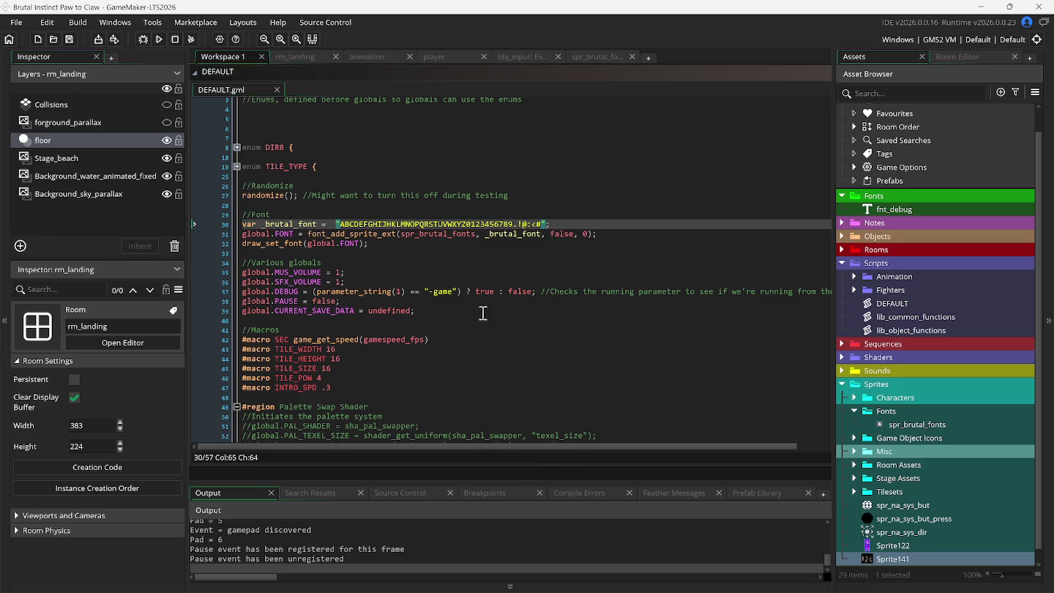
Open spr_brutal_fonts and scroll the frame strip back to the A glyph
{"action": "left_click", "coordinate": [596, 57]}
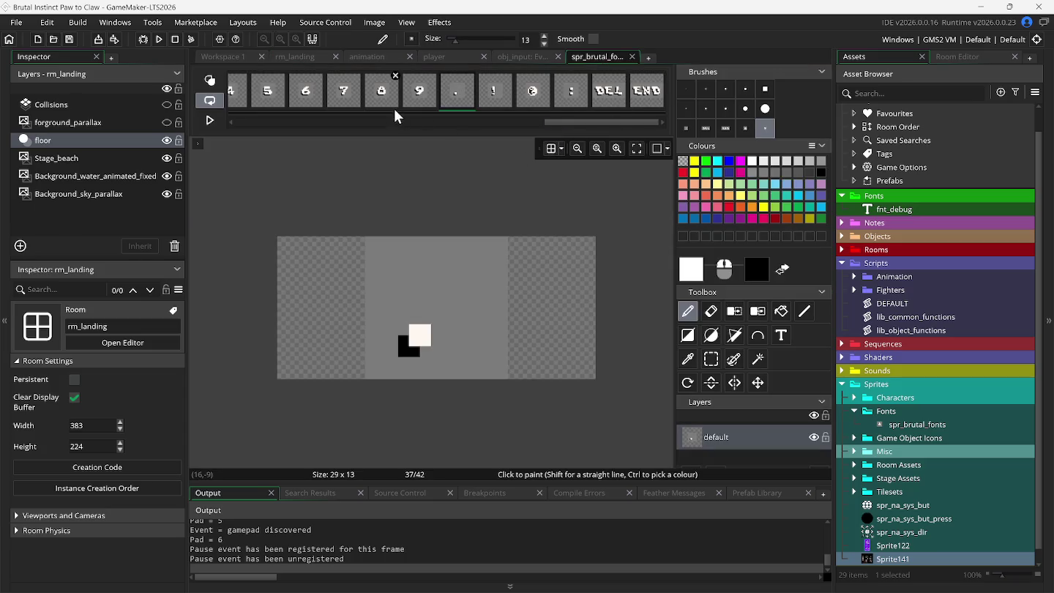
{"action": "left_click_drag", "start_coordinate": [554, 122], "coordinate": [246, 122]}
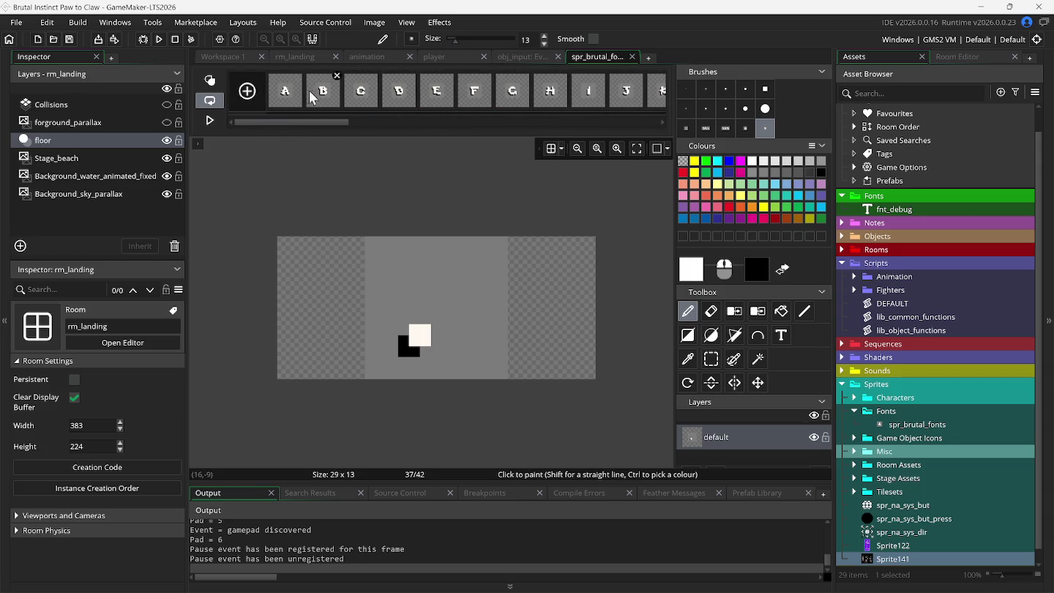
{"action": "left_click", "coordinate": [286, 97]}
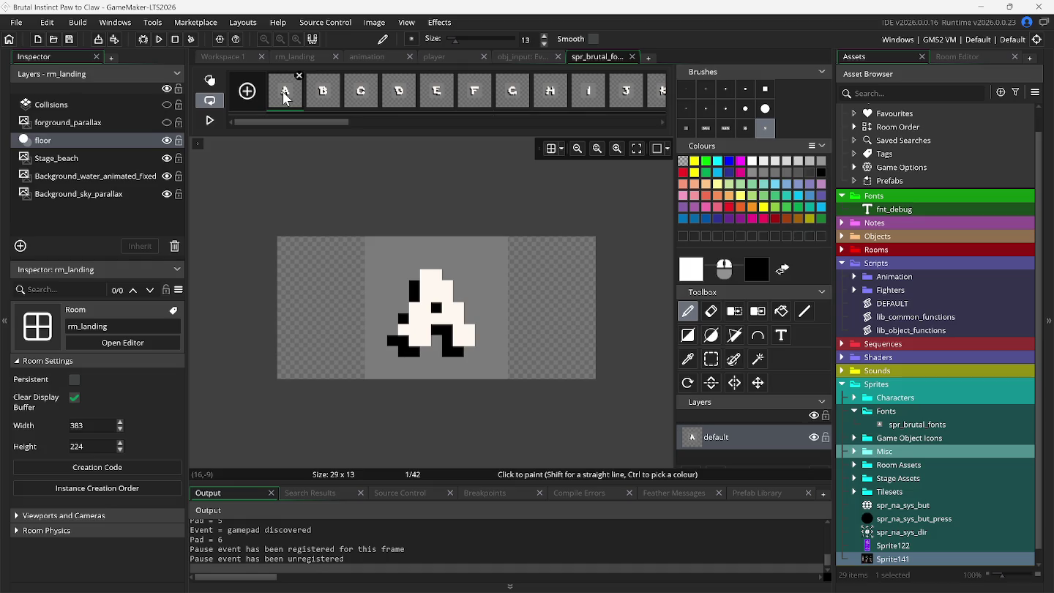
Inspect font_add_sprite_ext's sprite and proportional false arguments on DEFAULT line 31
{"action": "left_click", "coordinate": [249, 62]}
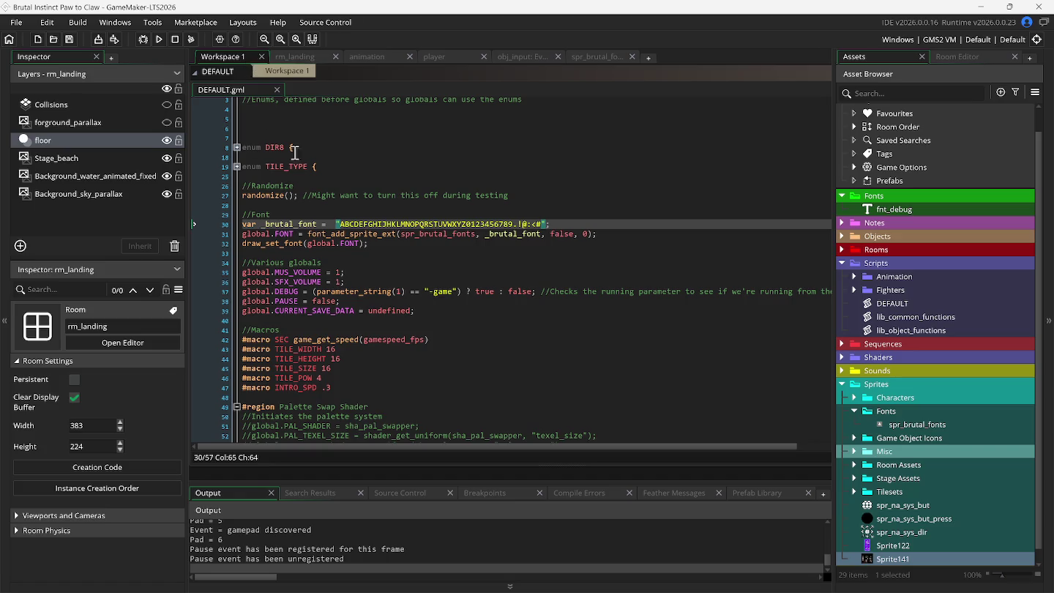
{"action": "left_click", "coordinate": [383, 234]}
{"action": "left_click", "coordinate": [421, 240]}
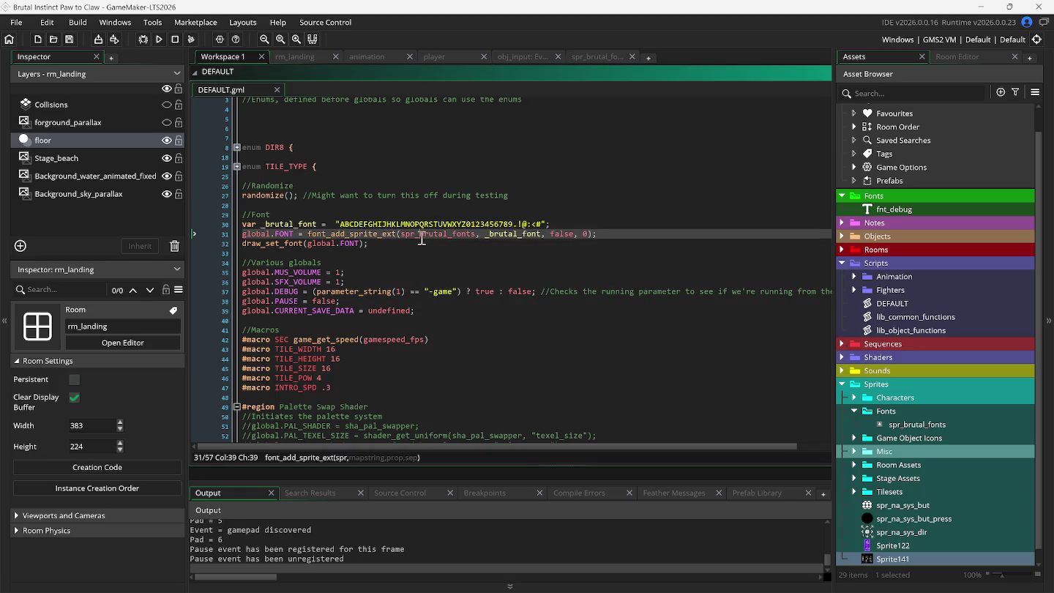
{"action": "left_click", "coordinate": [505, 238]}
{"action": "left_click", "coordinate": [557, 236]}
{"action": "left_click", "coordinate": [586, 63]}
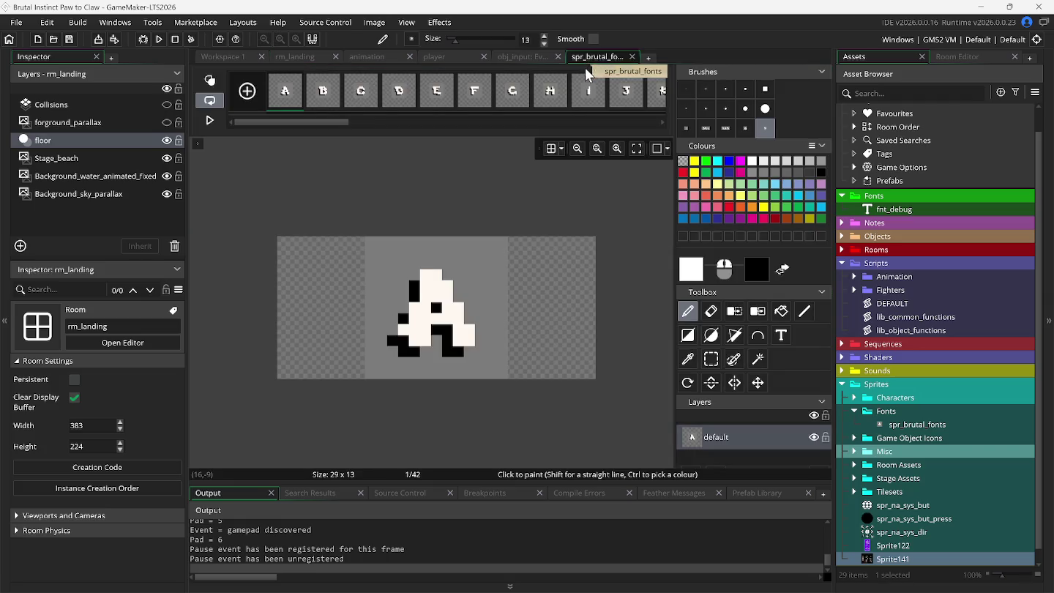
Delete the END and DEL frames, auto-trim all frames to 13x13, and run the game
{"action": "mouse_move", "coordinate": [312, 121]}
{"action": "left_mouse_down"}
{"action": "mouse_move", "coordinate": [591, 125]}
{"action": "mouse_move", "coordinate": [640, 115]}
{"action": "left_mouse_up"}
{"action": "left_click", "coordinate": [661, 76]}
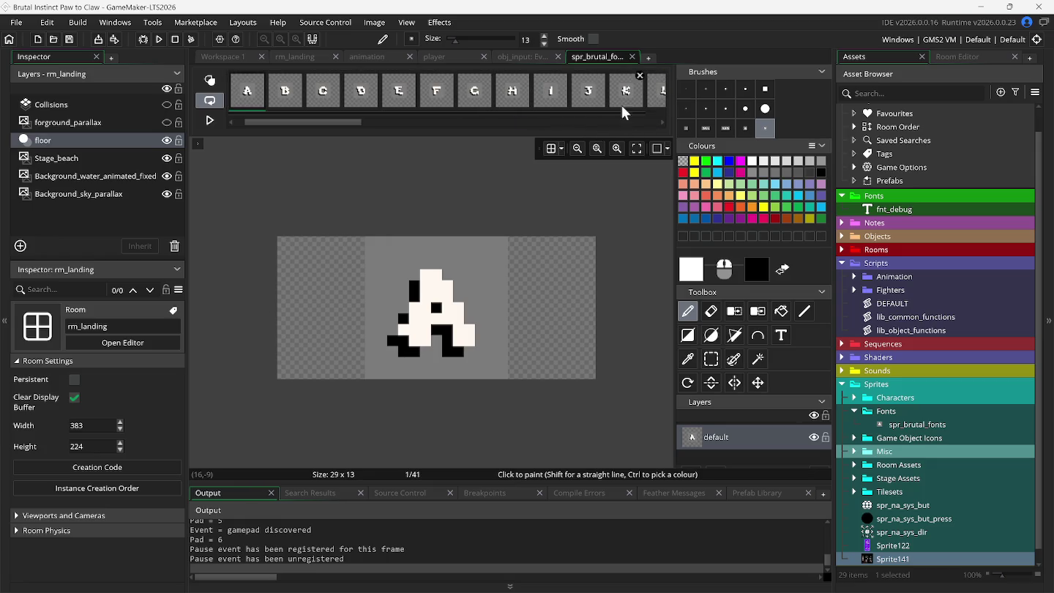
{"action": "left_click_drag", "start_coordinate": [373, 122], "coordinate": [659, 126]}
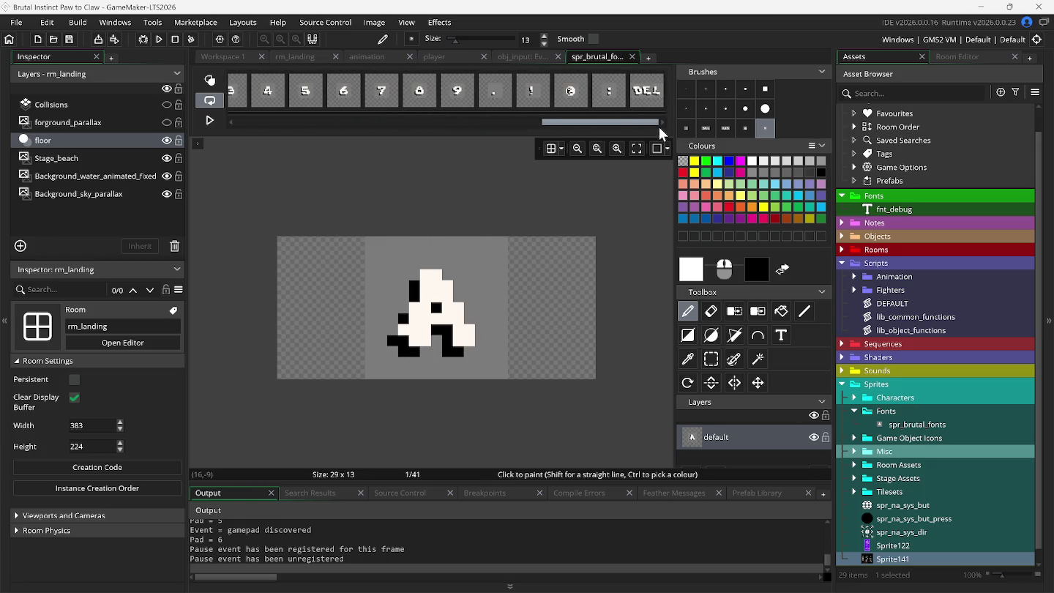
{"action": "left_click", "coordinate": [661, 77]}
{"action": "left_click", "coordinate": [350, 24]}
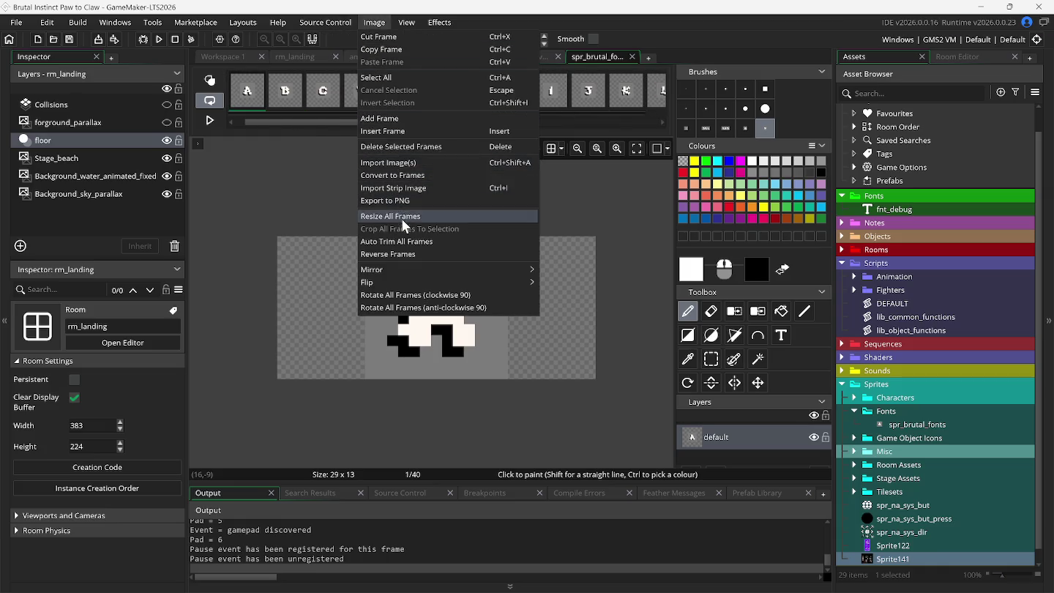
{"action": "left_click", "coordinate": [403, 238]}
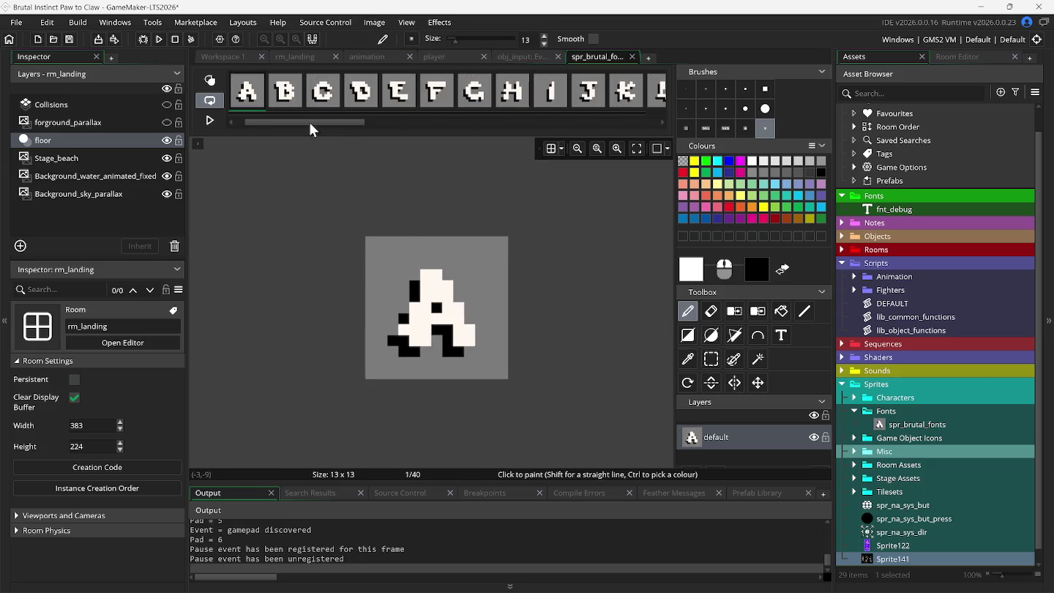
{"action": "left_click", "coordinate": [159, 39]}
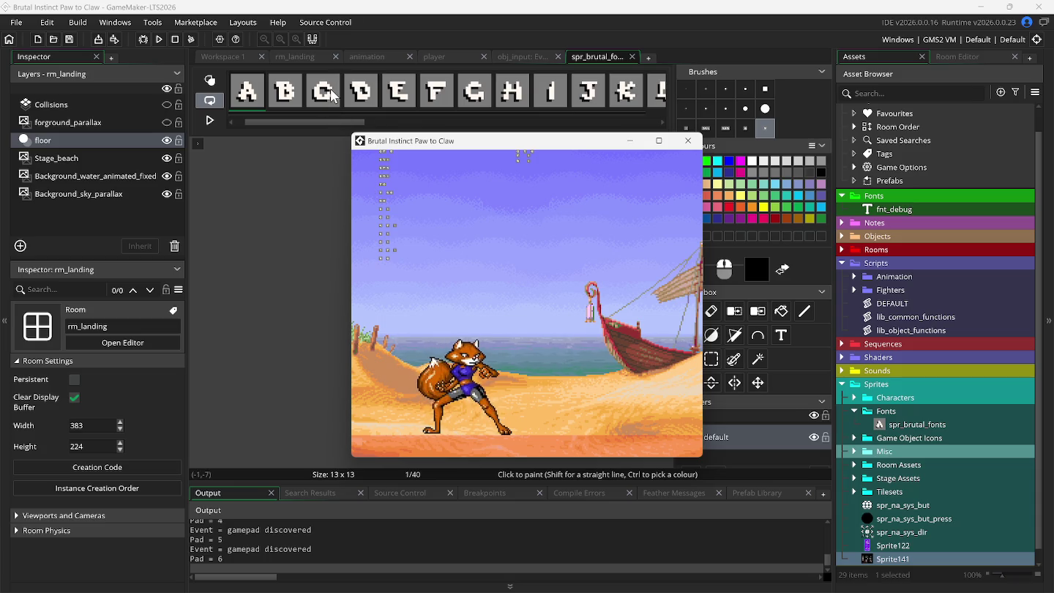
Back in the sprite editor, revert the trim and restore the DEL frame
{"action": "left_click", "coordinate": [379, 46]}
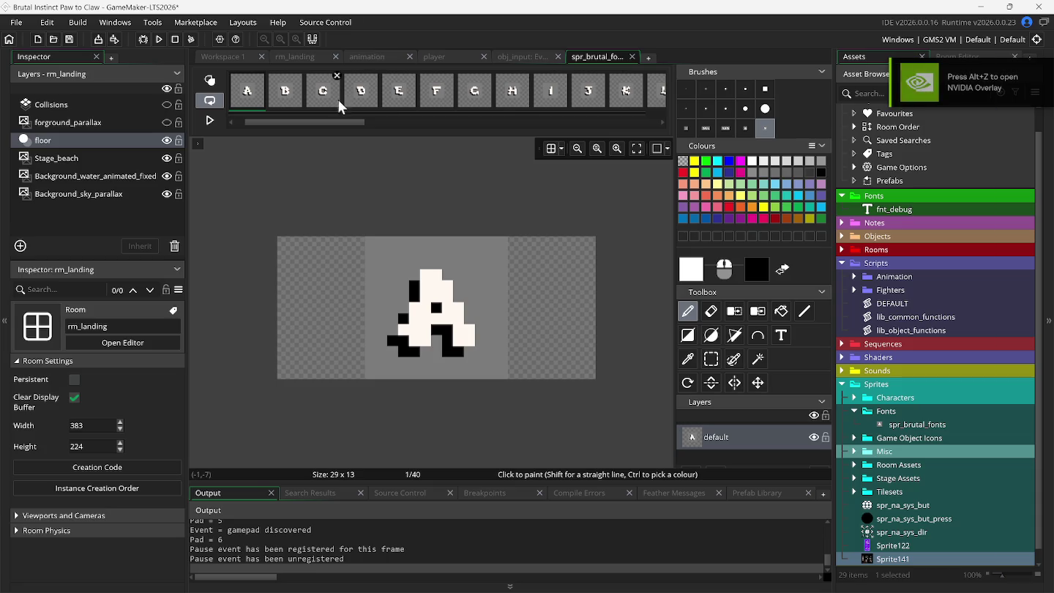
{"action": "left_click_drag", "start_coordinate": [334, 122], "coordinate": [660, 124]}
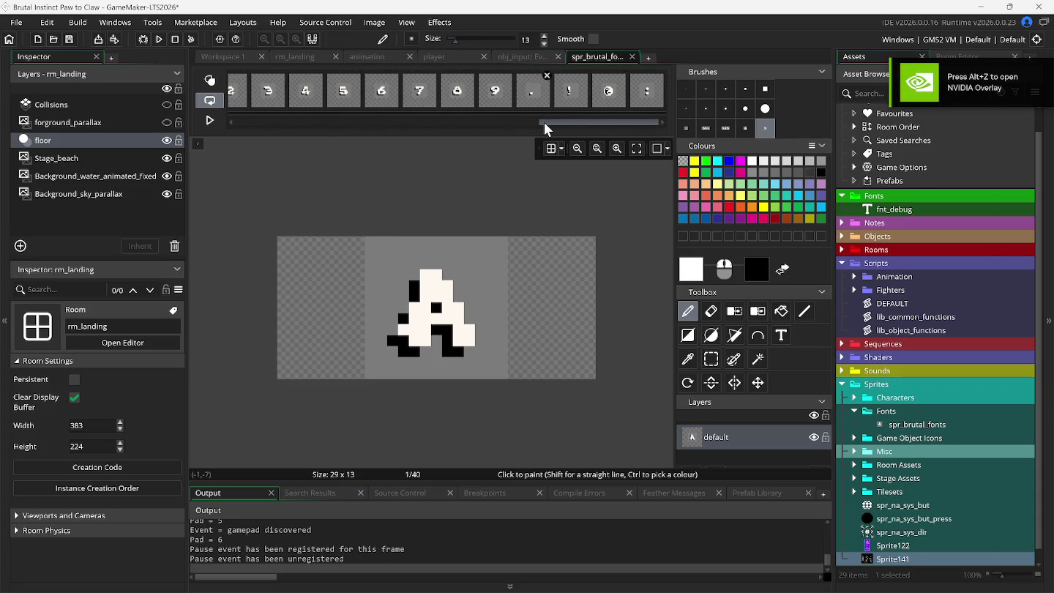
{"action": "left_click_drag", "start_coordinate": [362, 125], "coordinate": [694, 132]}
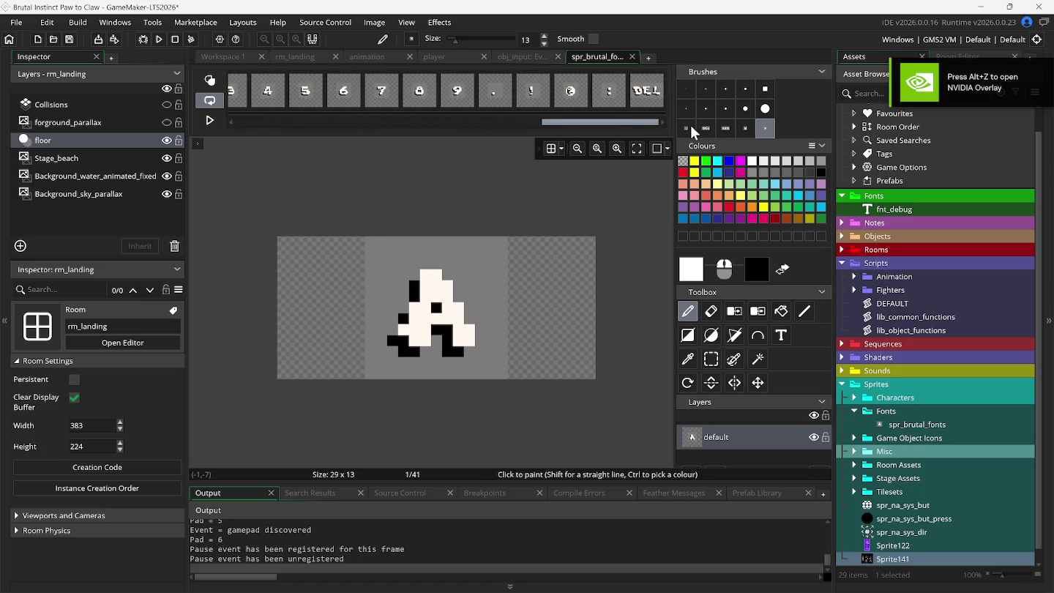
Confirm the END frame is back for 42 glyph frames, then show DEFAULT.gml
{"action": "left_click_drag", "start_coordinate": [333, 122], "coordinate": [656, 123]}
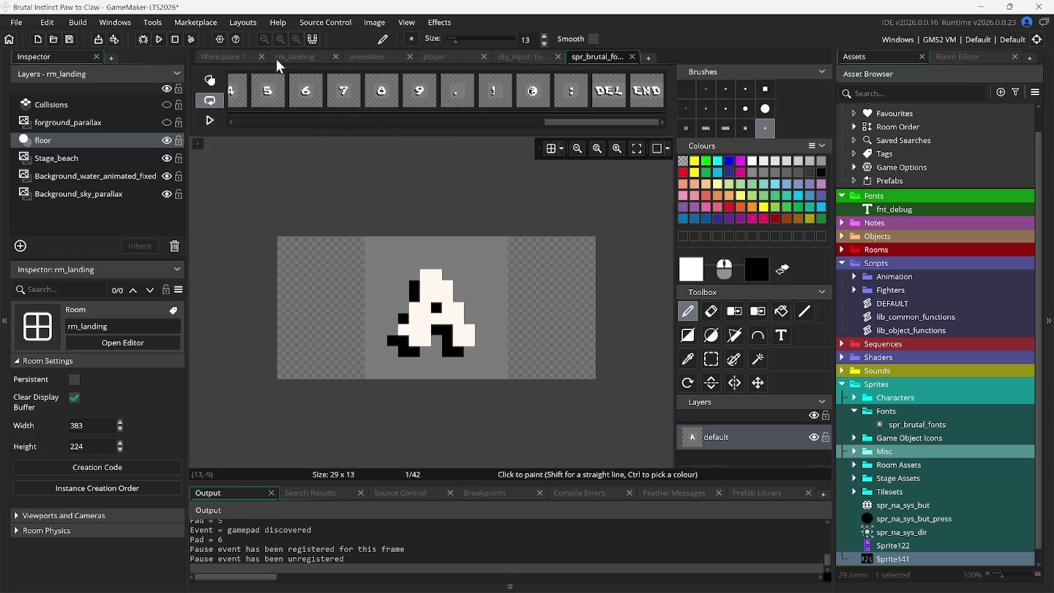
{"action": "left_click", "coordinate": [225, 56]}
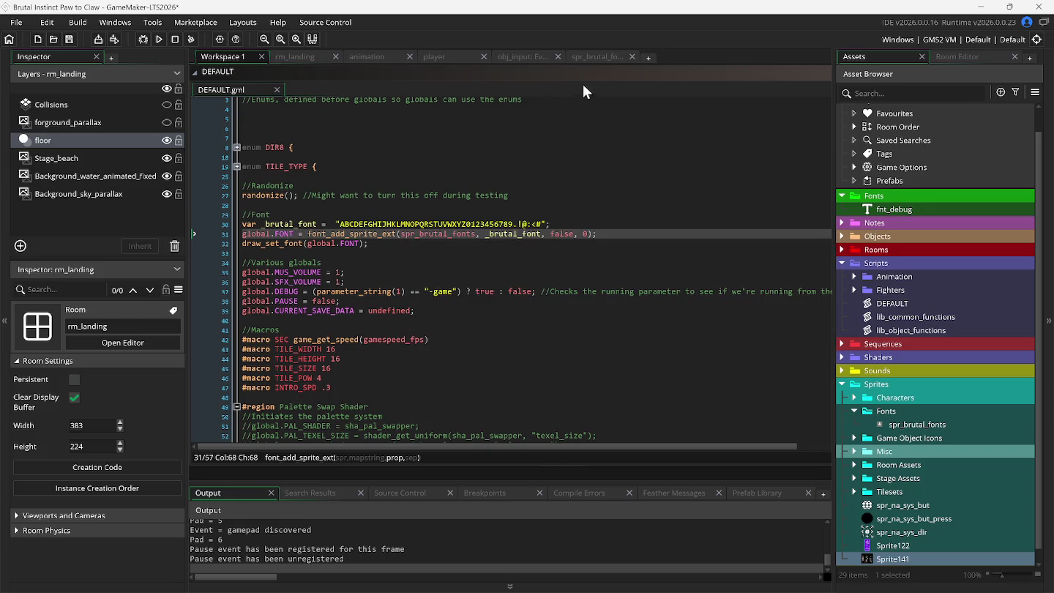
Look over the spr_brutal_fonts frames, then bring up the player's Draw GUI code with _spacing 30
{"action": "left_click", "coordinate": [597, 57]}
{"action": "left_click_drag", "start_coordinate": [543, 120], "coordinate": [238, 133]}
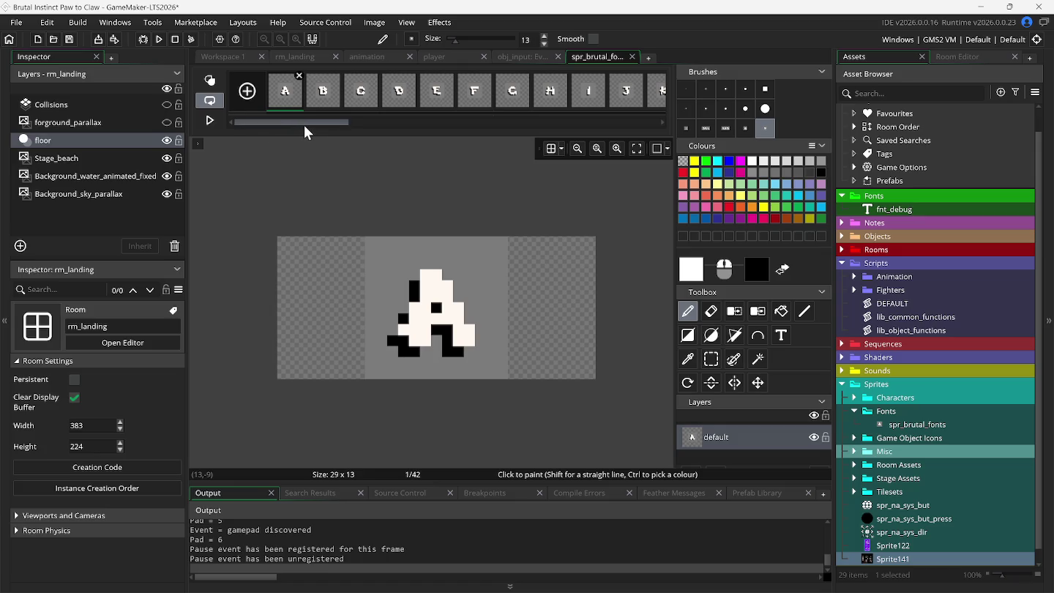
{"action": "left_click", "coordinate": [237, 56]}
{"action": "left_click", "coordinate": [429, 61]}
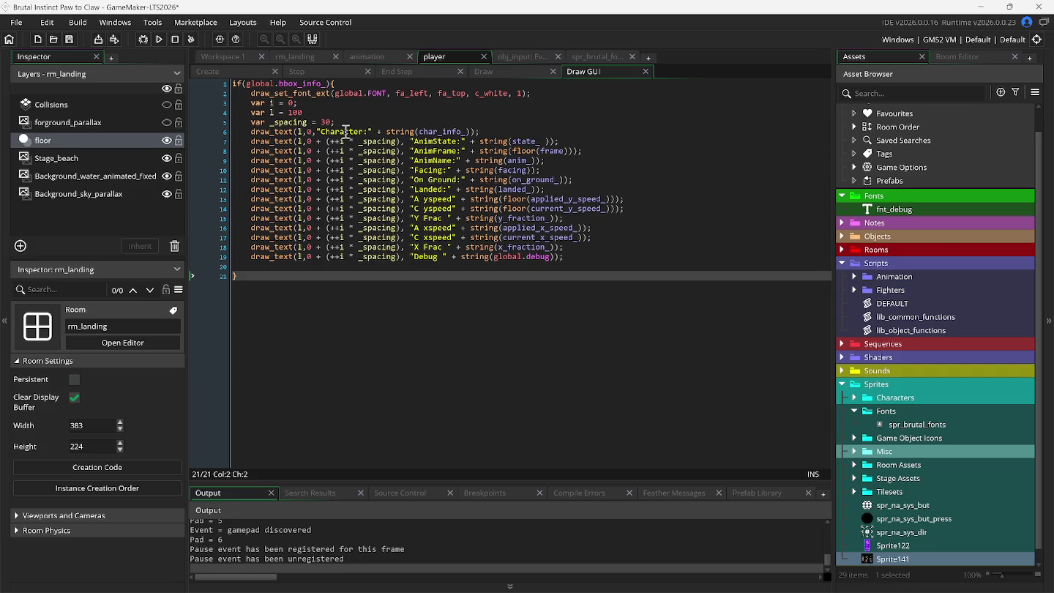
Change the first debug label 'Character' to 'CHARACTER' and save and run with F5
{"action": "double_click", "coordinate": [345, 132]}
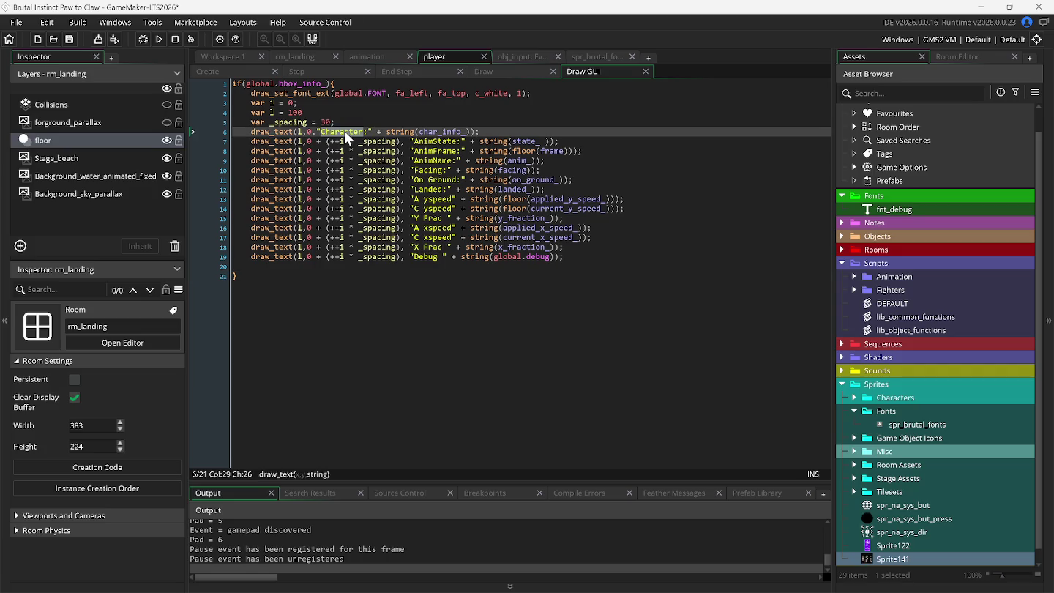
{"action": "type", "text": "CHARACTER"}
{"action": "key", "text": "F5"}
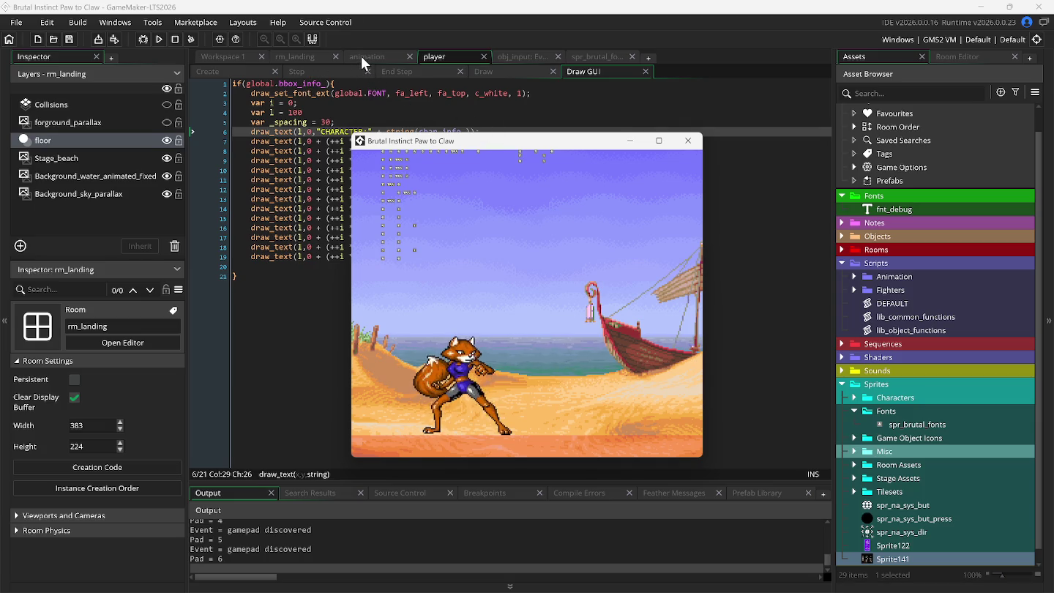
After the test run, return to the DEFAULT script's global.FONT sprite-font setup
{"action": "left_click", "coordinate": [239, 58]}
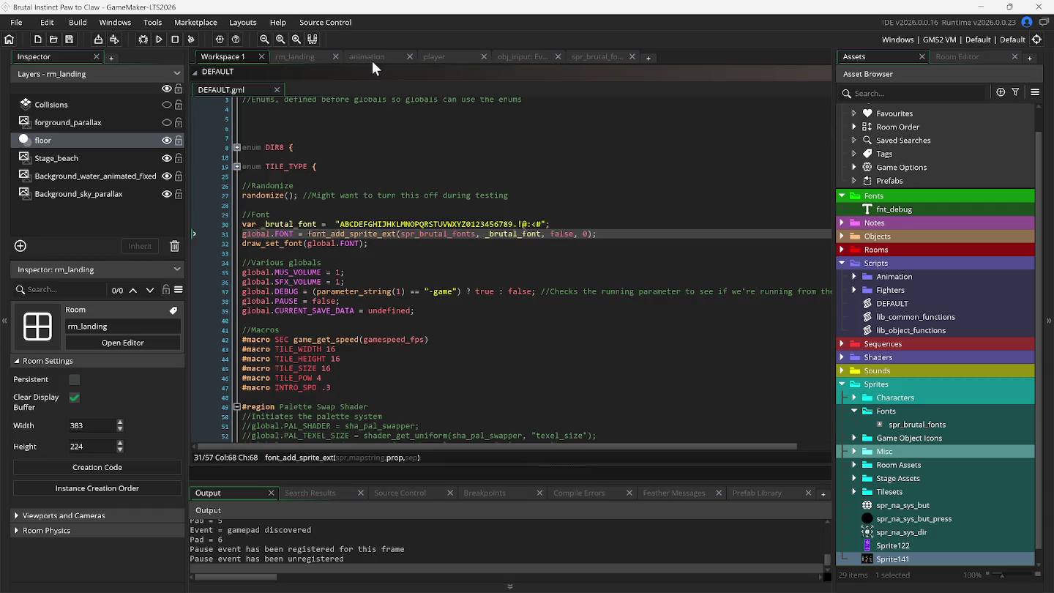
Move through the Draw GUI and scr_foxy_roxy tabs, ending in the spr_brutal_fonts sprite editor
{"action": "left_click", "coordinate": [444, 60]}
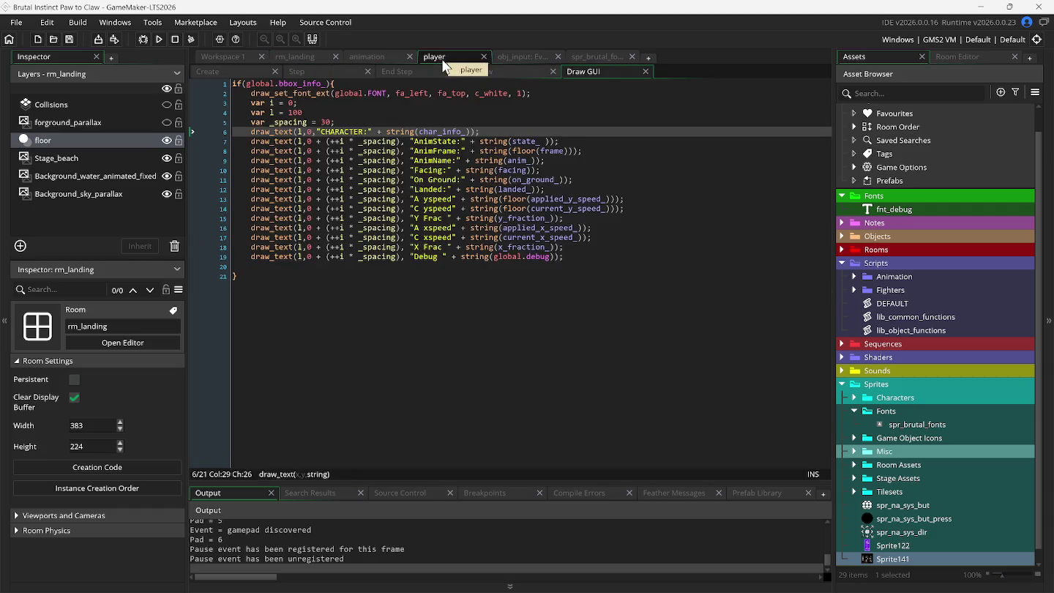
{"action": "left_click", "coordinate": [370, 56]}
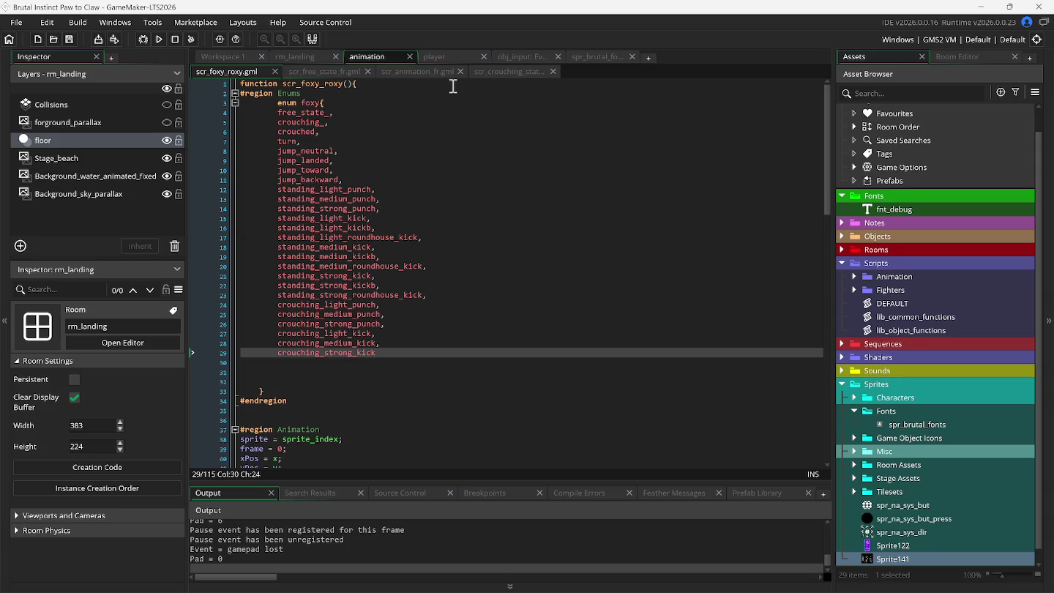
{"action": "left_click", "coordinate": [442, 57]}
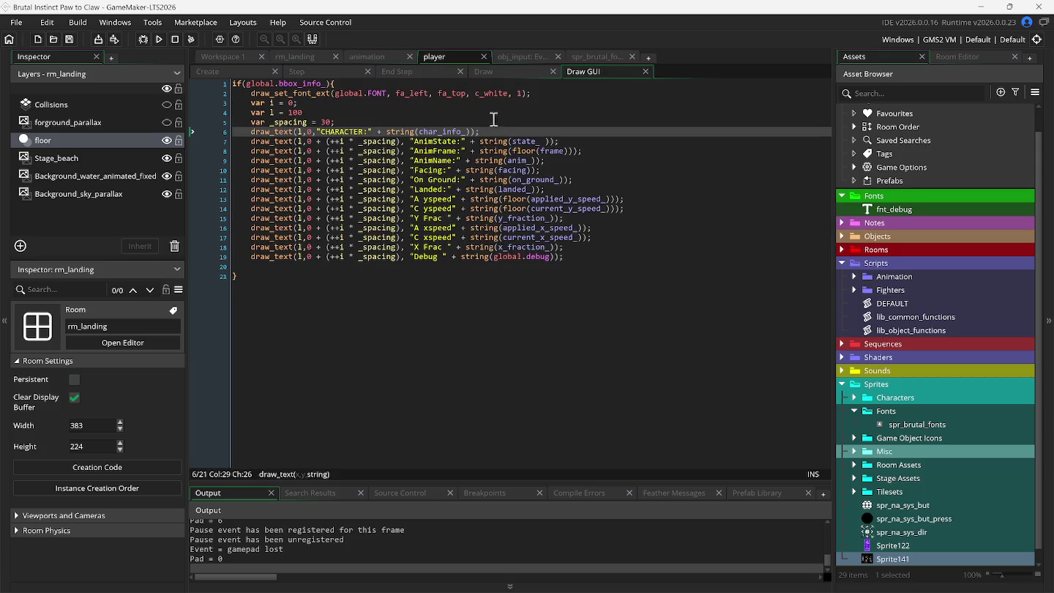
{"action": "left_click", "coordinate": [532, 58]}
{"action": "key", "text": "ctrl+Tab"}
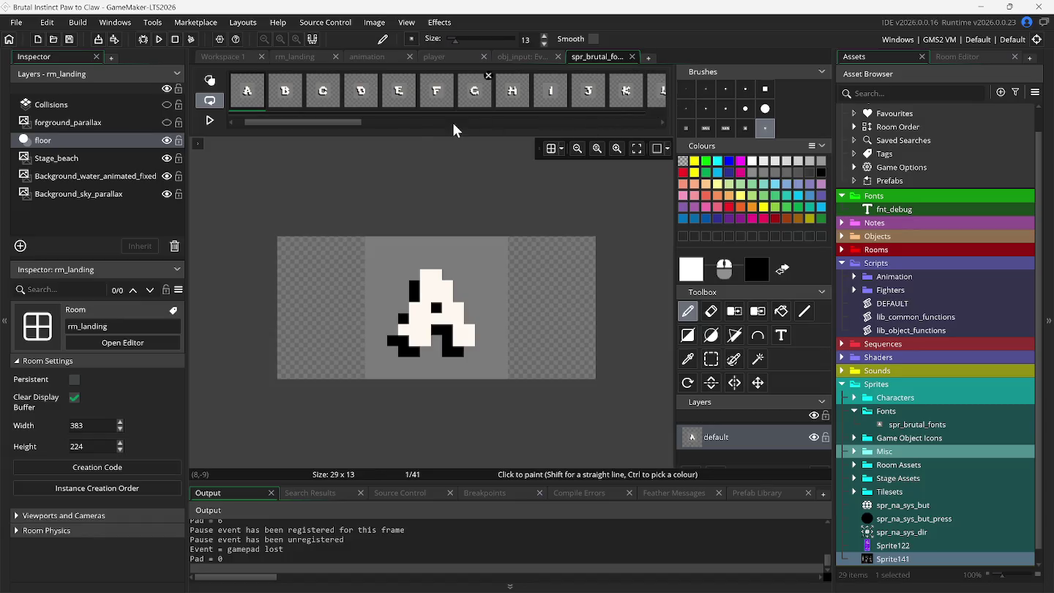
Delete the final DEL frame, auto-trim all frames to 13×13, and run the game
{"action": "left_click_drag", "start_coordinate": [352, 122], "coordinate": [649, 122]}
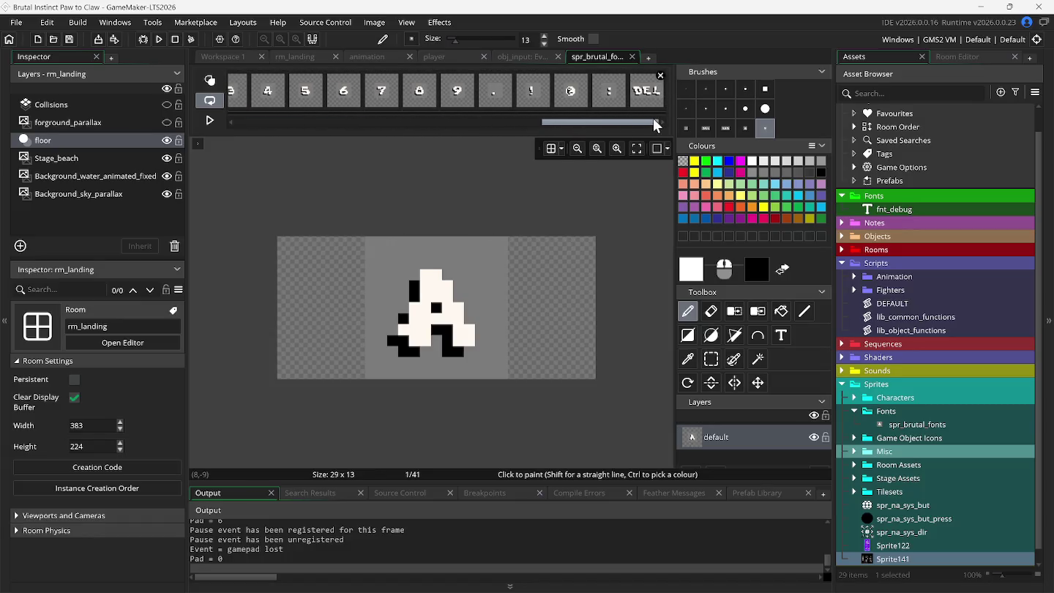
{"action": "left_click", "coordinate": [659, 76]}
{"action": "mouse_move", "coordinate": [338, 82]}
{"action": "left_click", "coordinate": [371, 23]}
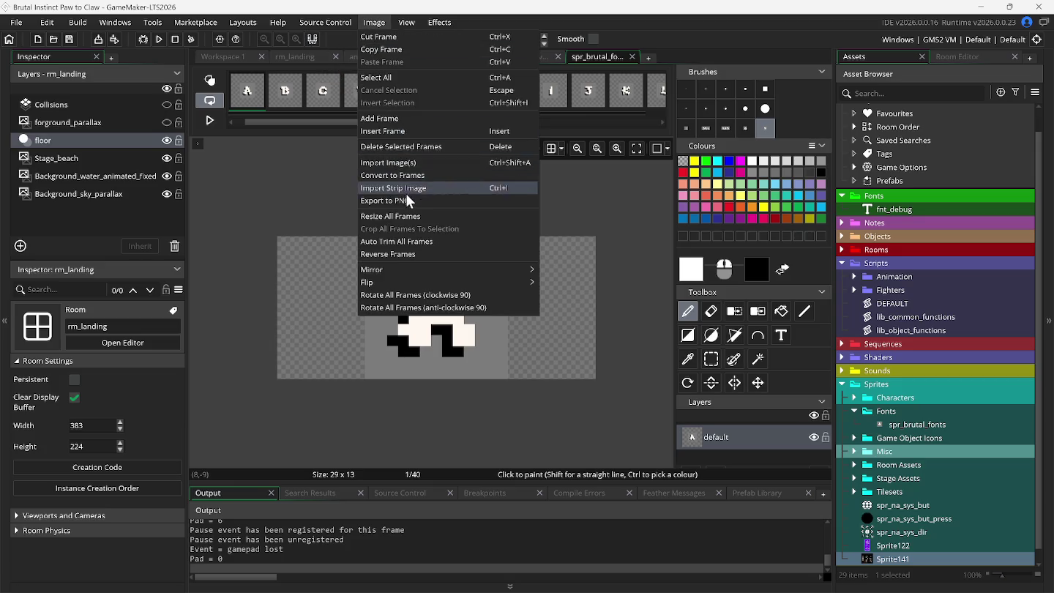
{"action": "left_click", "coordinate": [413, 240]}
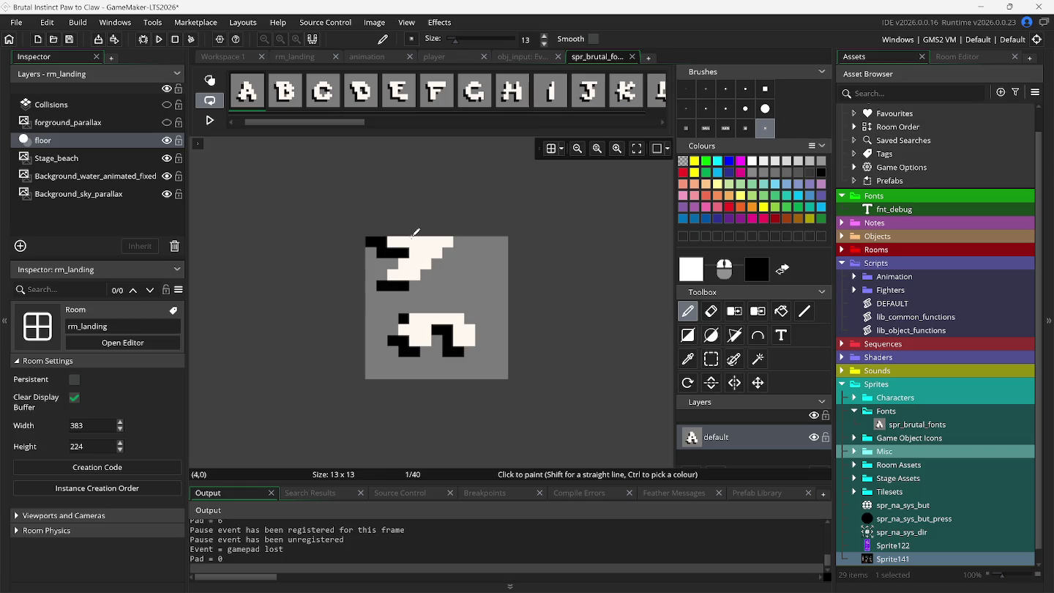
{"action": "left_click", "coordinate": [159, 40]}
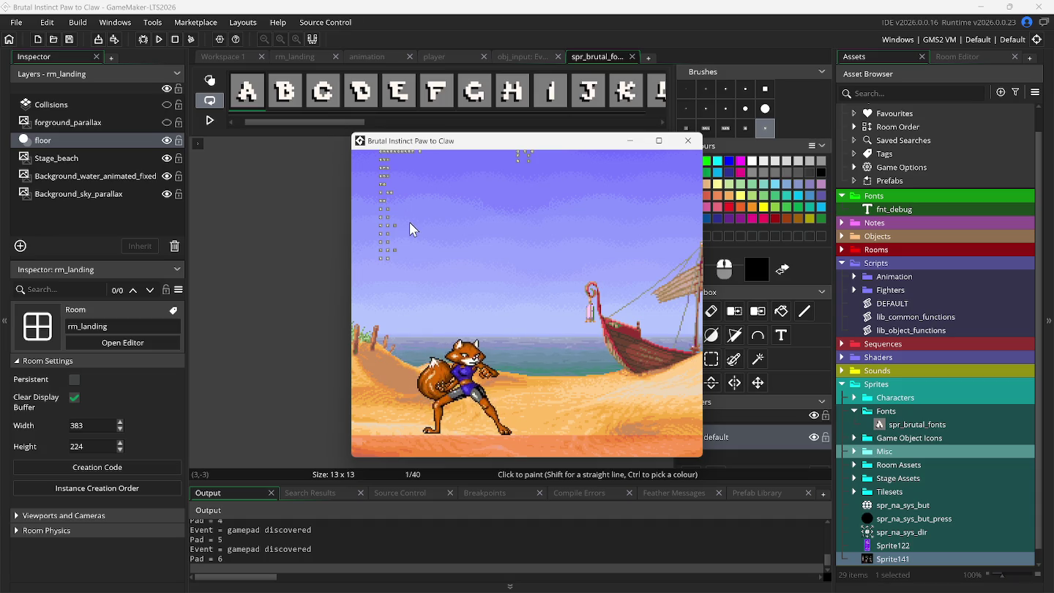
Move the running game window lower and go back to the player's Draw GUI code
{"action": "left_click_drag", "start_coordinate": [432, 143], "coordinate": [447, 226]}
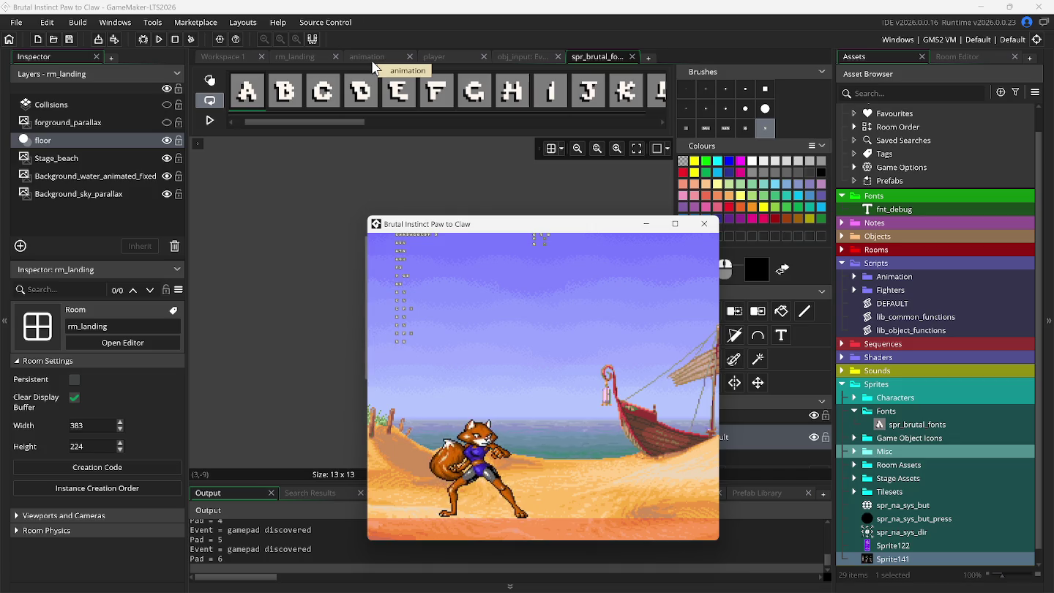
{"action": "left_click", "coordinate": [447, 61]}
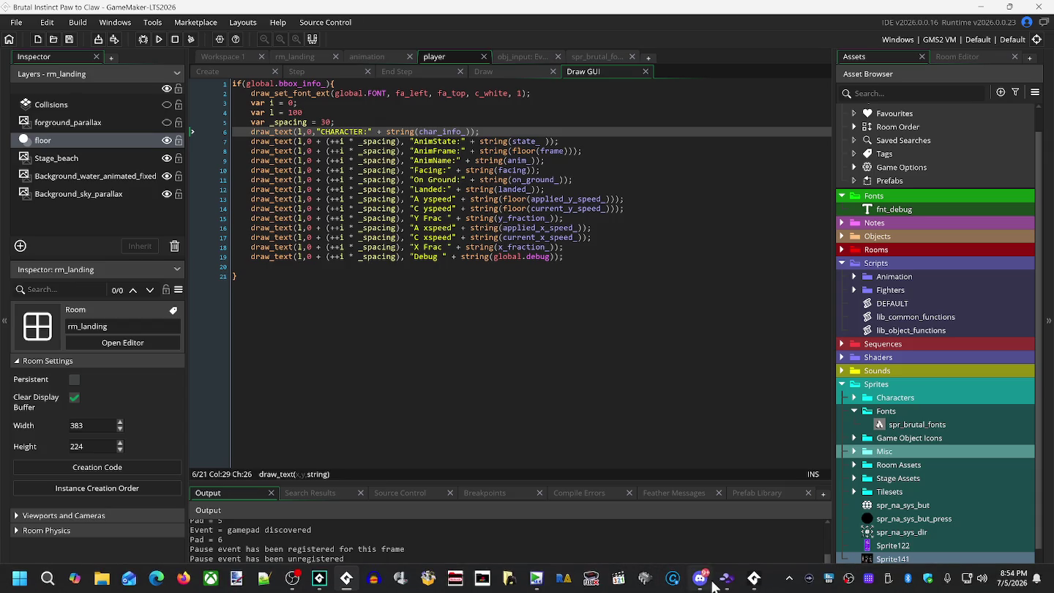
Check the game window and sprite frames, then show DEFAULT.gml's brutal font character string
{"action": "left_click", "coordinate": [754, 577]}
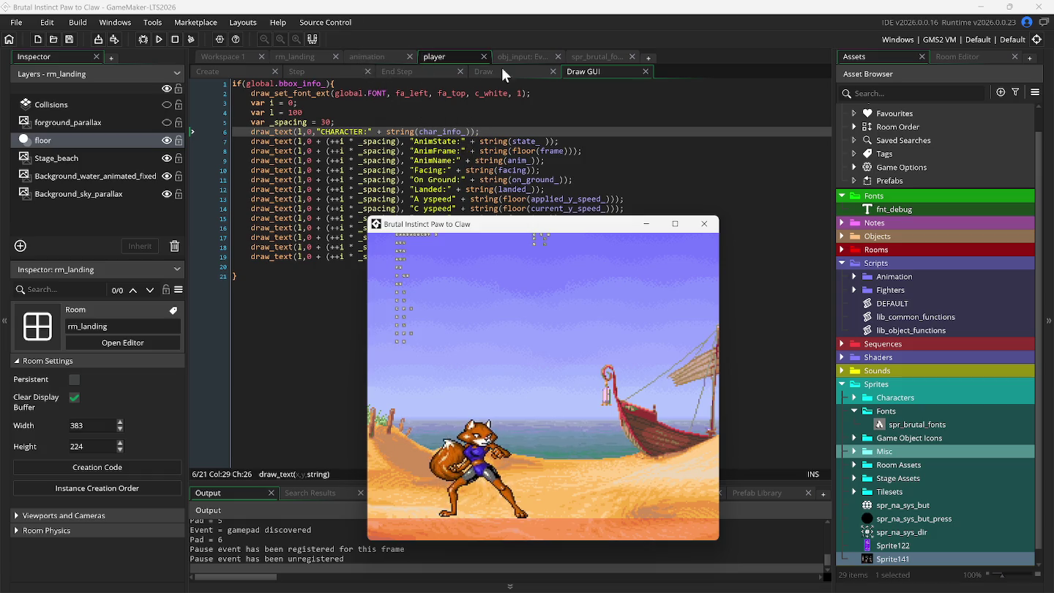
{"action": "left_click", "coordinate": [589, 57]}
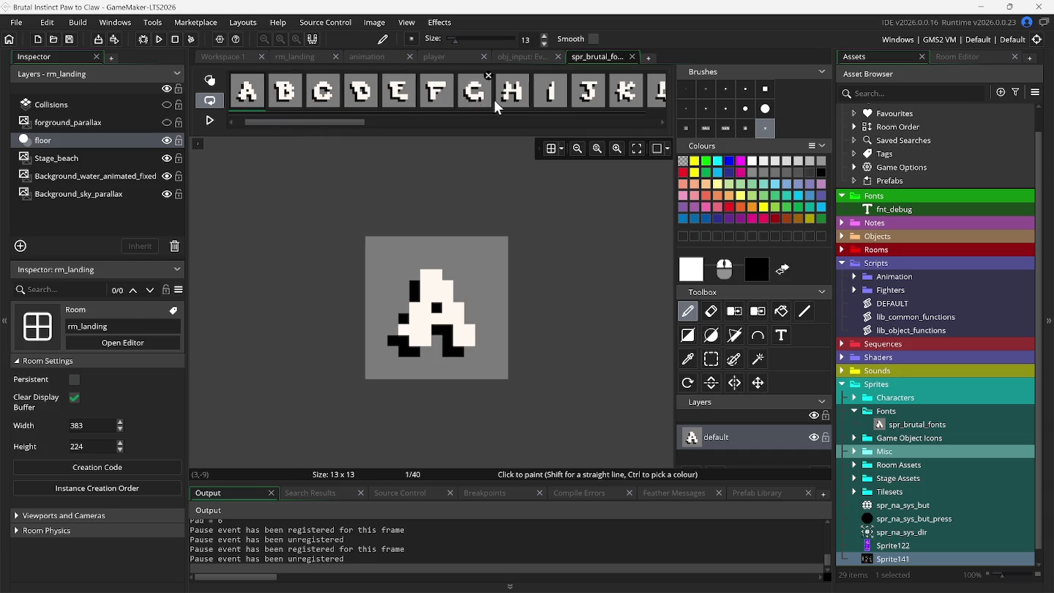
{"action": "mouse_move", "coordinate": [357, 122]}
{"action": "left_mouse_down"}
{"action": "mouse_move", "coordinate": [517, 144]}
{"action": "mouse_move", "coordinate": [382, 137]}
{"action": "left_mouse_up"}
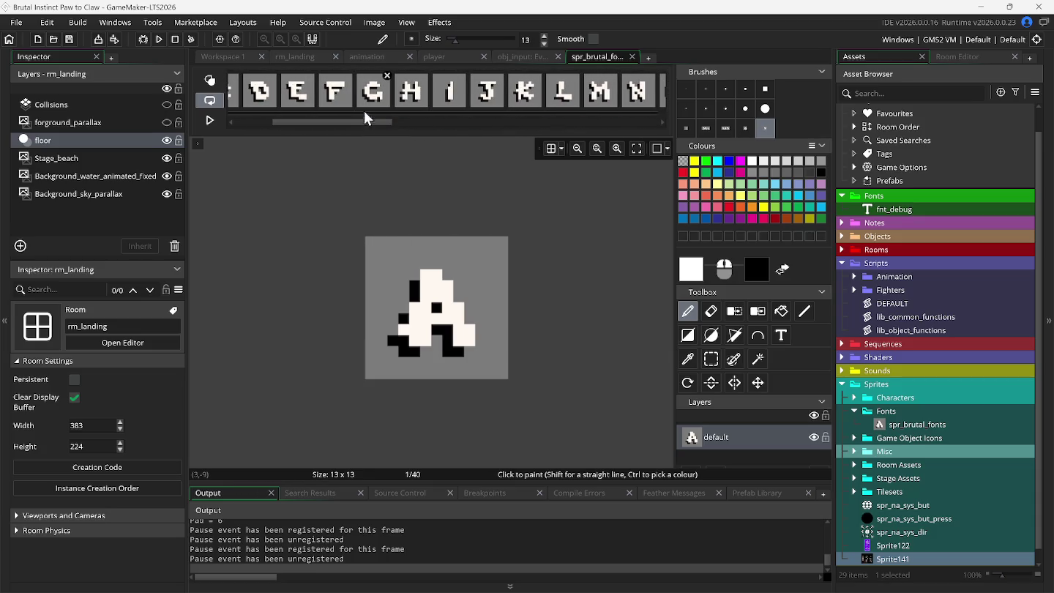
{"action": "left_click", "coordinate": [432, 58]}
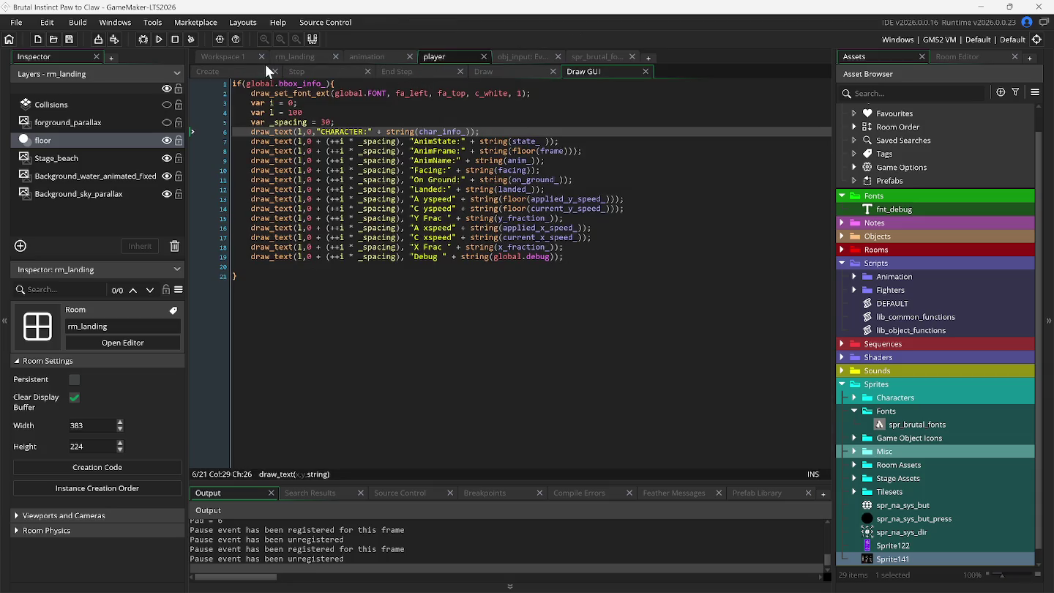
{"action": "left_click", "coordinate": [246, 57]}
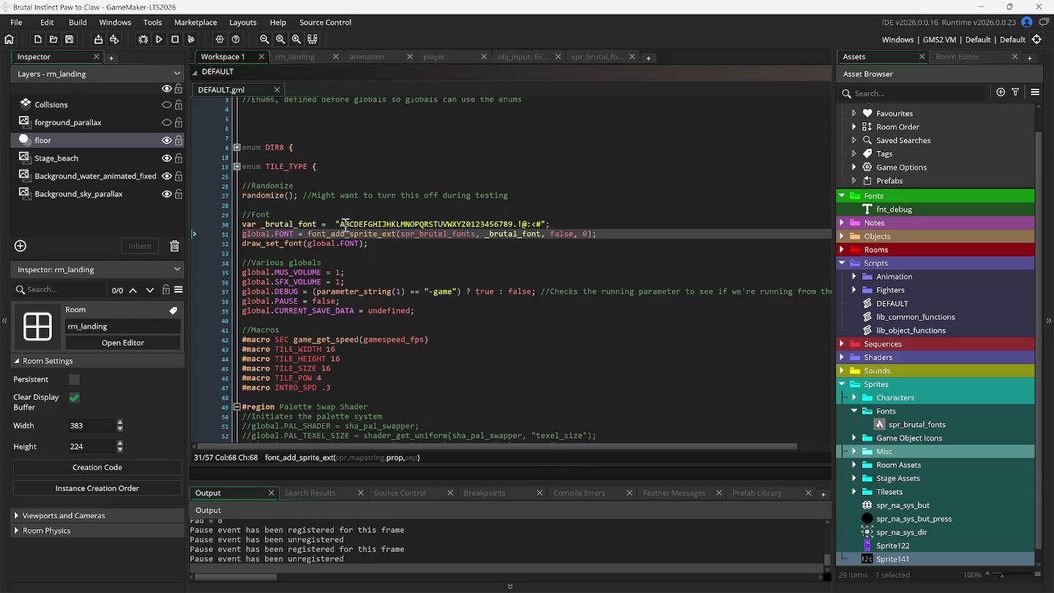
Delete the duplicate H after IJ in line 30's character string, then return to spr_brutal_fonts
{"action": "left_click", "coordinate": [343, 224]}
{"action": "key", "text": "Right"}
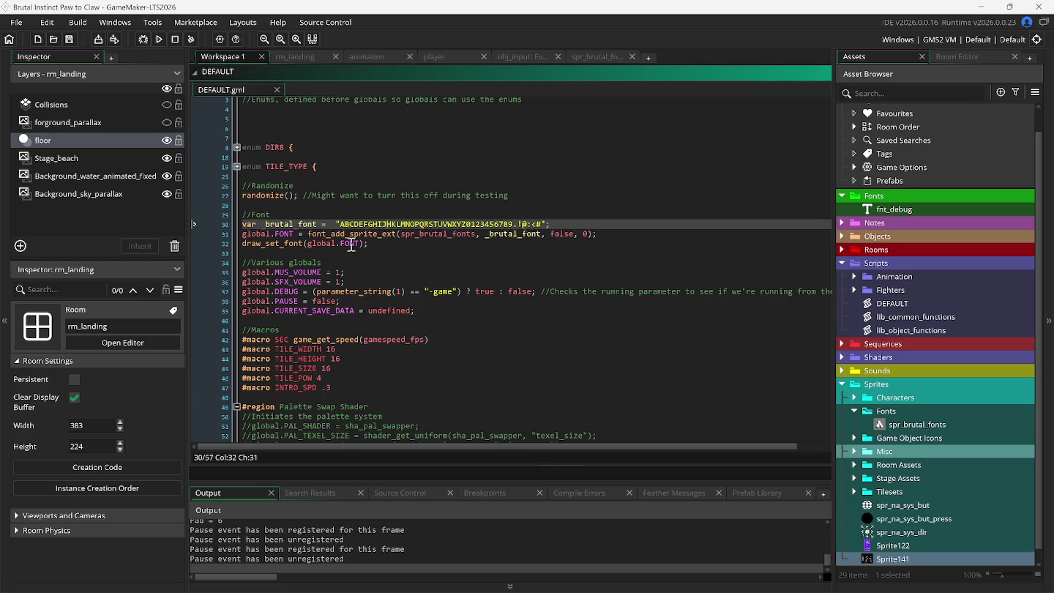
{"action": "key", "text": "Delete"}
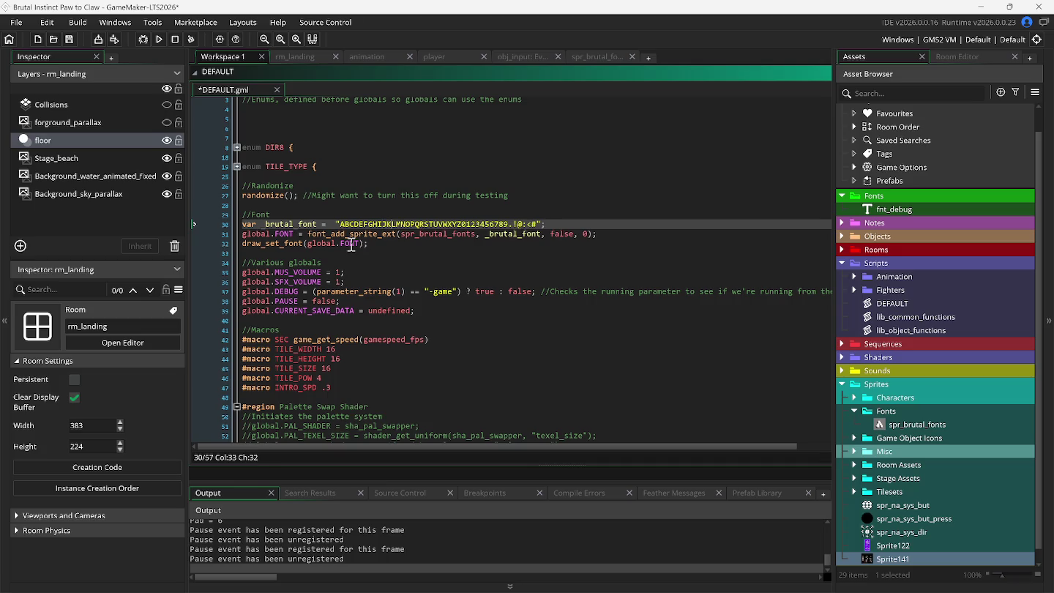
{"action": "key", "text": "ctrl+Left"}
{"action": "key", "text": "Right"}
{"action": "key", "text": "Right"}
{"action": "key", "text": "Right"}
{"action": "key", "text": "Right"}
{"action": "key", "text": "Right"}
{"action": "key", "text": "Right"}
{"action": "key", "text": "Right"}
{"action": "key", "text": "Right"}
{"action": "left_click", "coordinate": [583, 56]}
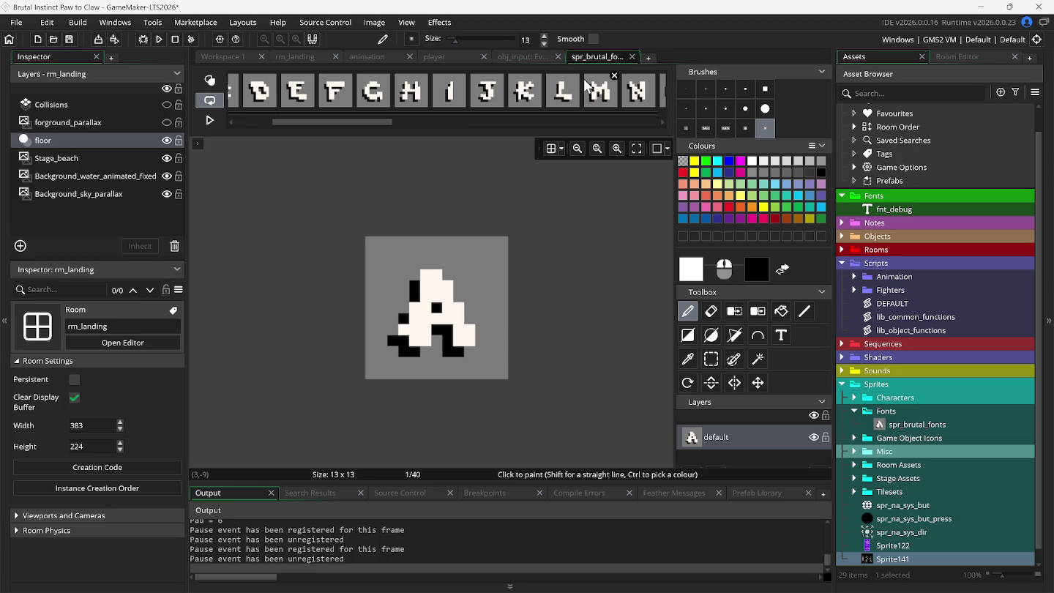
Browse the sprite's frames, viewing the G and ! glyphs
{"action": "left_click", "coordinate": [298, 93]}
{"action": "left_click", "coordinate": [361, 107]}
{"action": "left_click_drag", "start_coordinate": [378, 124], "coordinate": [661, 121]}
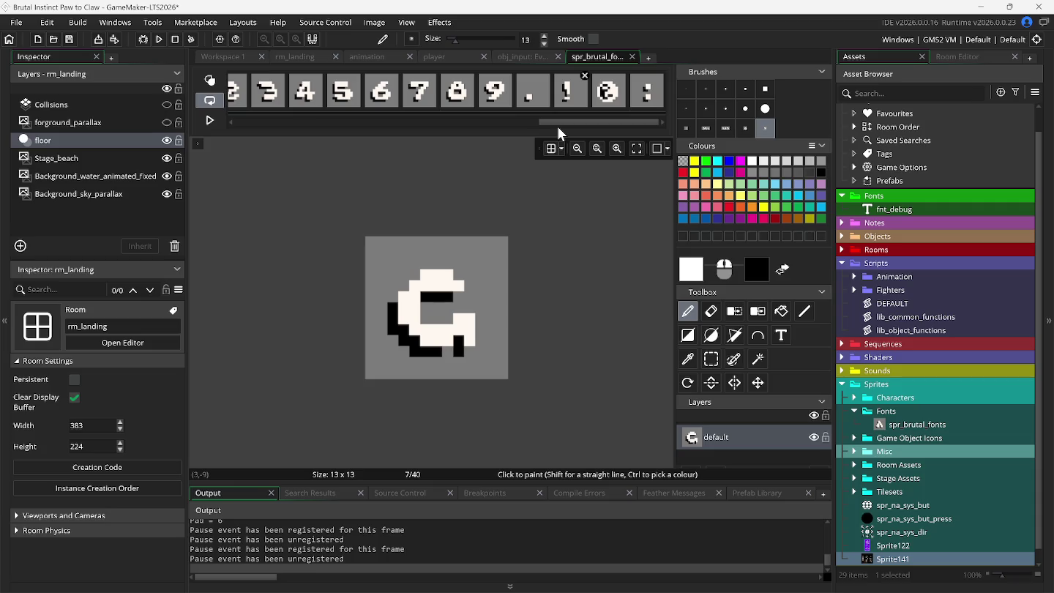
{"action": "left_click", "coordinate": [563, 97]}
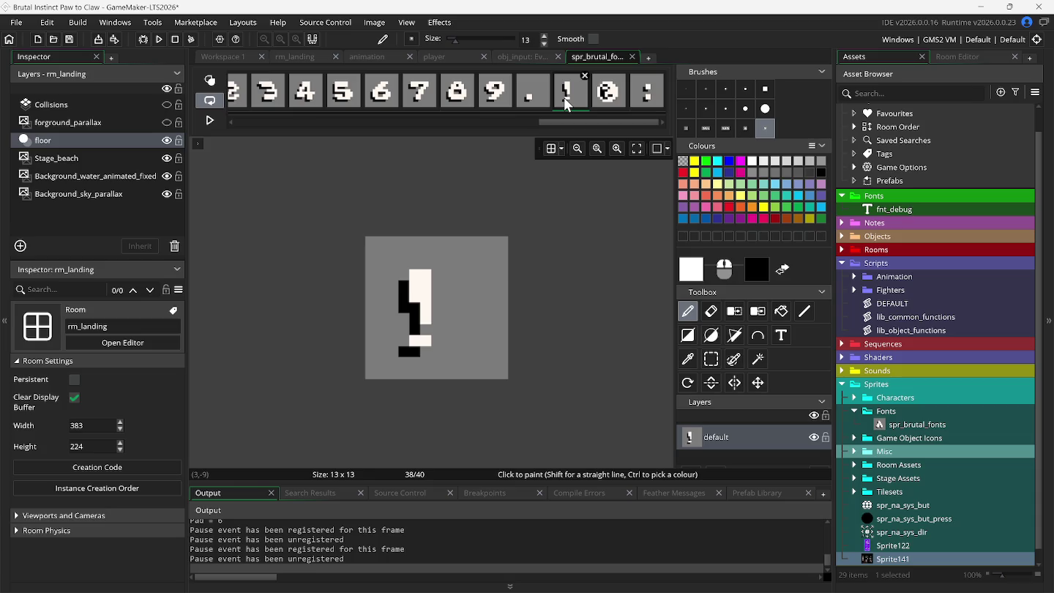
Undo the accidental white brush block and the trim, restoring 41 untrimmed 29×13 frames
{"action": "mouse_move", "coordinate": [642, 125]}
{"action": "left_click", "coordinate": [706, 128]}
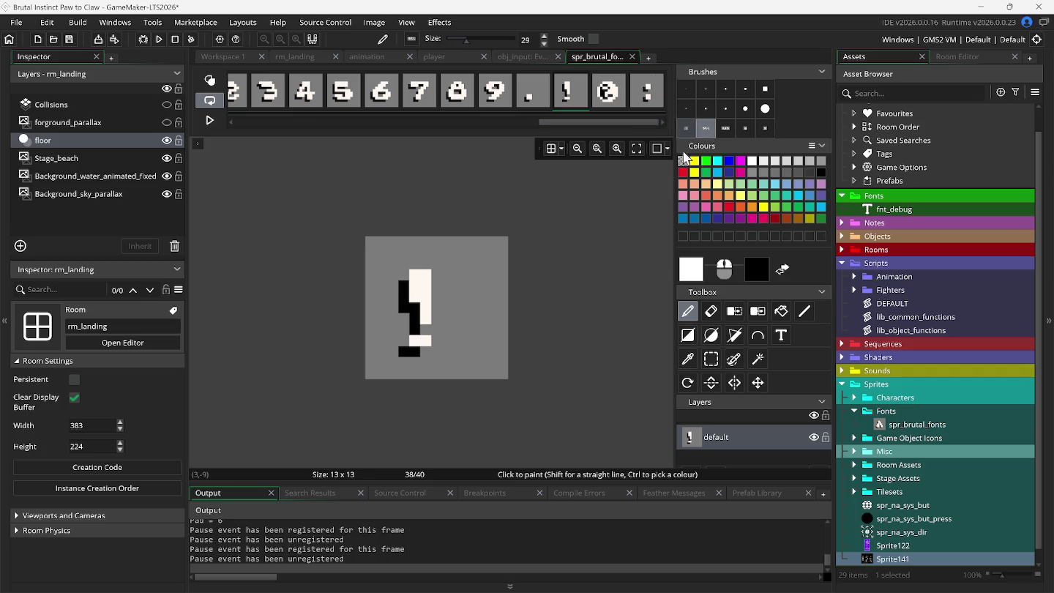
{"action": "left_click_drag", "start_coordinate": [498, 252], "coordinate": [575, 233]}
{"action": "key", "text": "ctrl+z"}
{"action": "key", "text": "ctrl+z"}
{"action": "key", "text": "ctrl+z"}
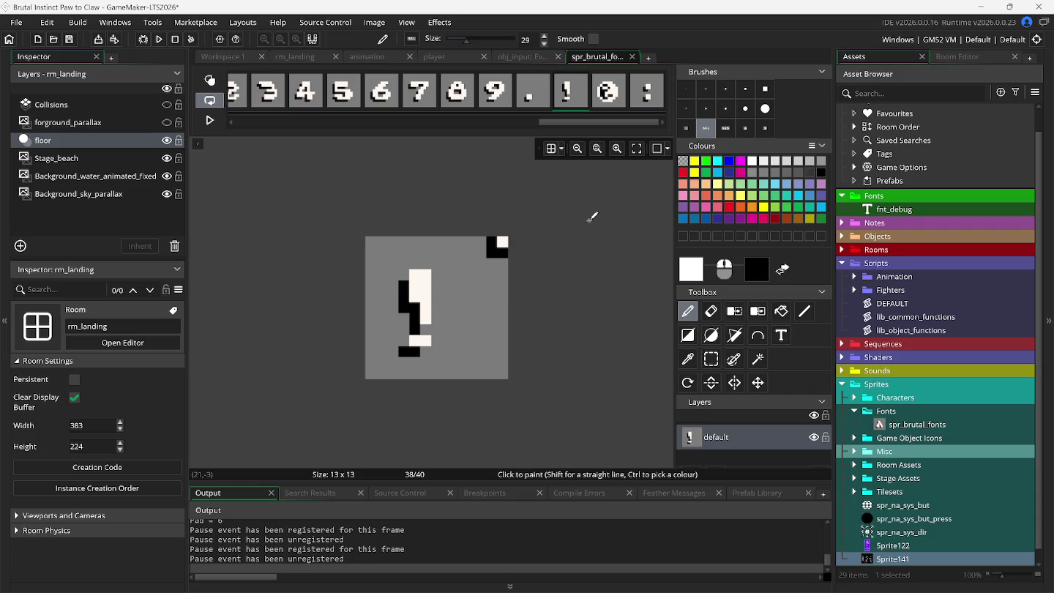
{"action": "key", "text": "ctrl+z"}
{"action": "left_click", "coordinate": [508, 104]}
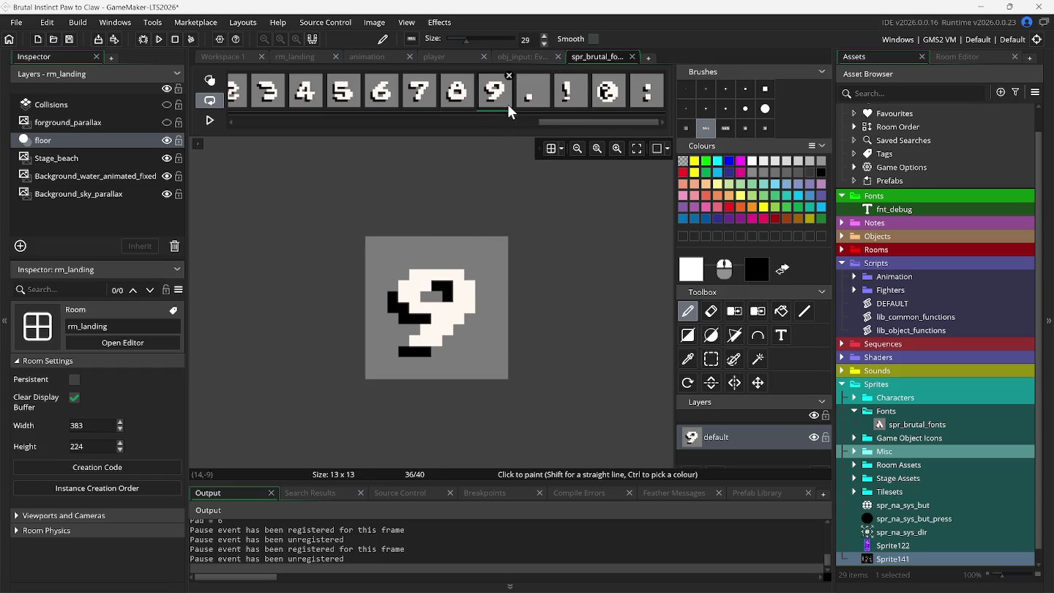
{"action": "key", "text": "ctrl+v"}
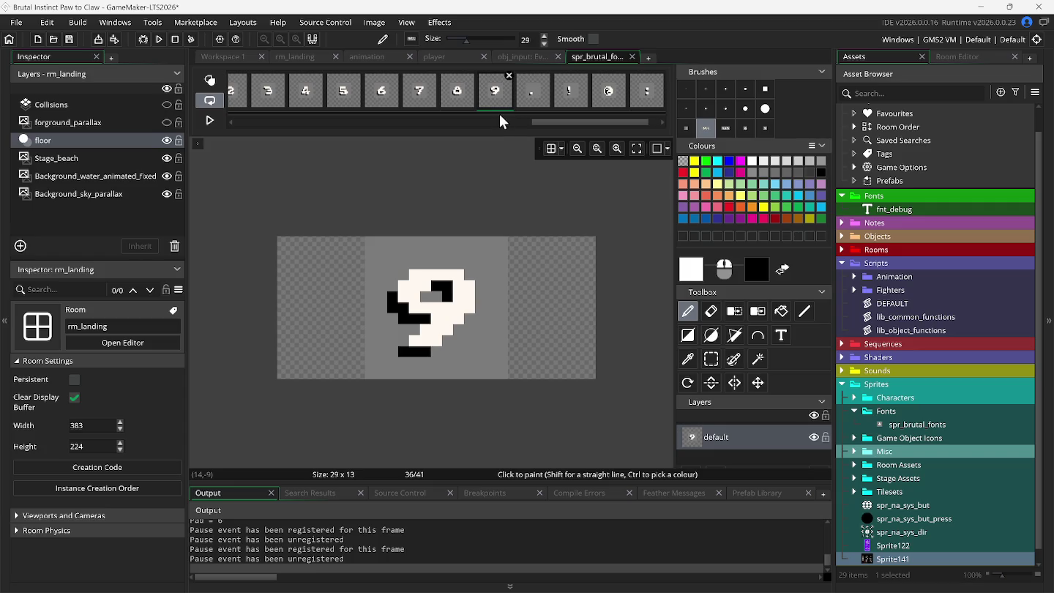
Confirm the DEL and : frames are back, then build and run the game
{"action": "left_click_drag", "start_coordinate": [542, 123], "coordinate": [590, 128]}
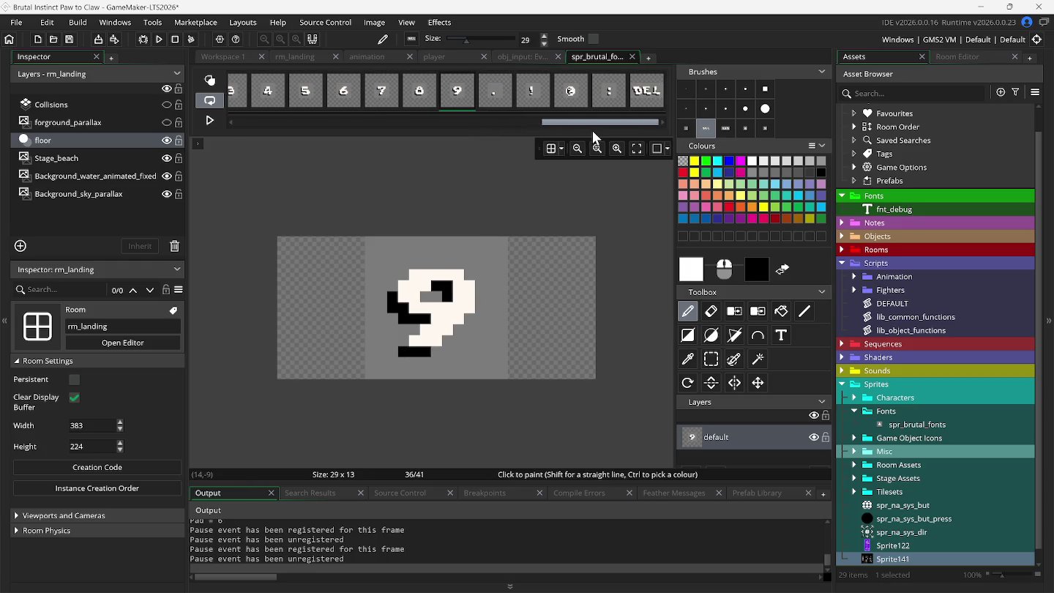
{"action": "mouse_move", "coordinate": [615, 118]}
{"action": "left_click", "coordinate": [642, 97]}
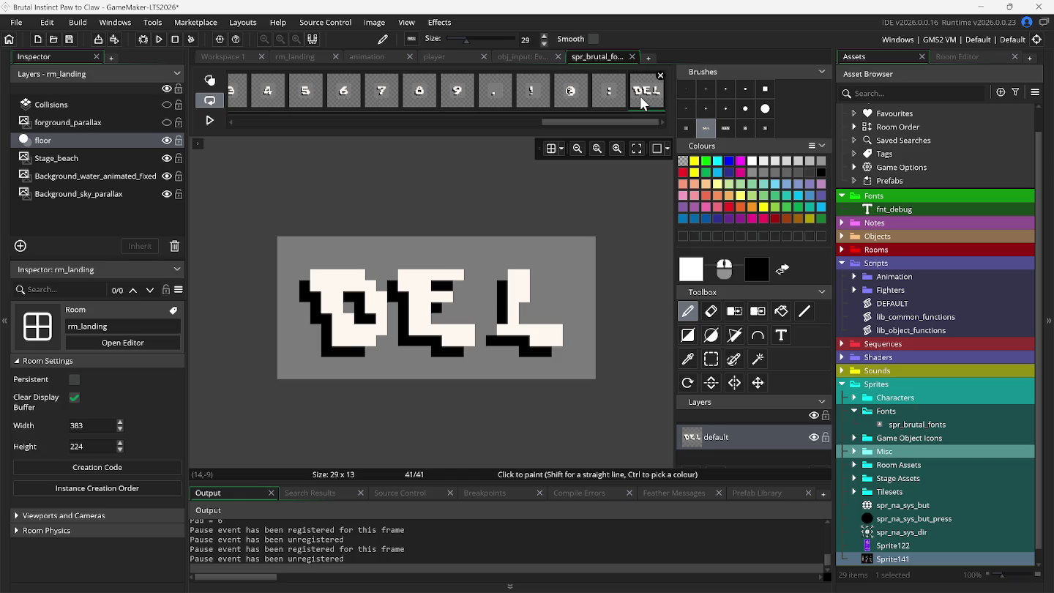
{"action": "mouse_move", "coordinate": [625, 97]}
{"action": "left_click", "coordinate": [616, 103]}
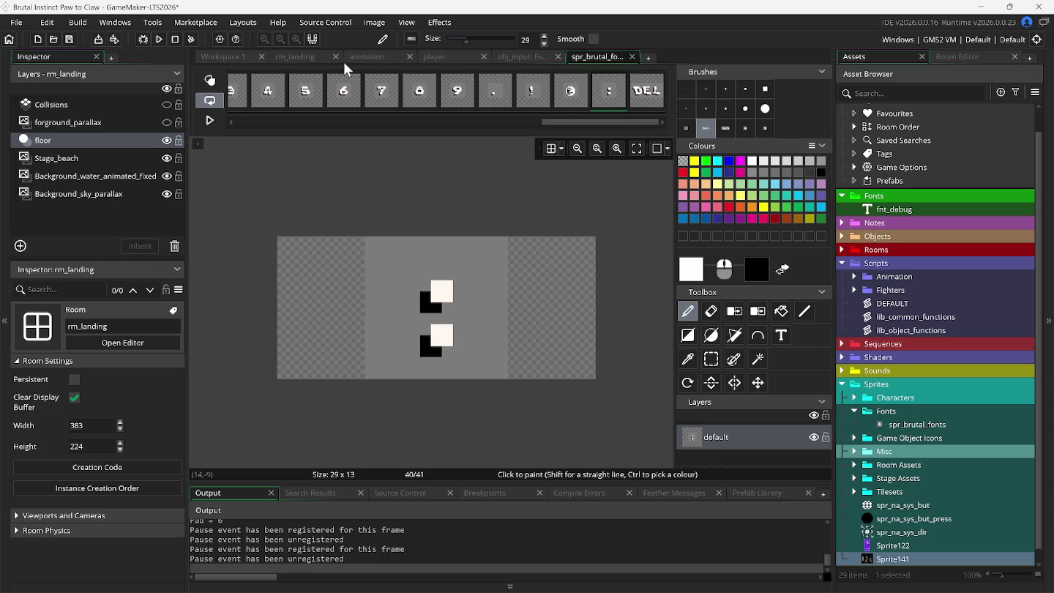
{"action": "left_click", "coordinate": [160, 44]}
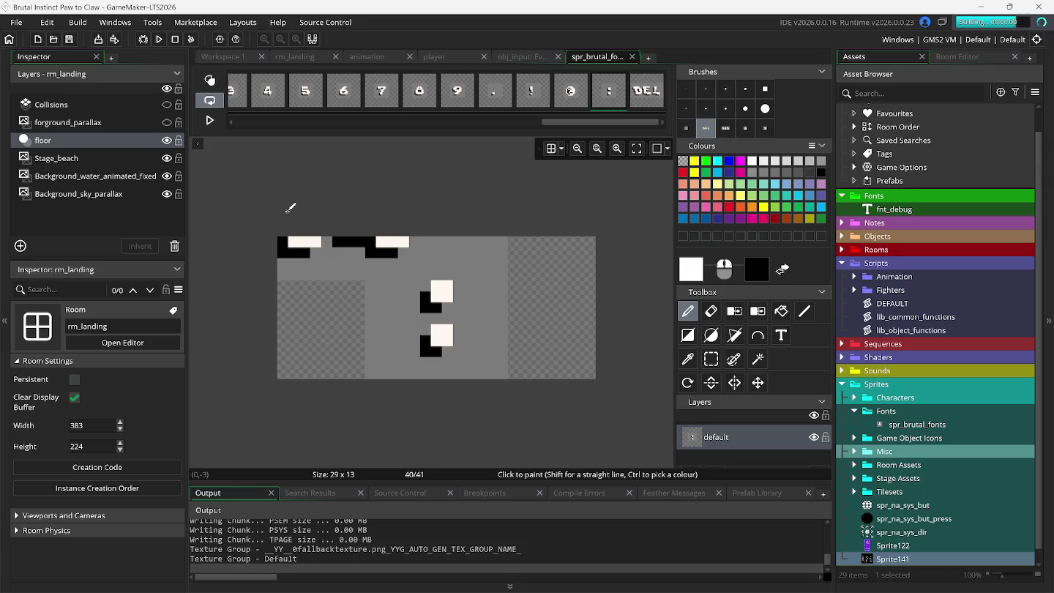
{"action": "key", "text": "ctrl+z"}
{"action": "key", "text": "ctrl+z"}
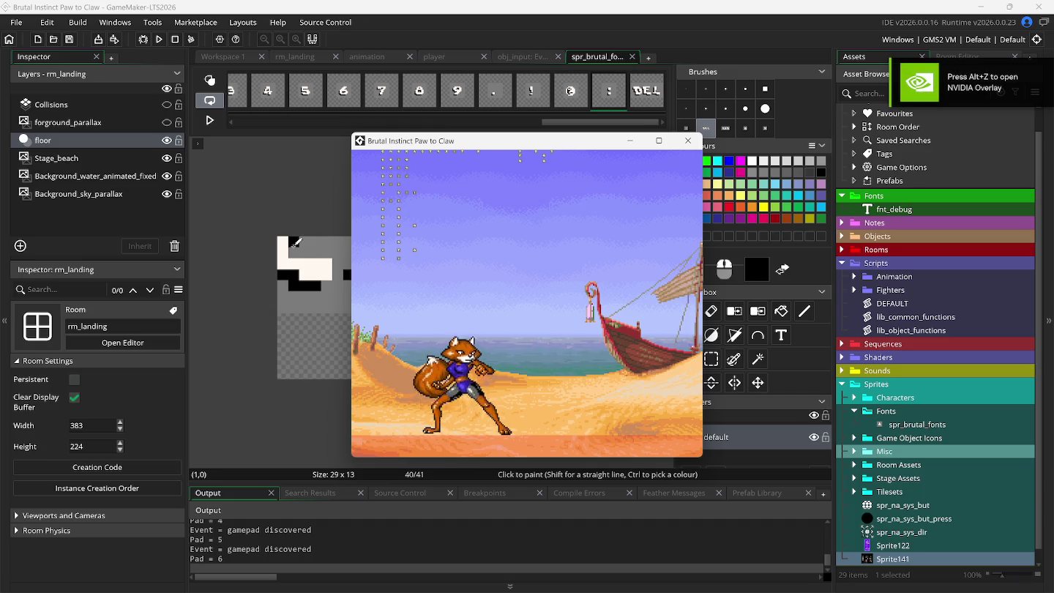
{"action": "scroll", "coordinate": [295, 241], "scroll_direction": "down", "scroll_amount": 5}
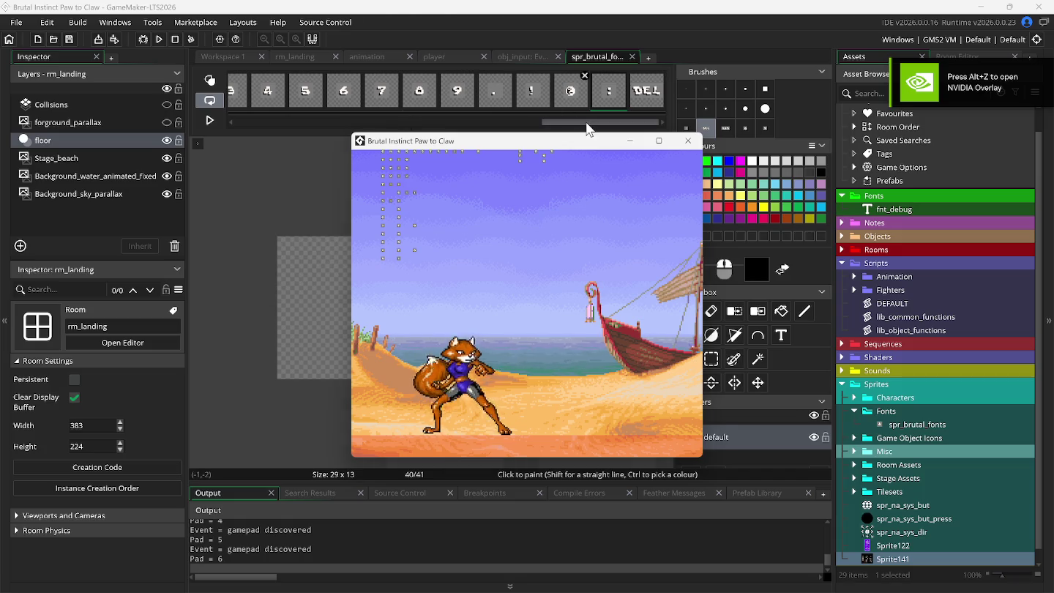
{"action": "left_click", "coordinate": [624, 130]}
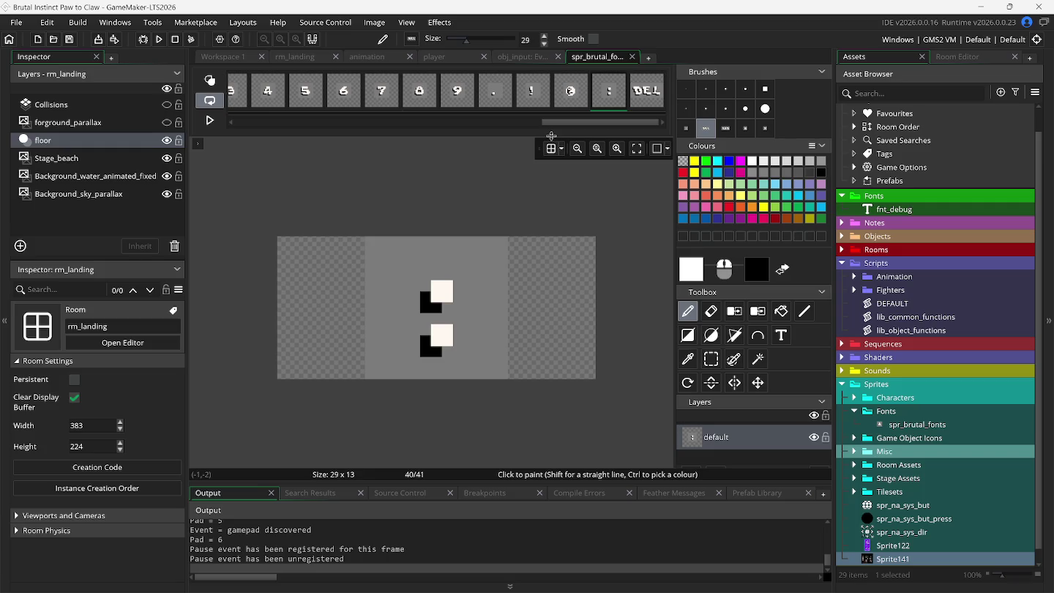
Delete the DEL frame, auto-trim all spr_brutal_fonts frames to 13x13, and run the game
{"action": "mouse_move", "coordinate": [562, 102]}
{"action": "left_click", "coordinate": [661, 75]}
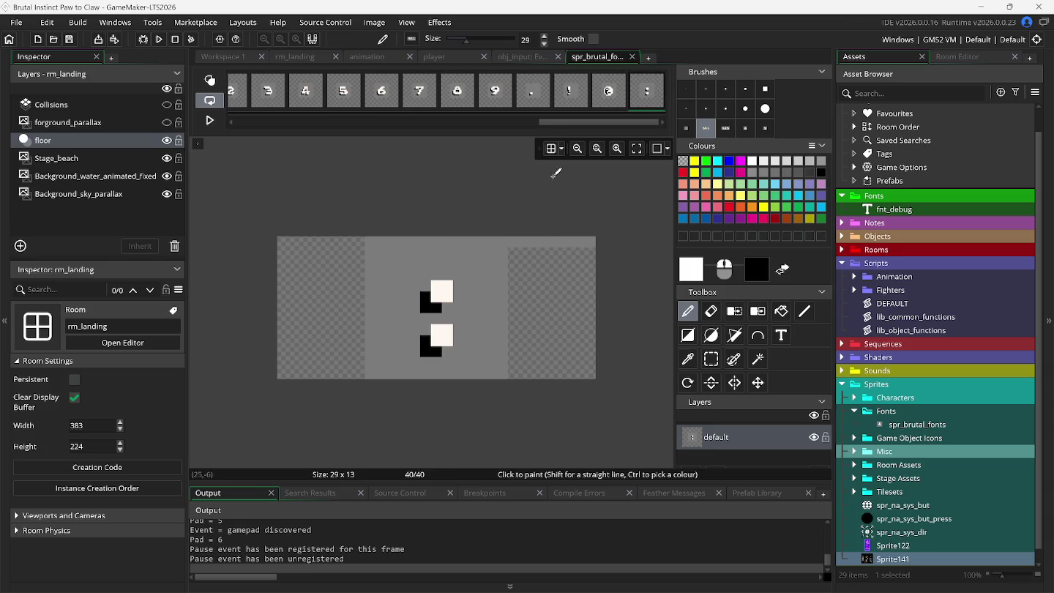
{"action": "left_click", "coordinate": [332, 27]}
{"action": "mouse_move", "coordinate": [374, 24]}
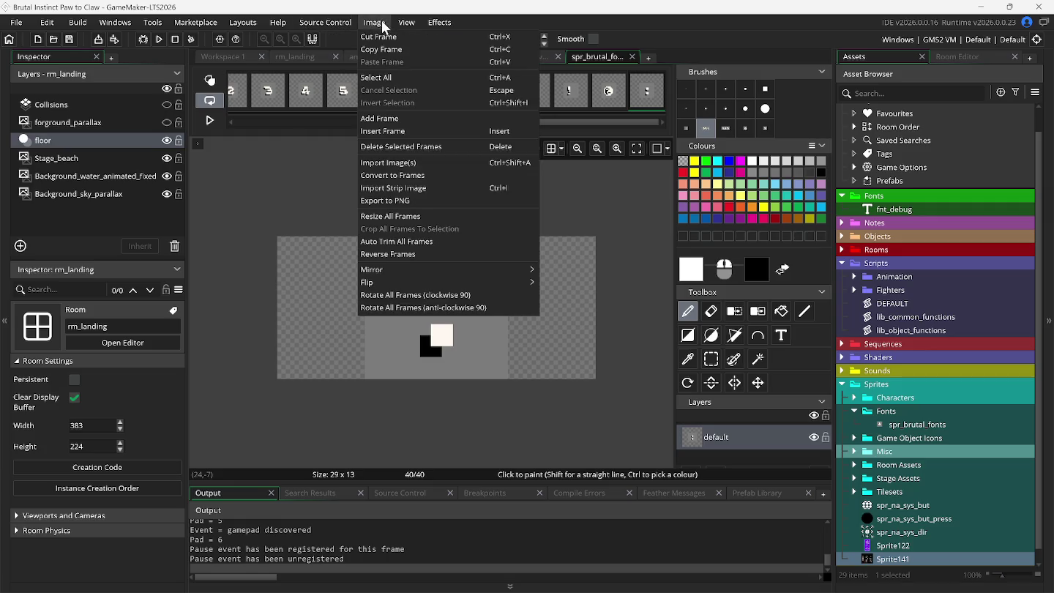
{"action": "left_click", "coordinate": [431, 240]}
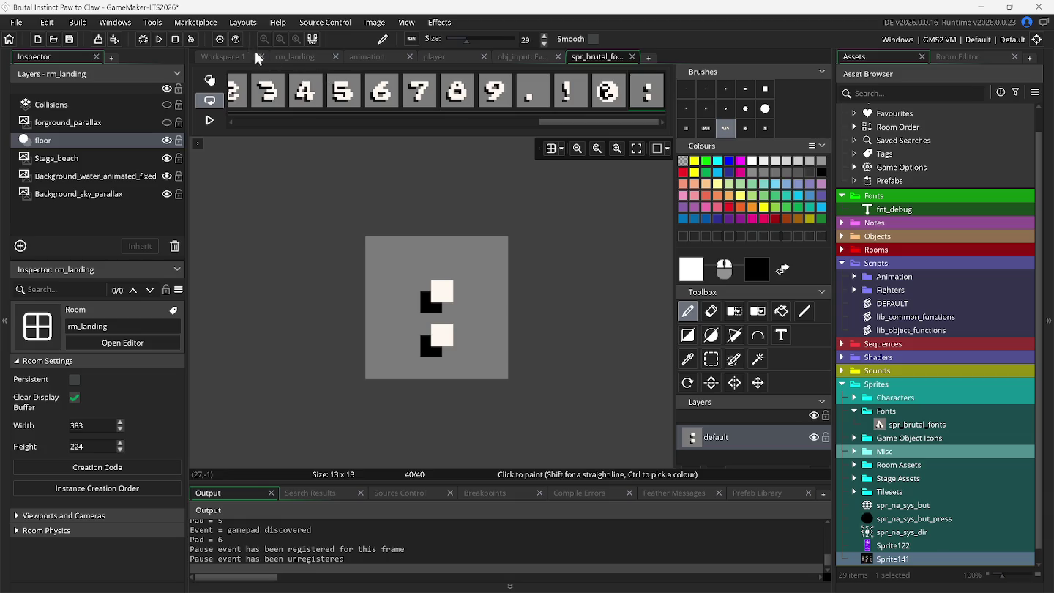
{"action": "left_click", "coordinate": [172, 40]}
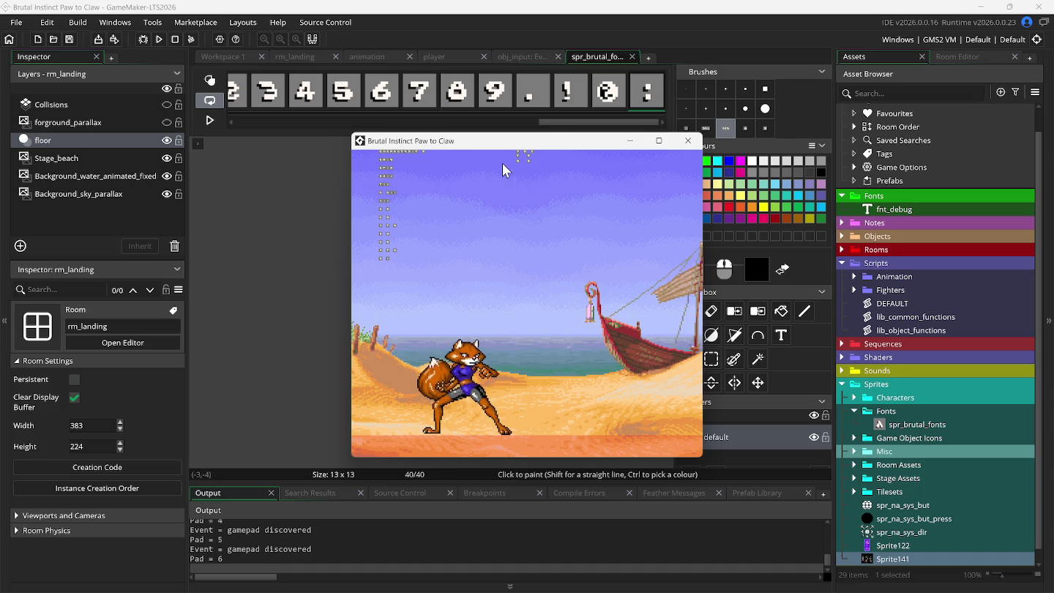
Bring the IDE forward, check the DEFAULT script, and reopen the spr_brutal_fonts sprite editor
{"action": "left_click", "coordinate": [376, 59]}
{"action": "left_click", "coordinate": [237, 56]}
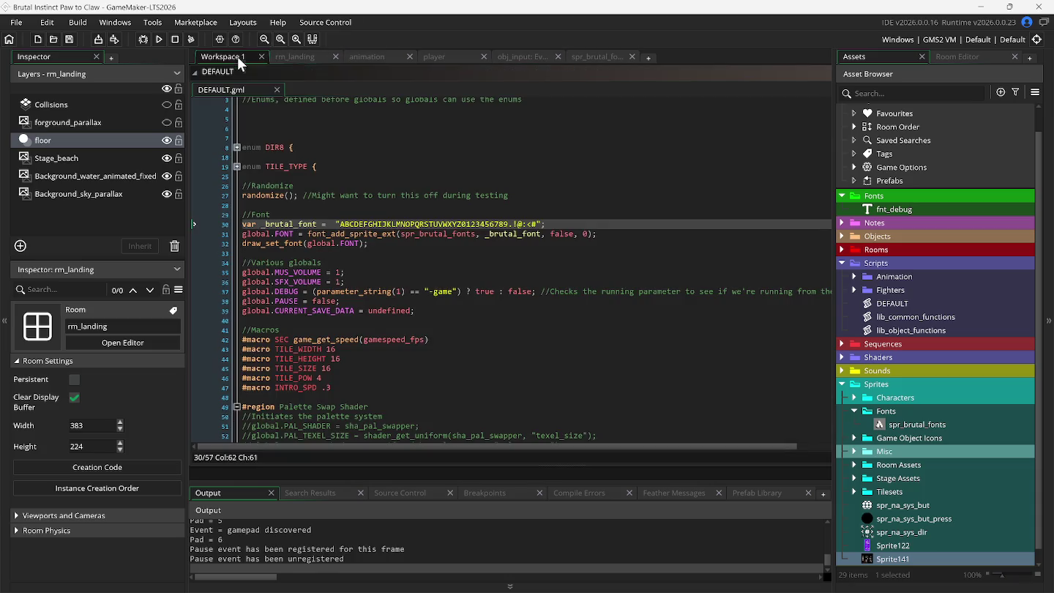
{"action": "left_click", "coordinate": [601, 56]}
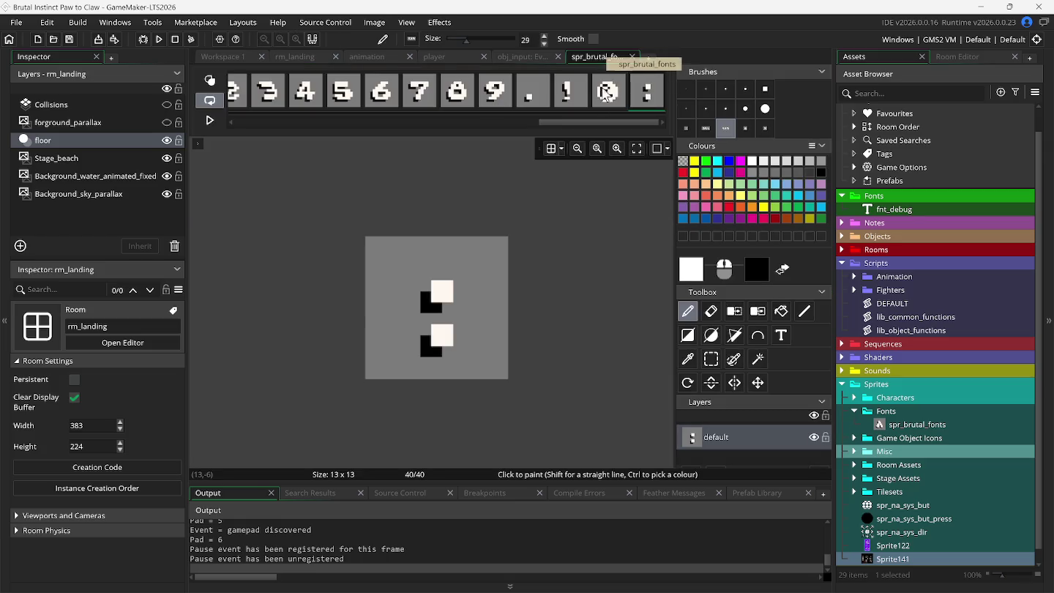
{"action": "left_click_drag", "start_coordinate": [557, 122], "coordinate": [252, 122]}
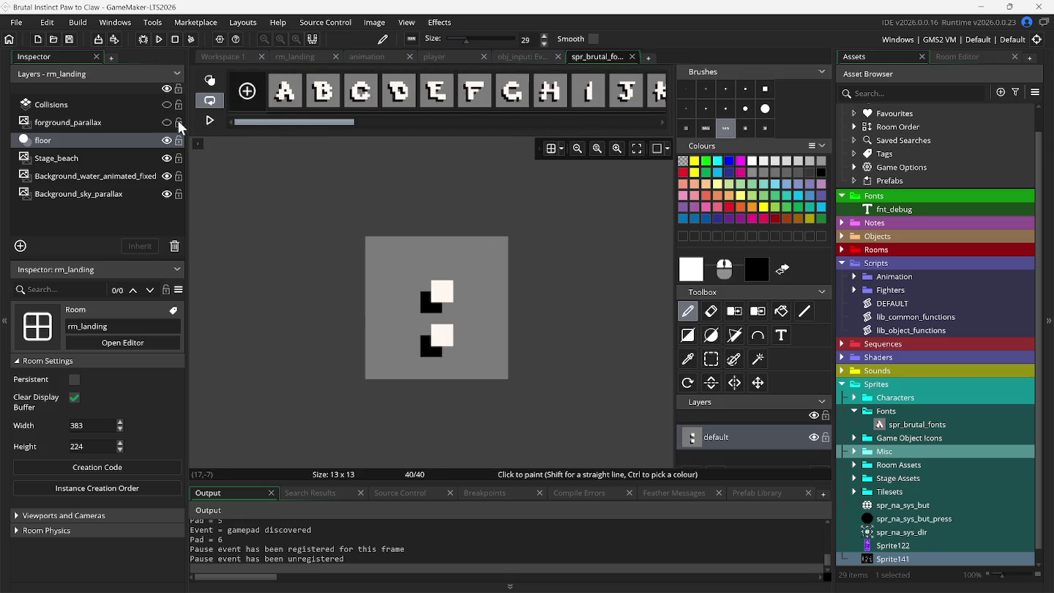
With the colour-remover tool, clear the grey background from glyph frames A through E
{"action": "left_click", "coordinate": [731, 311]}
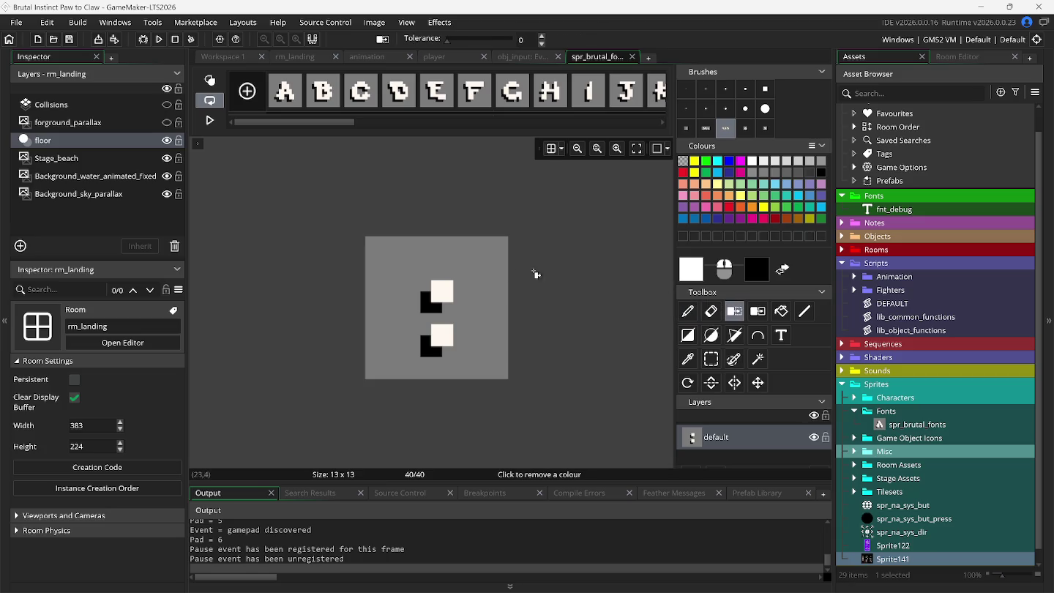
{"action": "left_click", "coordinate": [292, 95]}
{"action": "left_click", "coordinate": [393, 258]}
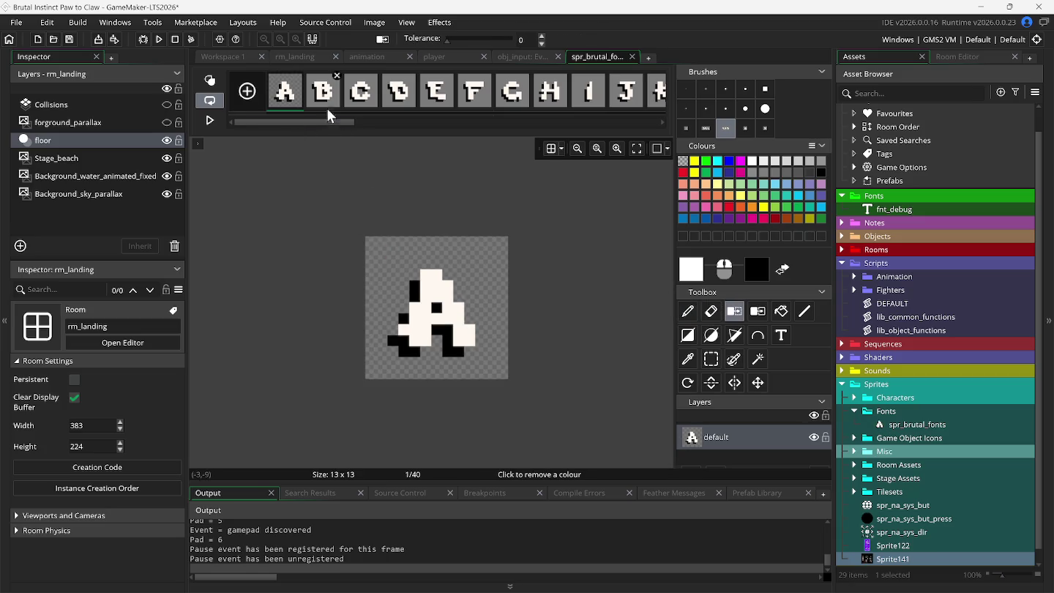
{"action": "left_click", "coordinate": [322, 92]}
{"action": "left_click", "coordinate": [390, 247]}
{"action": "left_click", "coordinate": [361, 90]}
{"action": "left_click", "coordinate": [394, 245]}
{"action": "left_click", "coordinate": [398, 92]}
{"action": "left_click", "coordinate": [412, 249]}
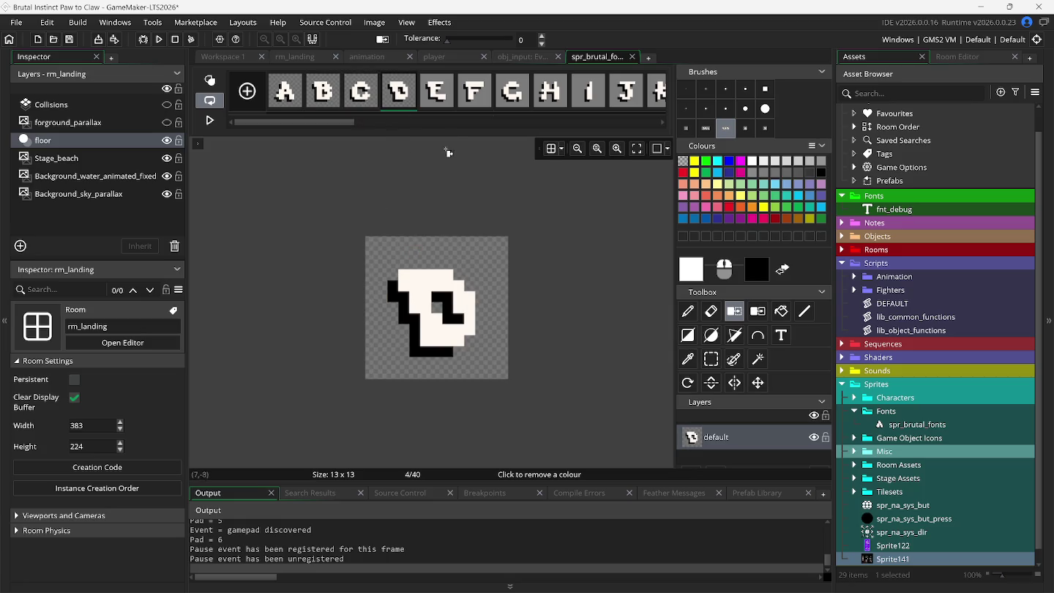
{"action": "left_click", "coordinate": [444, 87]}
{"action": "left_click", "coordinate": [446, 232]}
Clear the grey background from glyph frames F, G, H and I
{"action": "left_click", "coordinate": [474, 92]}
{"action": "left_click", "coordinate": [480, 254]}
{"action": "left_click", "coordinate": [513, 91]}
{"action": "left_click", "coordinate": [490, 283]}
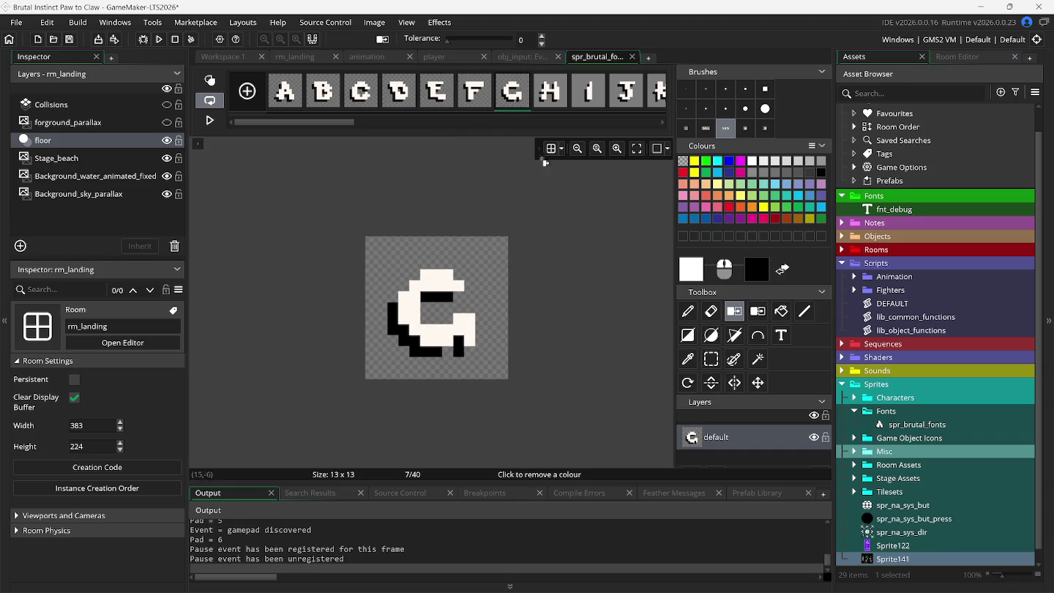
{"action": "left_click", "coordinate": [551, 108]}
{"action": "left_click", "coordinate": [488, 261]}
{"action": "left_click", "coordinate": [589, 91]}
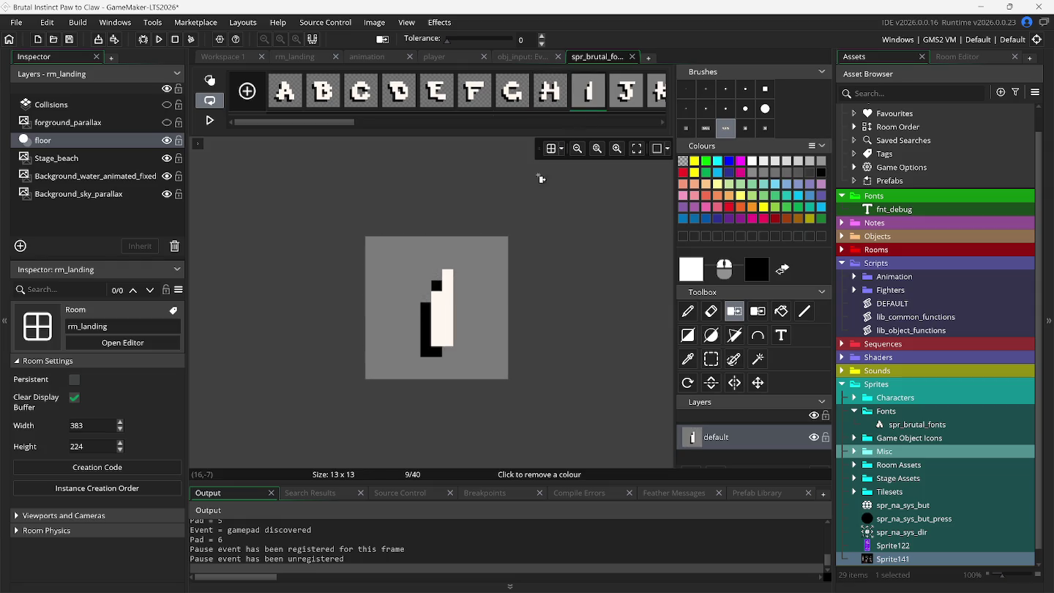
{"action": "left_click", "coordinate": [503, 259]}
Scroll the frame strip and clear the grey background from frames J through O
{"action": "left_click_drag", "start_coordinate": [339, 123], "coordinate": [426, 130]}
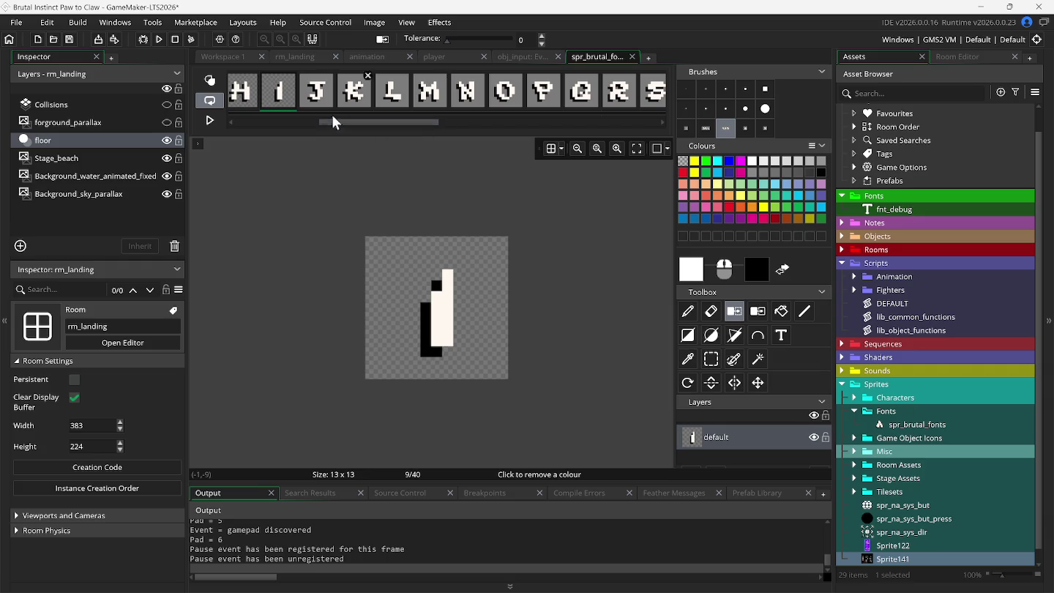
{"action": "left_click", "coordinate": [326, 91]}
{"action": "left_click", "coordinate": [405, 258]}
{"action": "left_click", "coordinate": [356, 104]}
{"action": "left_click", "coordinate": [401, 244]}
{"action": "left_click", "coordinate": [388, 103]}
{"action": "left_click", "coordinate": [401, 258]}
{"action": "left_click", "coordinate": [435, 106]}
{"action": "left_click", "coordinate": [443, 242]}
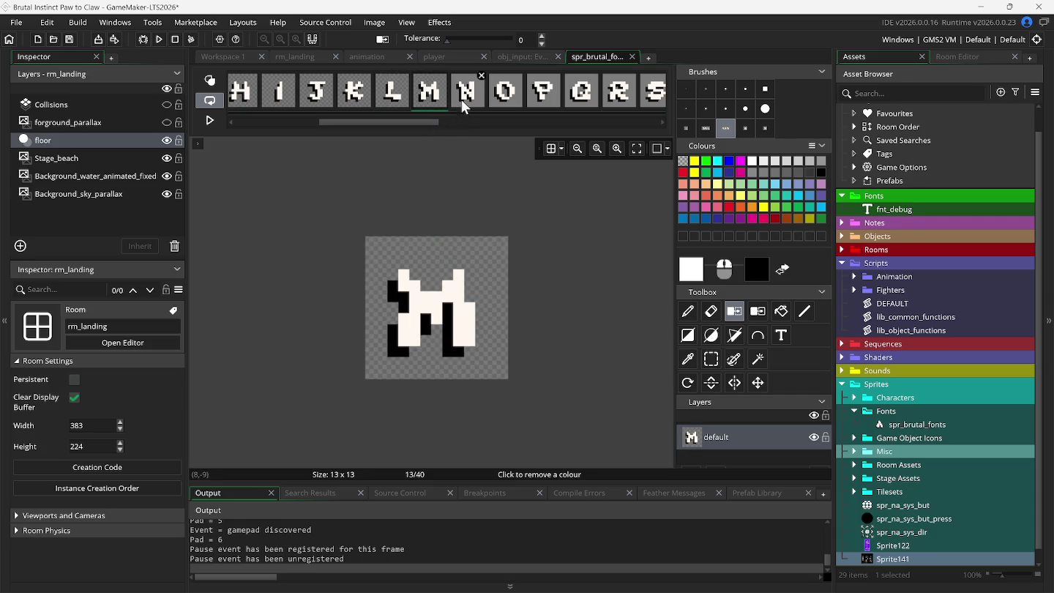
{"action": "left_click", "coordinate": [461, 100]}
{"action": "left_click", "coordinate": [484, 252]}
{"action": "left_click", "coordinate": [503, 109]}
{"action": "left_click", "coordinate": [504, 272]}
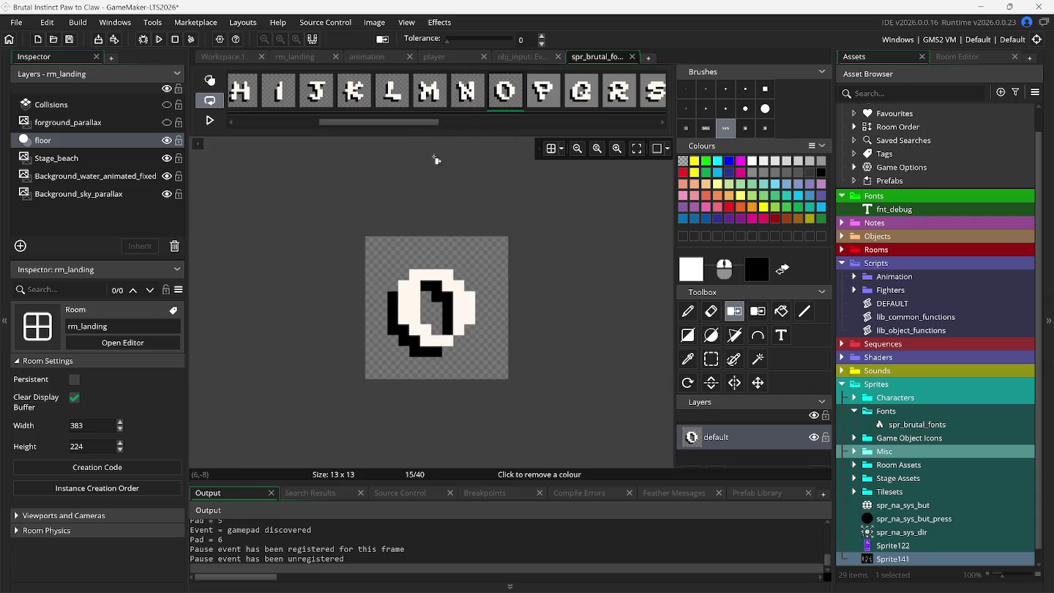
Clear the grey background from glyph frames P through V
{"action": "left_click_drag", "start_coordinate": [405, 125], "coordinate": [484, 126]}
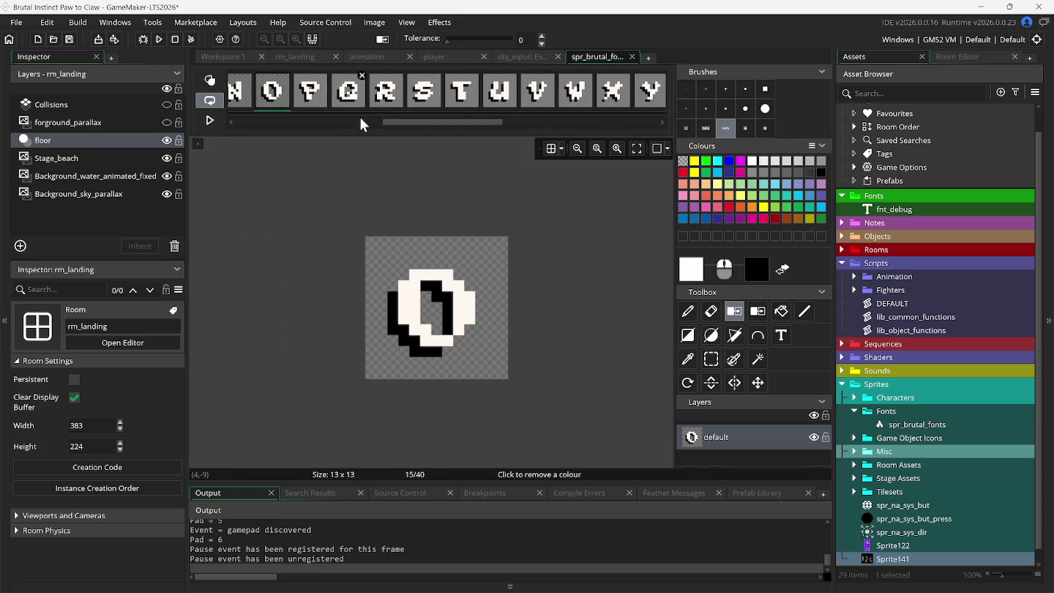
{"action": "left_click", "coordinate": [310, 91]}
{"action": "left_click", "coordinate": [437, 249]}
{"action": "left_click", "coordinate": [352, 97]}
{"action": "left_click", "coordinate": [431, 247]}
{"action": "left_click", "coordinate": [392, 98]}
{"action": "left_click", "coordinate": [445, 250]}
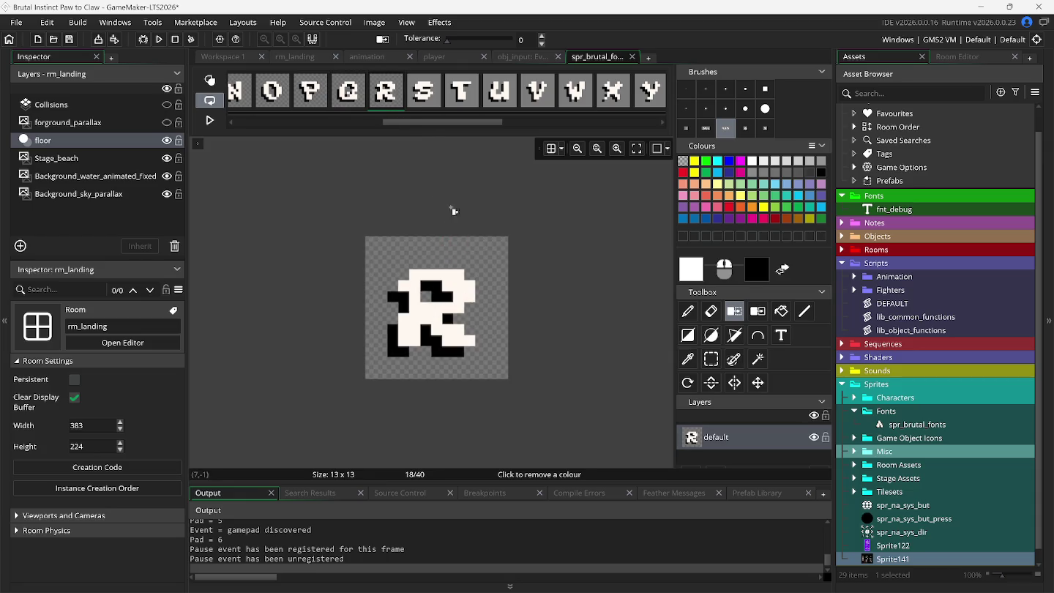
{"action": "left_click", "coordinate": [425, 102]}
{"action": "left_click", "coordinate": [463, 249]}
{"action": "left_click", "coordinate": [460, 94]}
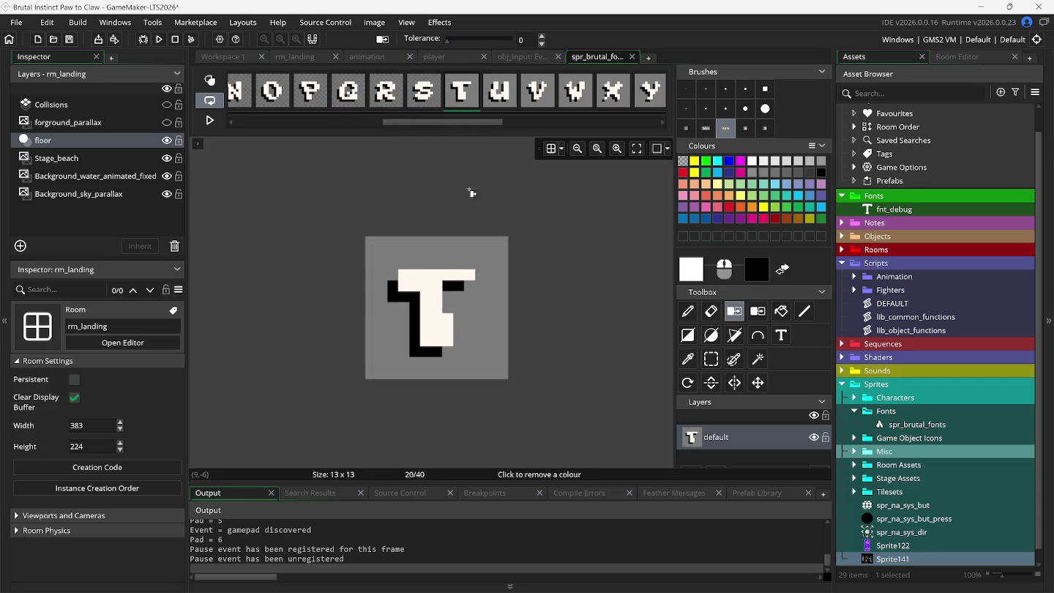
{"action": "left_click", "coordinate": [478, 253]}
{"action": "left_click", "coordinate": [501, 96]}
{"action": "left_click", "coordinate": [496, 230]}
{"action": "left_click", "coordinate": [537, 91]}
{"action": "left_click", "coordinate": [491, 248]}
Clear the grey background from frames W and X, then move past Y
{"action": "left_click_drag", "start_coordinate": [452, 122], "coordinate": [509, 121]}
{"action": "left_click", "coordinate": [359, 91]}
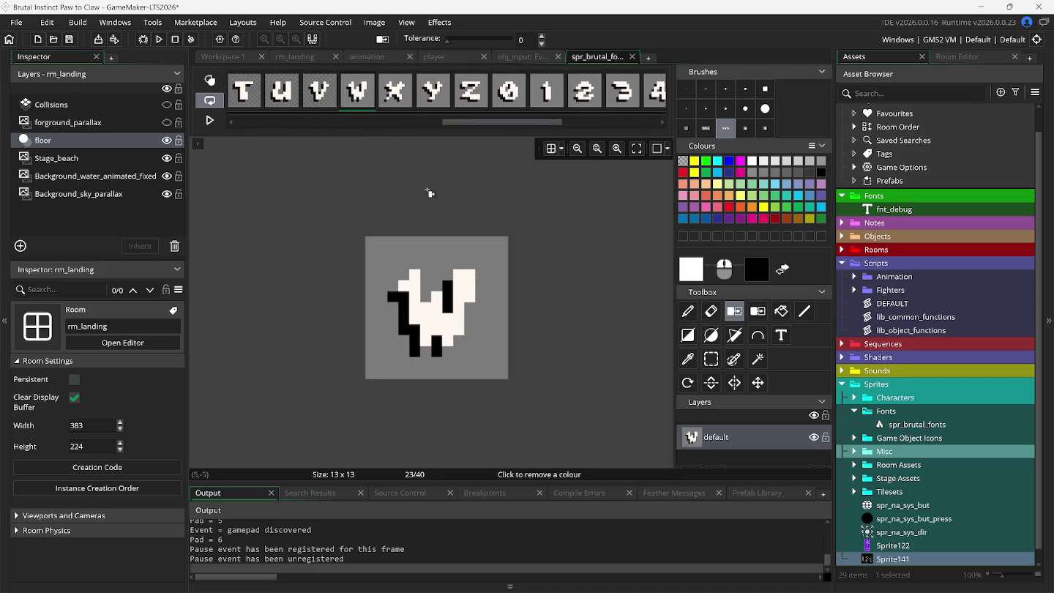
{"action": "left_click", "coordinate": [447, 252]}
{"action": "left_click", "coordinate": [397, 91]}
{"action": "left_click", "coordinate": [483, 254]}
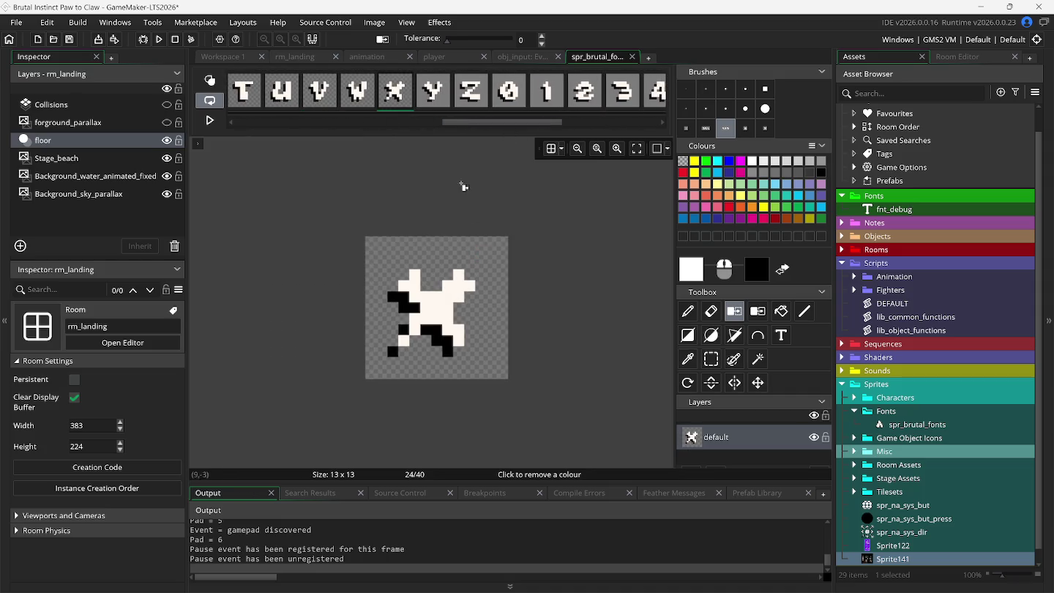
{"action": "left_click", "coordinate": [435, 99]}
{"action": "key", "text": "Right"}
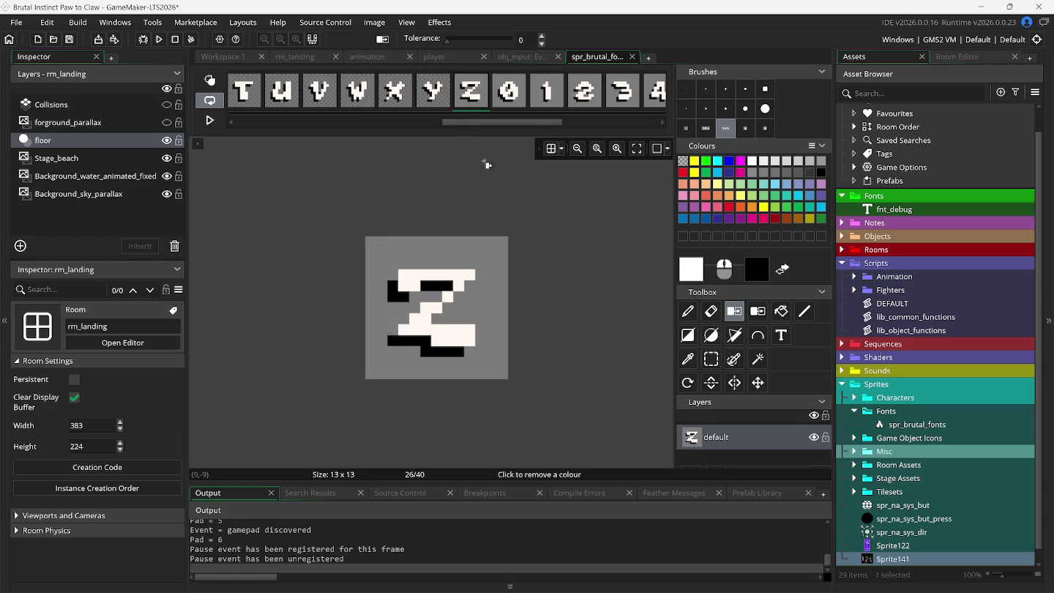
Work through the digit frames 0–9 and punctuation frames up to the colon
{"action": "left_click", "coordinate": [505, 101]}
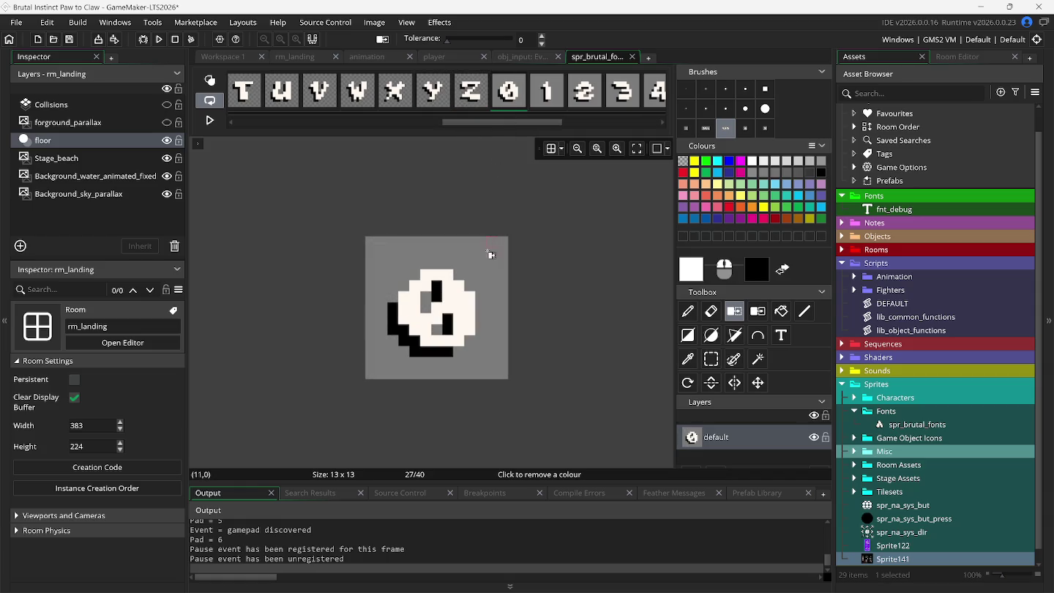
{"action": "left_click_drag", "start_coordinate": [501, 125], "coordinate": [557, 128]}
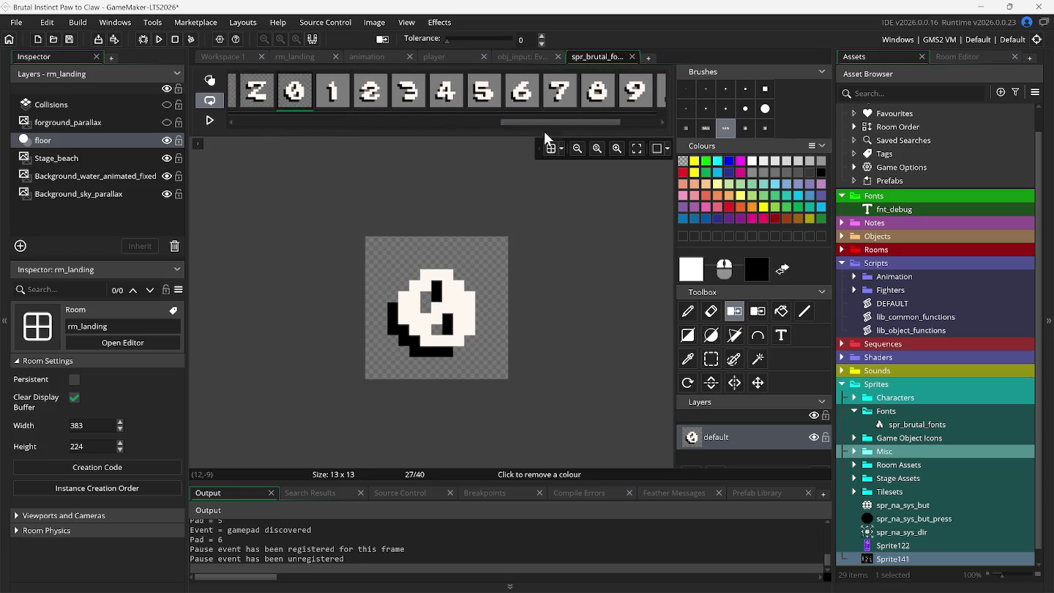
{"action": "left_click", "coordinate": [344, 101]}
{"action": "left_click", "coordinate": [371, 89]}
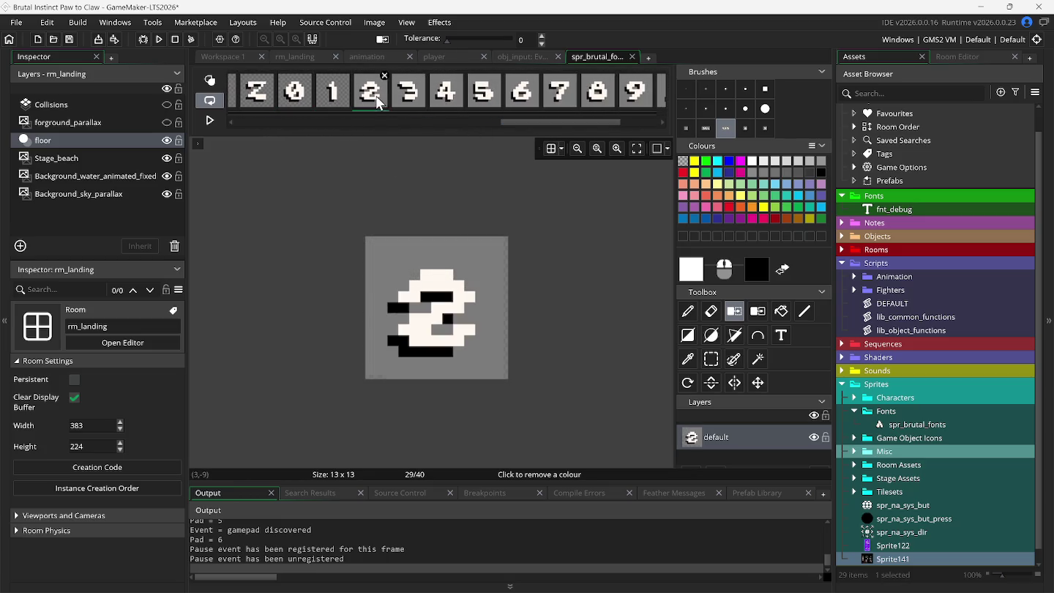
{"action": "left_click", "coordinate": [405, 107]}
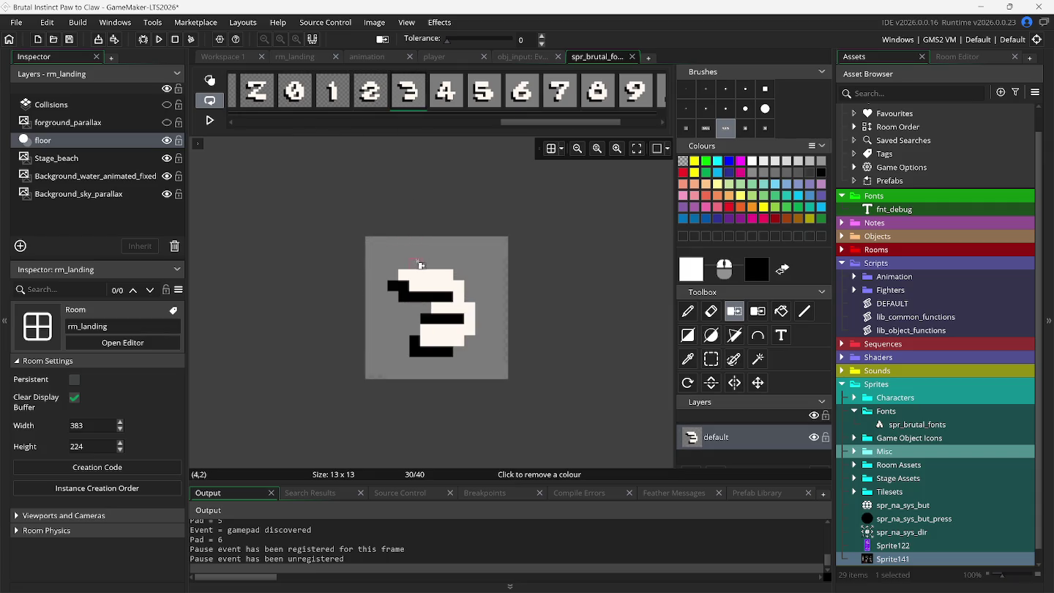
{"action": "left_click", "coordinate": [441, 108]}
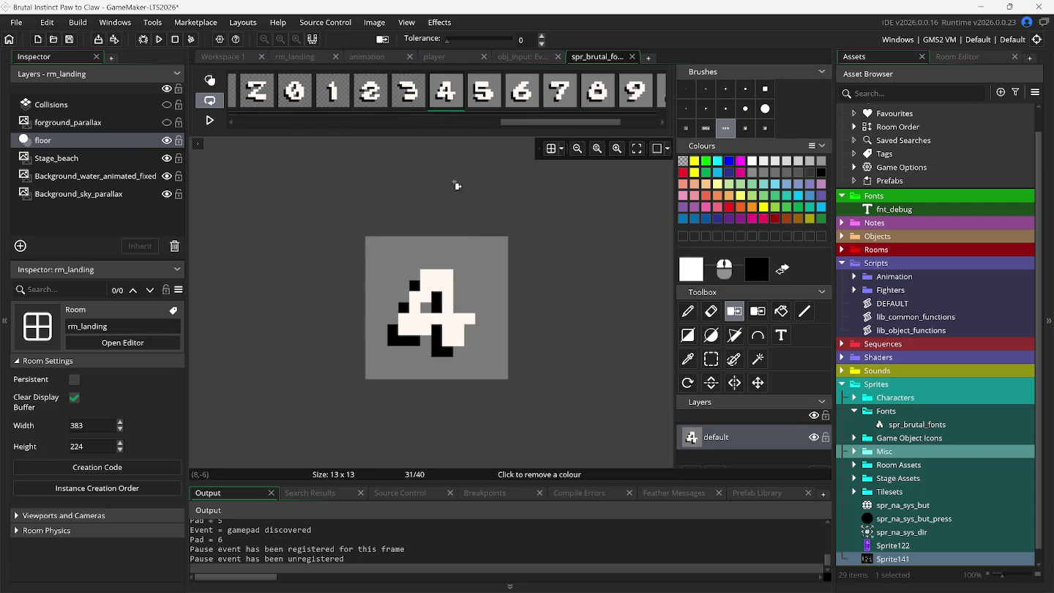
{"action": "left_click", "coordinate": [483, 108]}
{"action": "left_click", "coordinate": [516, 109]}
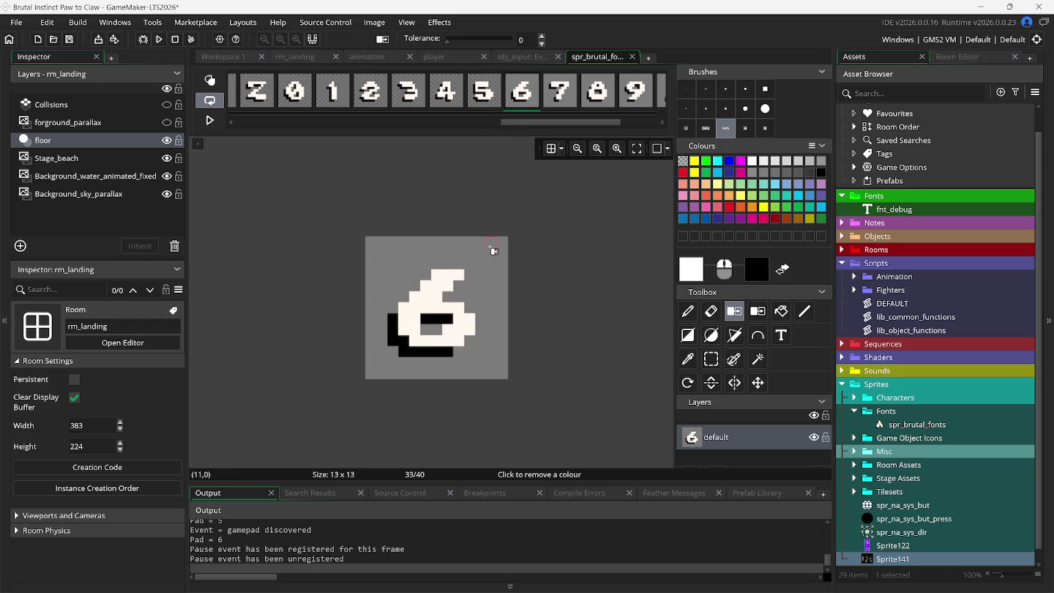
{"action": "left_click", "coordinate": [568, 110]}
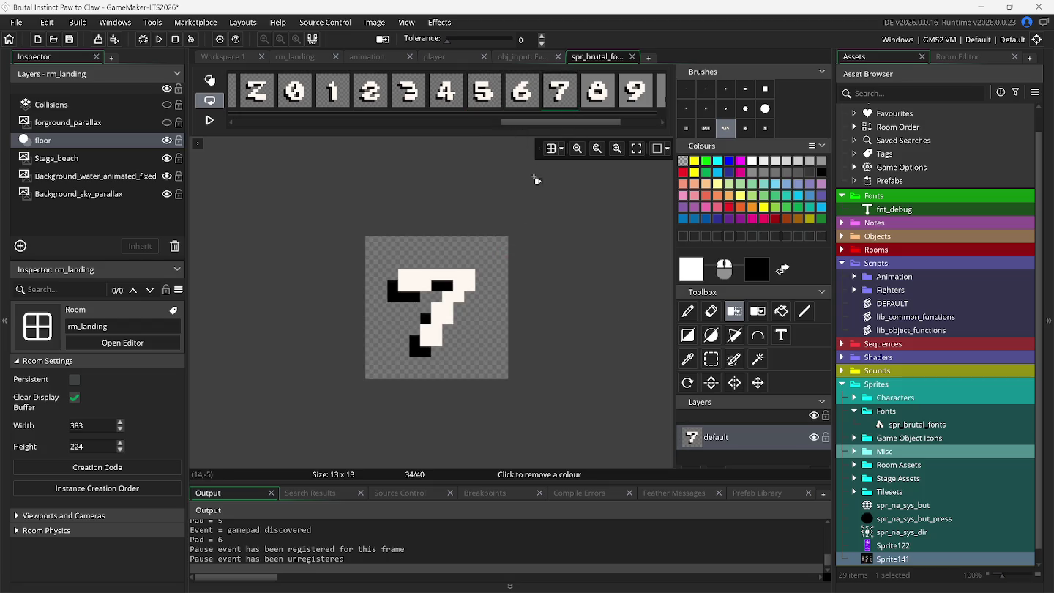
{"action": "left_click_drag", "start_coordinate": [542, 123], "coordinate": [595, 120]}
{"action": "left_click", "coordinate": [475, 102]}
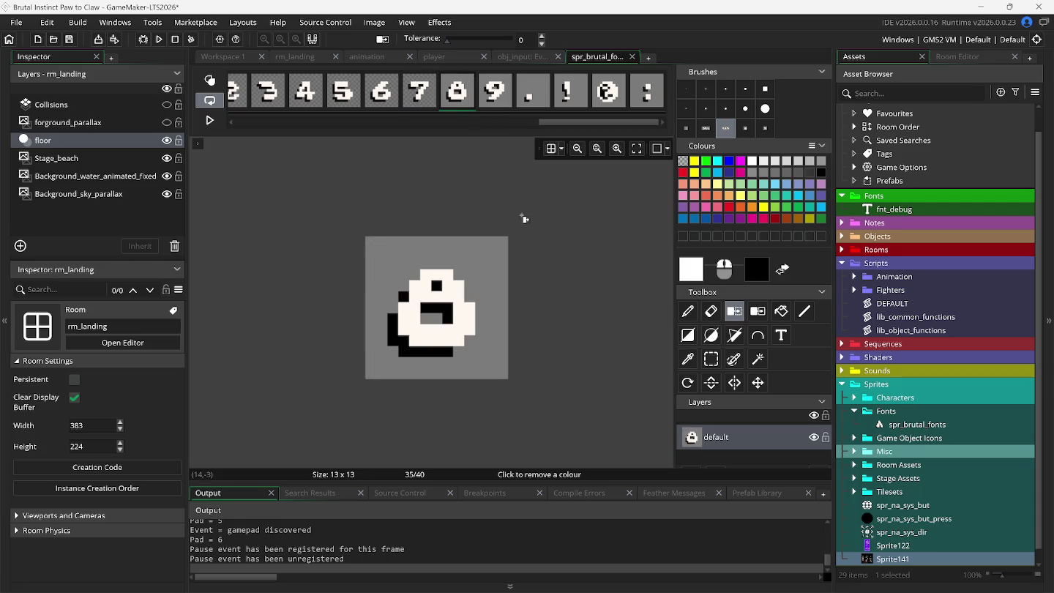
{"action": "left_click", "coordinate": [515, 102]}
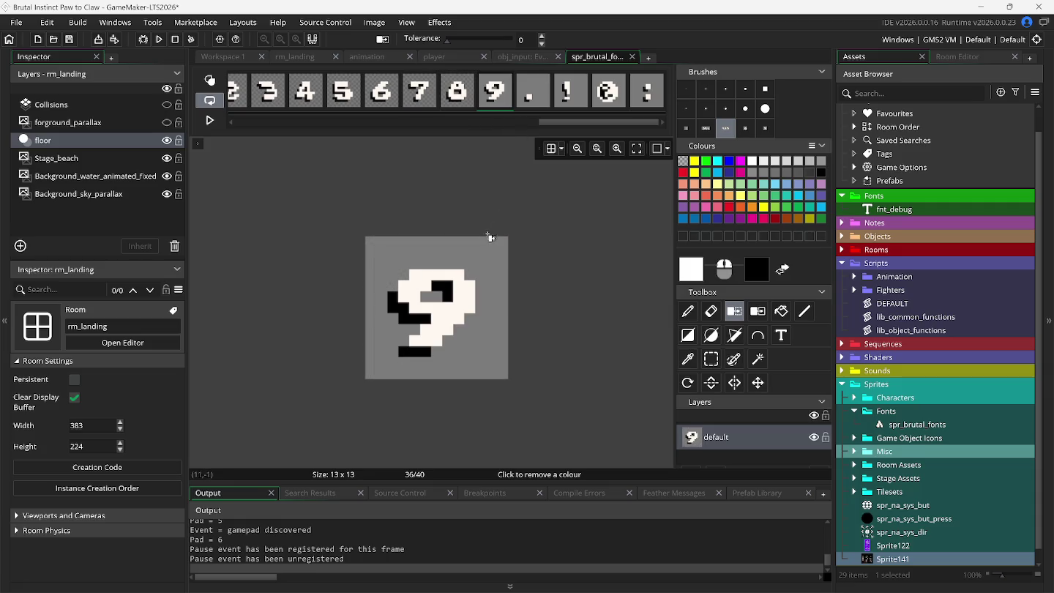
{"action": "left_click", "coordinate": [546, 102]}
{"action": "left_click", "coordinate": [576, 109]}
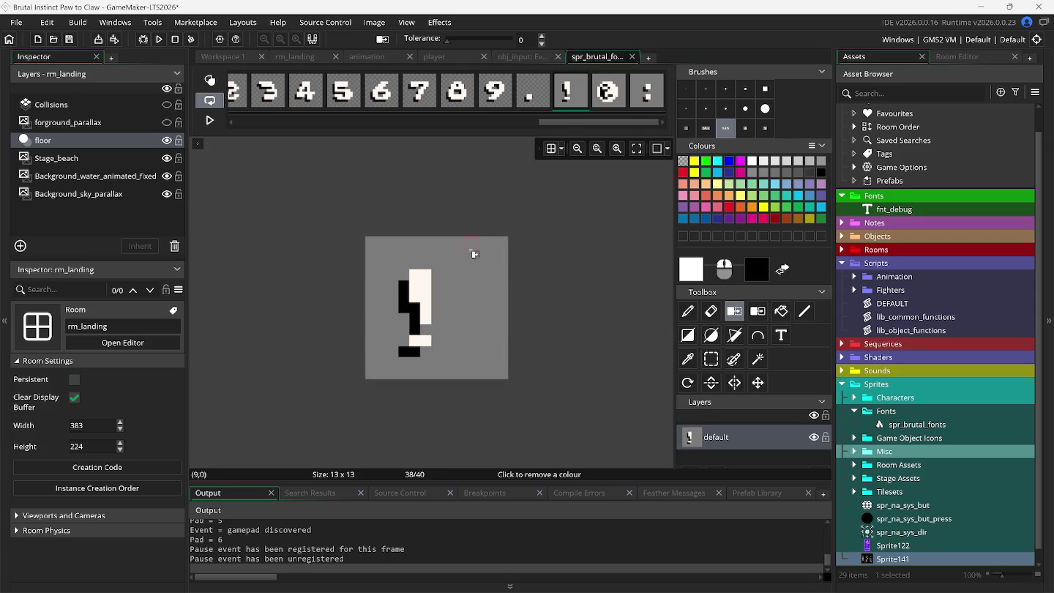
{"action": "left_click", "coordinate": [594, 97]}
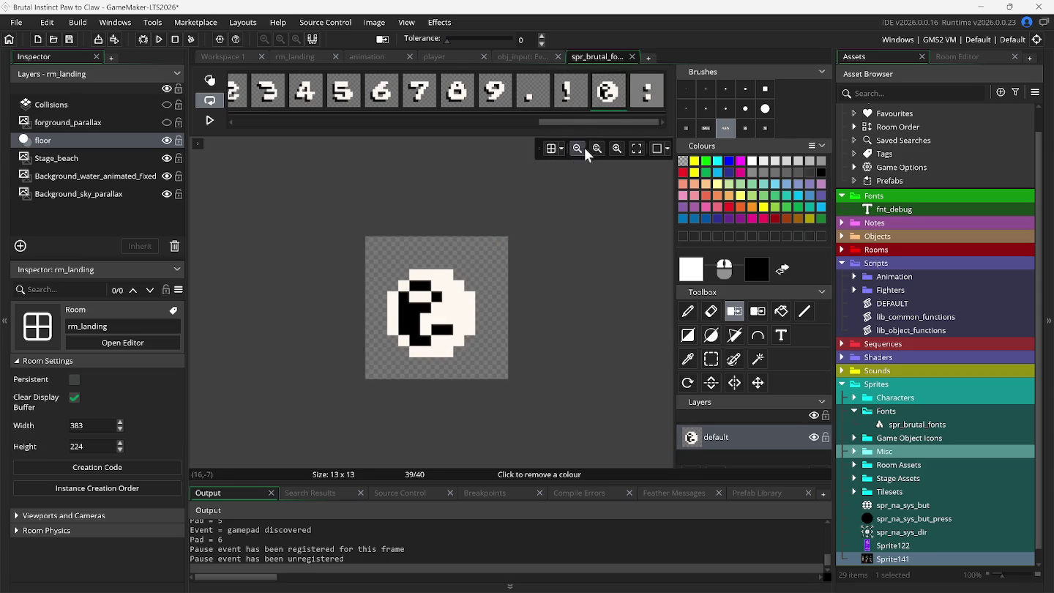
{"action": "left_click", "coordinate": [647, 94]}
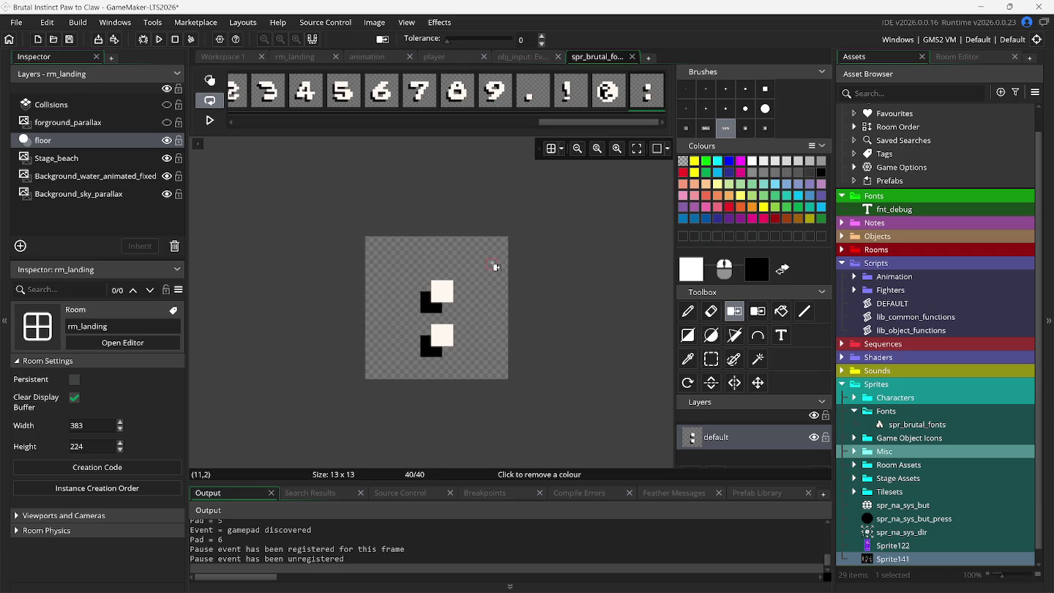
Test-run the beach level to inspect the debug text, then return to the player's Draw GUI code
{"action": "left_click", "coordinate": [158, 41]}
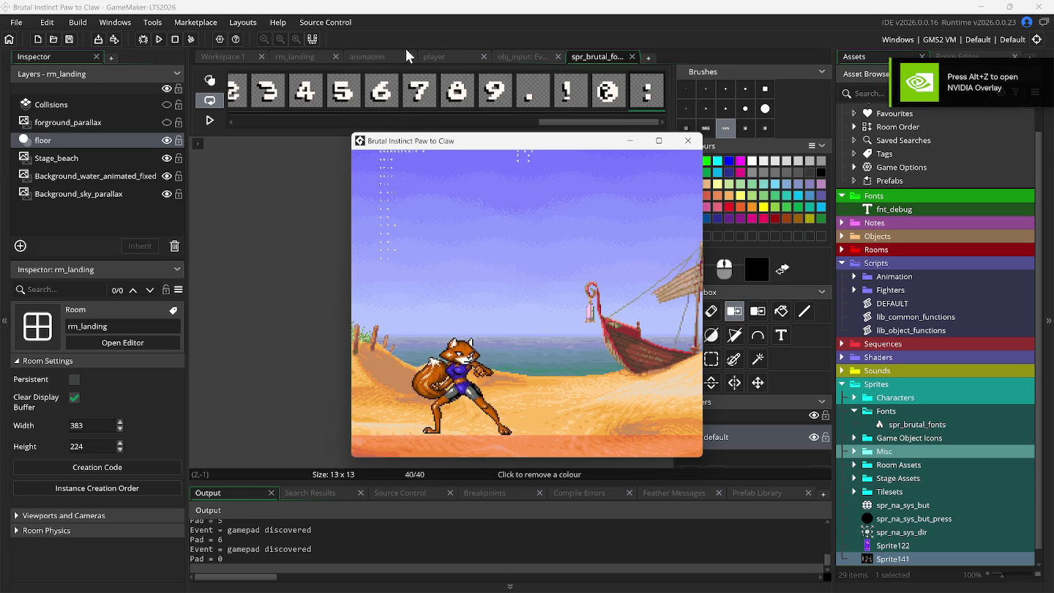
{"action": "left_click", "coordinate": [439, 58]}
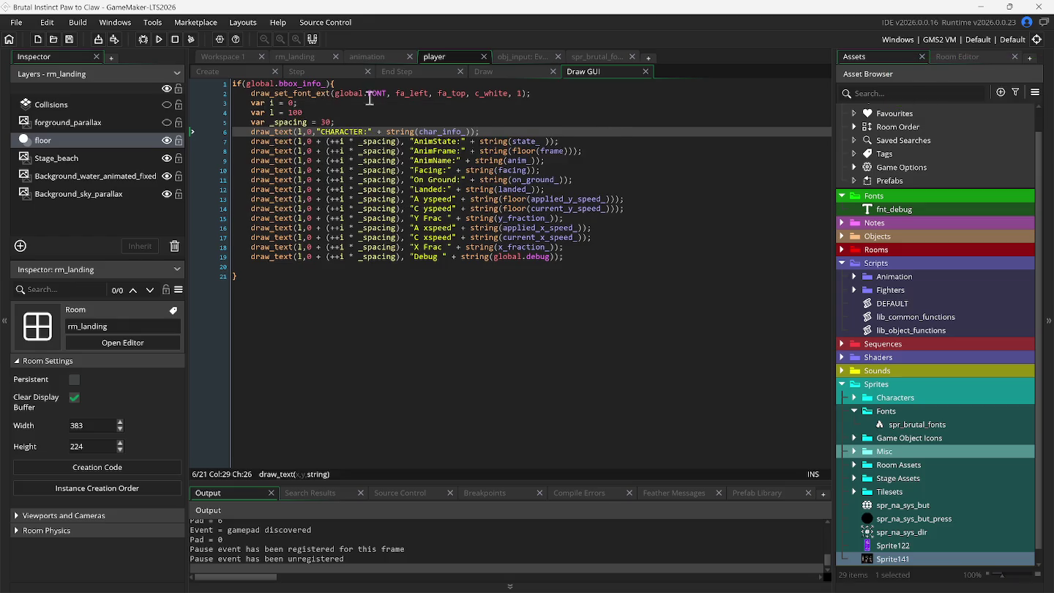
Replace global.FONT with fnt_debug in line 2's draw_set_font_ext, then save and run with F5
{"action": "left_click", "coordinate": [387, 93]}
{"action": "key", "text": "BackSpace"}
{"action": "key", "text": "BackSpace"}
{"action": "key", "text": "BackSpace"}
{"action": "key", "text": "BackSpace"}
{"action": "key", "text": "BackSpace"}
{"action": "key", "text": "BackSpace"}
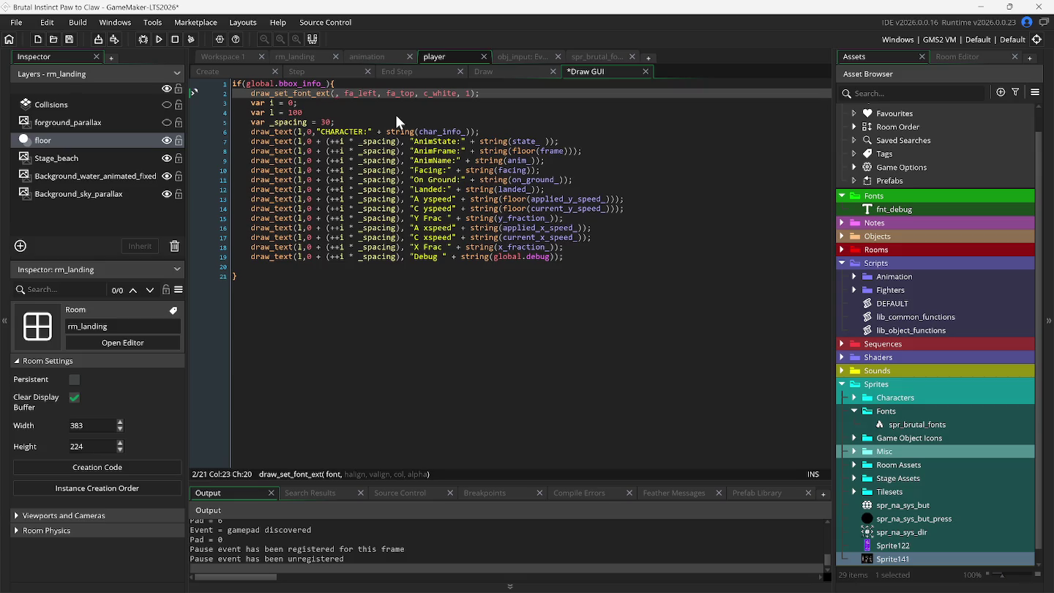
{"action": "key", "text": "ctrl+space"}
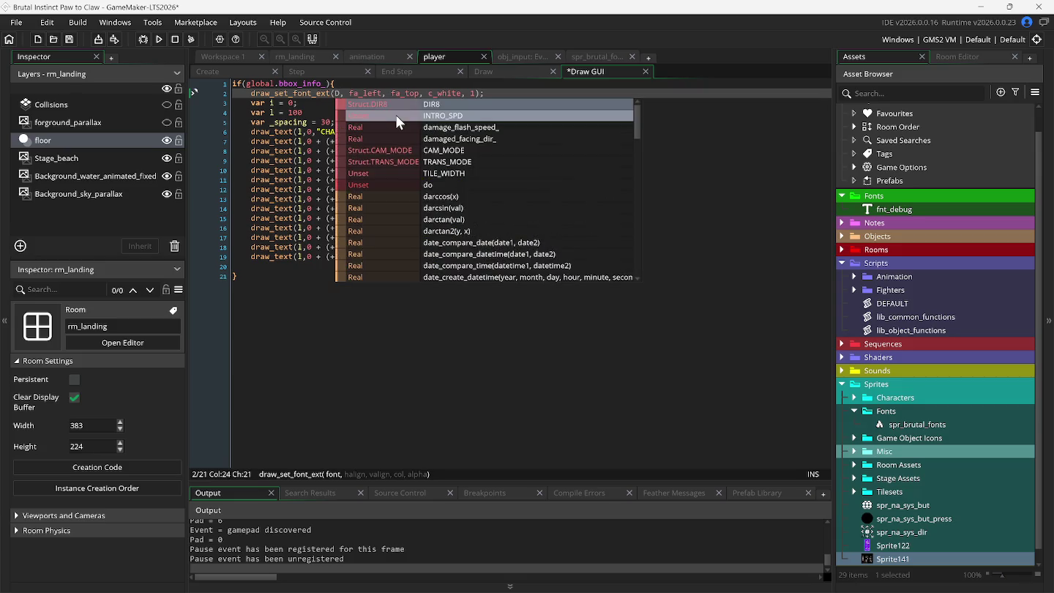
{"action": "key", "text": "Escape"}
{"action": "type", "text": "de"}
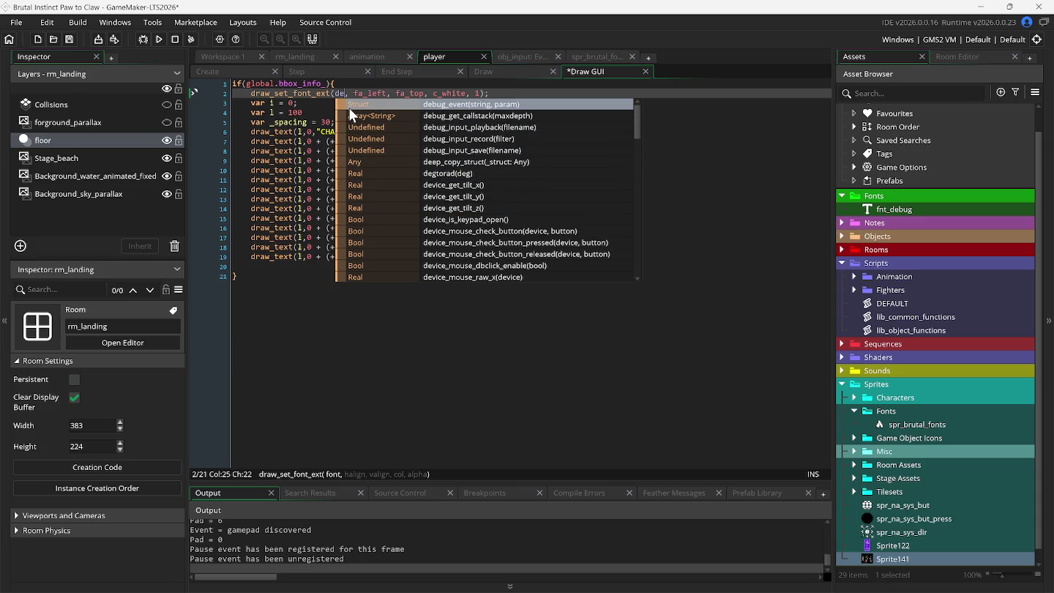
{"action": "key", "text": "BackSpace"}
{"action": "key", "text": "BackSpace"}
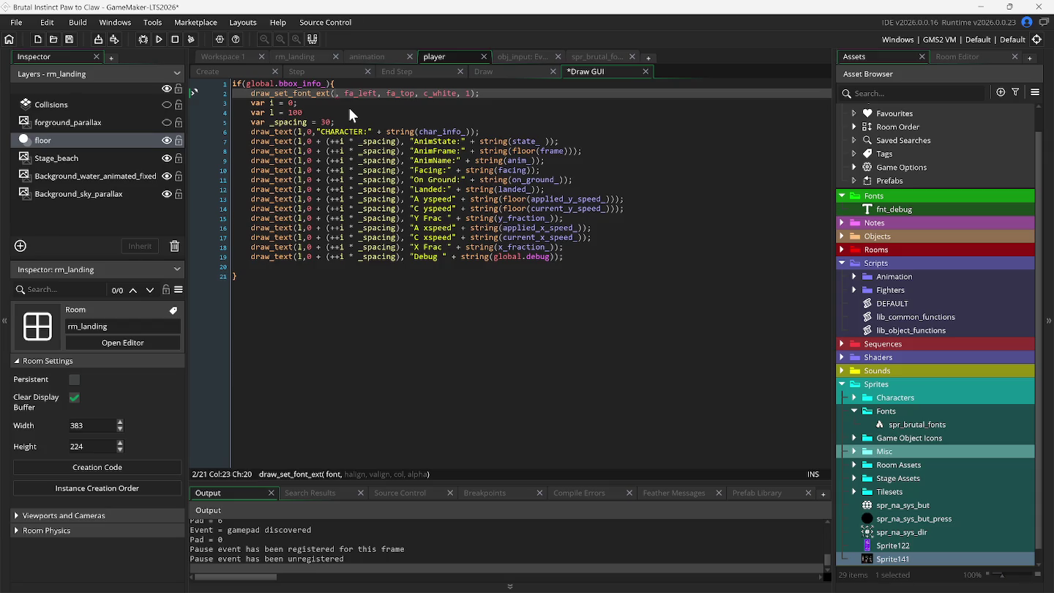
{"action": "type", "text": "fnt_"}
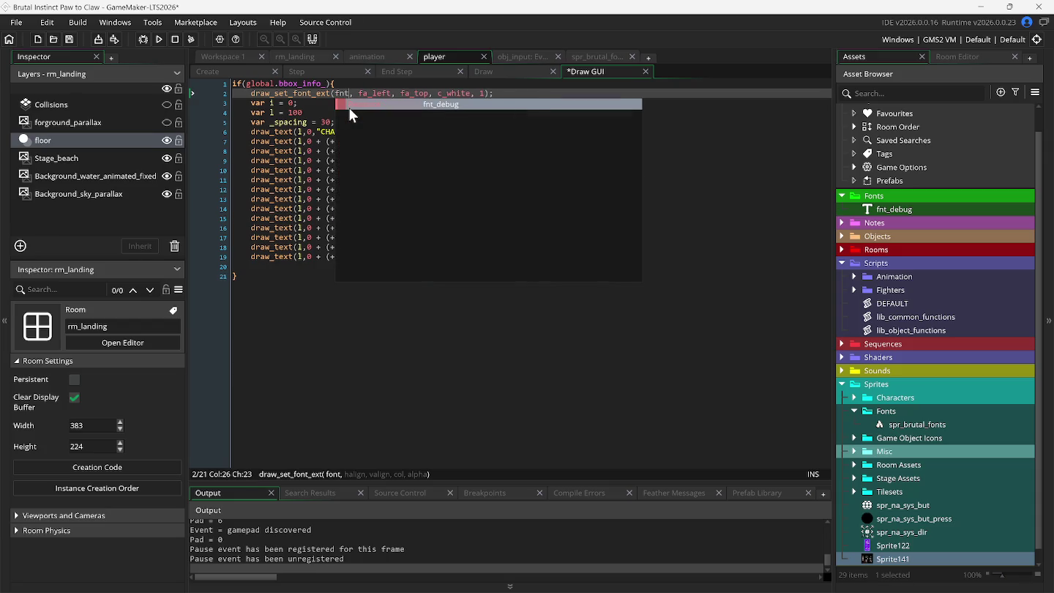
{"action": "key", "text": "Return"}
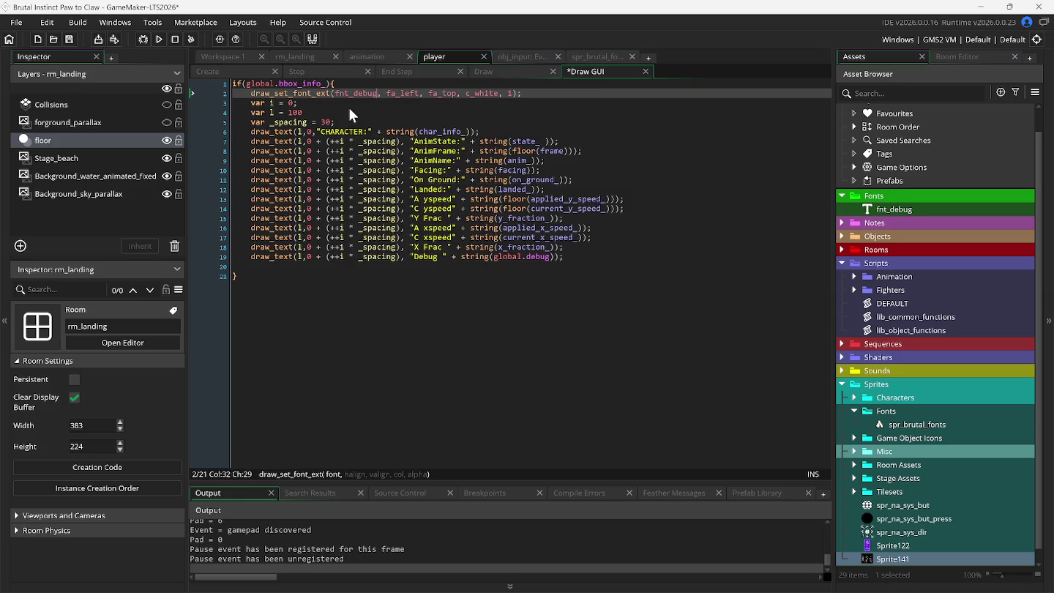
{"action": "key", "text": "F5"}
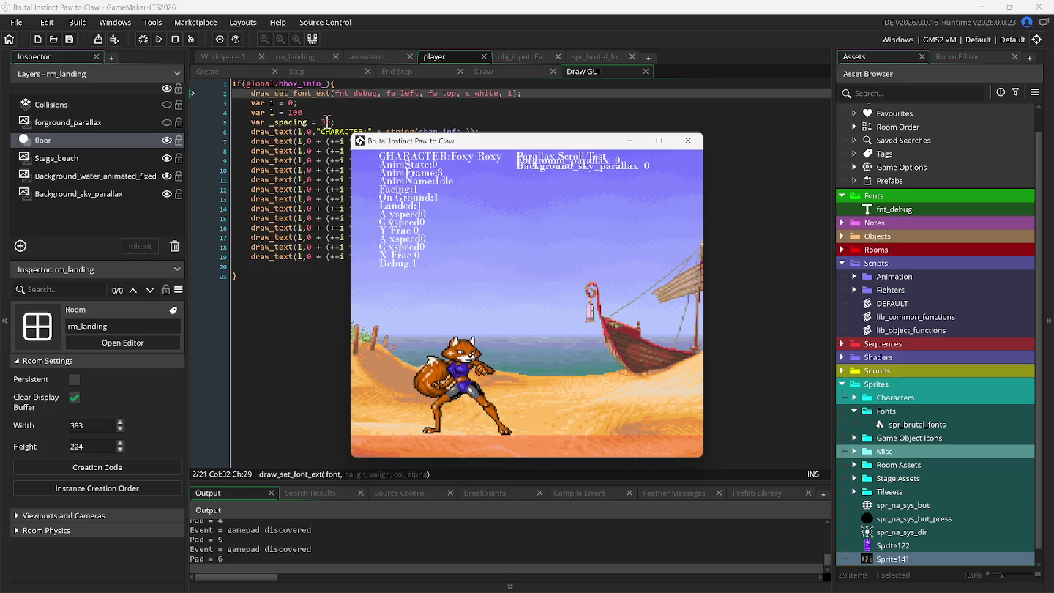
Change _spacing from 30 to 32 and rerun the game
{"action": "left_click", "coordinate": [327, 123]}
{"action": "type", "text": "2"}
{"action": "key", "text": "F5"}
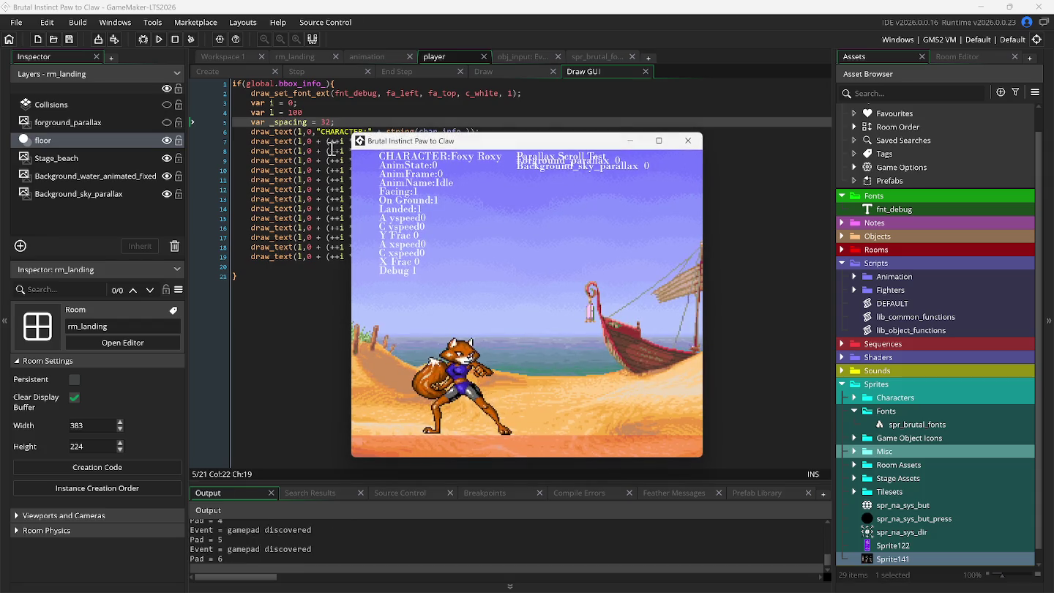
Change l from 100 to 50, rerun, then return to the DEFAULT script workspace
{"action": "left_click", "coordinate": [299, 113]}
{"action": "double_click", "coordinate": [299, 113]}
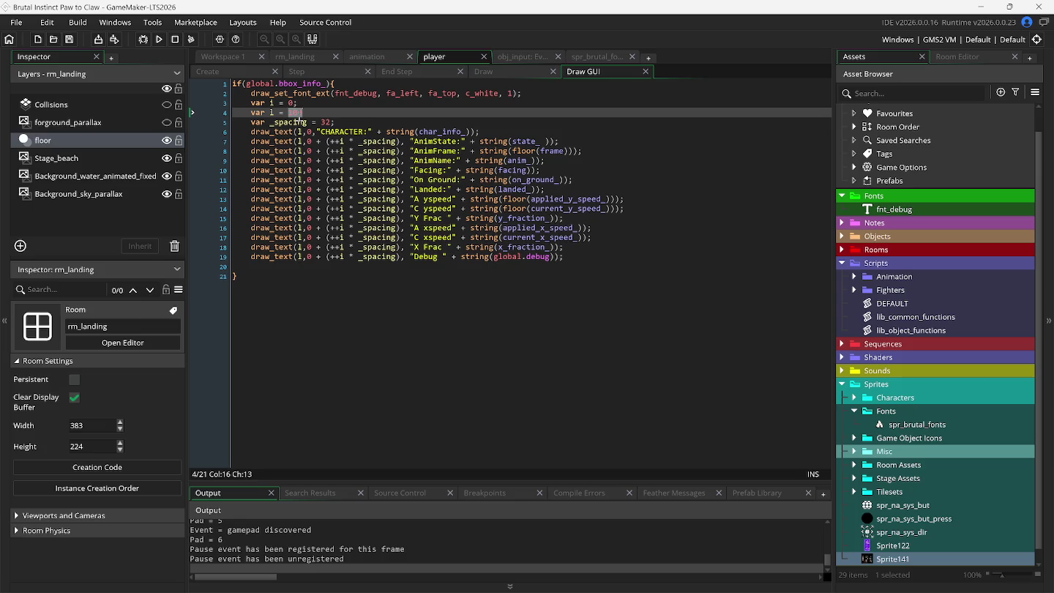
{"action": "type", "text": "50"}
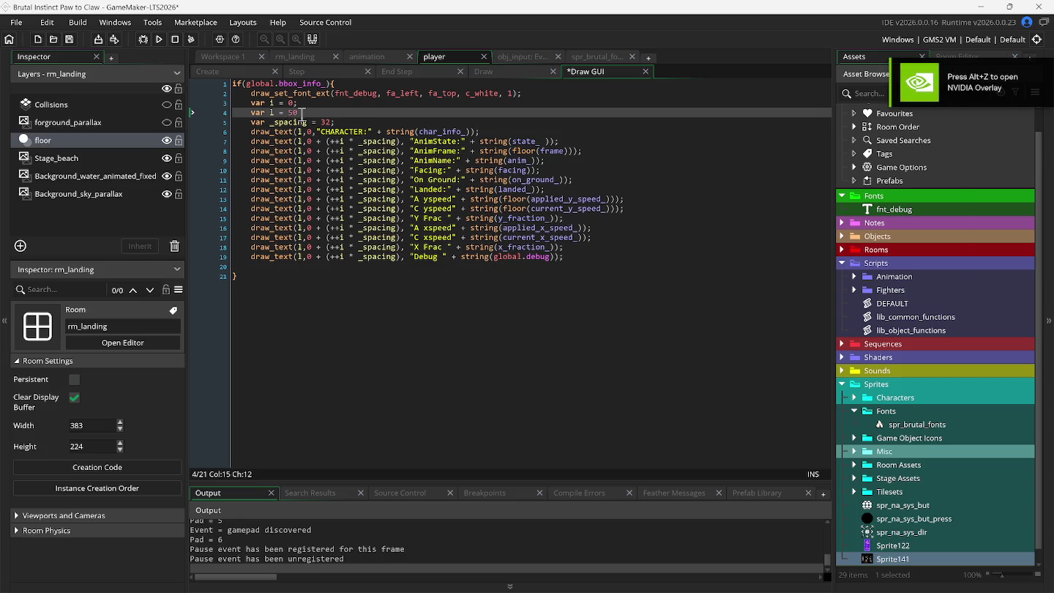
{"action": "key", "text": "F5"}
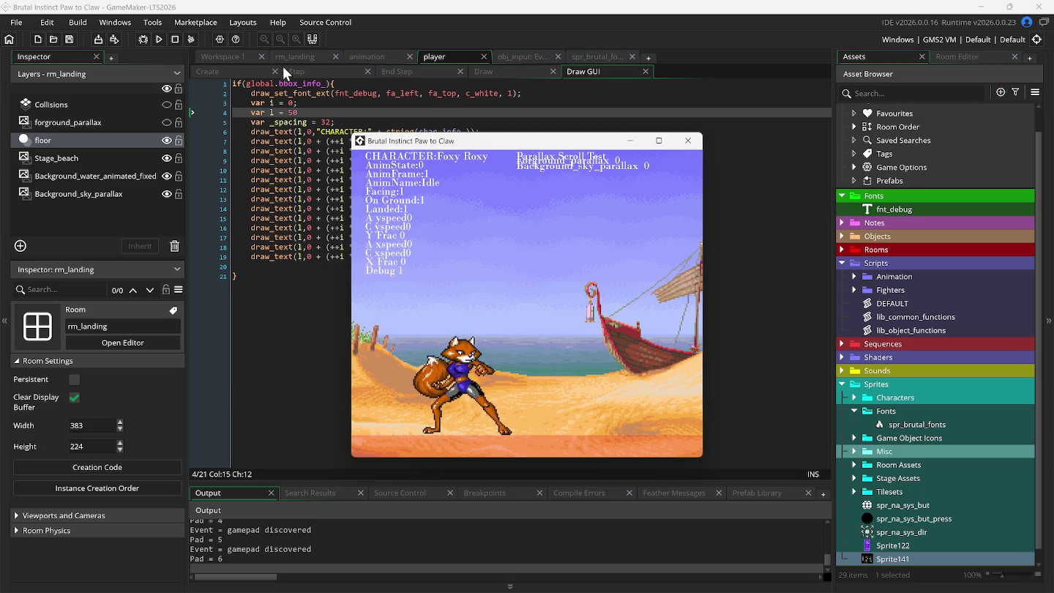
{"action": "left_click", "coordinate": [237, 56]}
{"action": "left_click", "coordinate": [237, 57]}
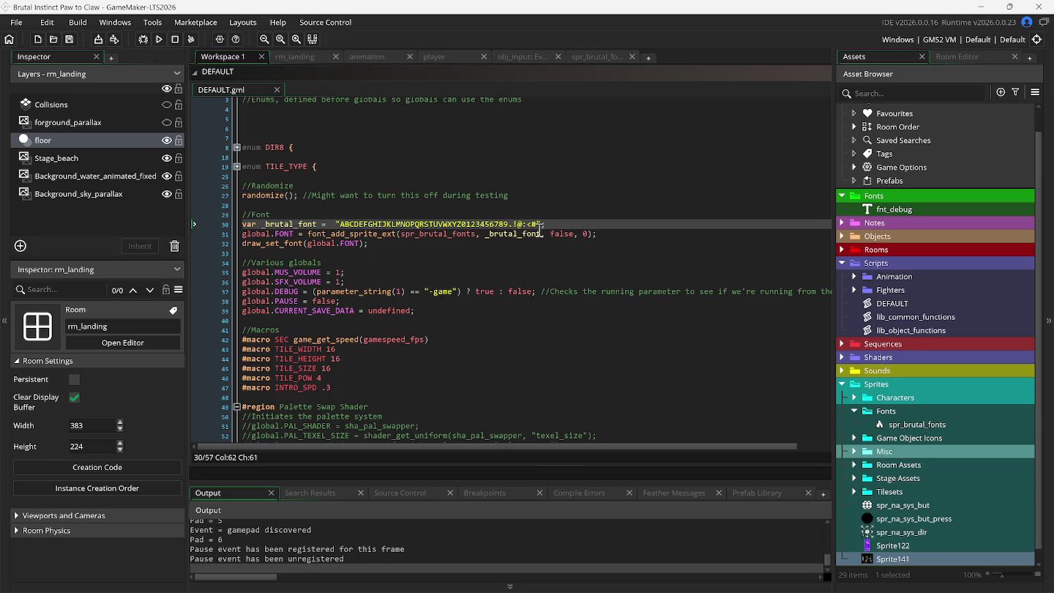
Scroll the workspace and jump to the DEFAULT script window through the Windows menu
{"action": "scroll", "coordinate": [564, 271], "scroll_direction": "down", "scroll_amount": 2}
{"action": "scroll", "coordinate": [554, 285], "scroll_direction": "up", "scroll_amount": 3}
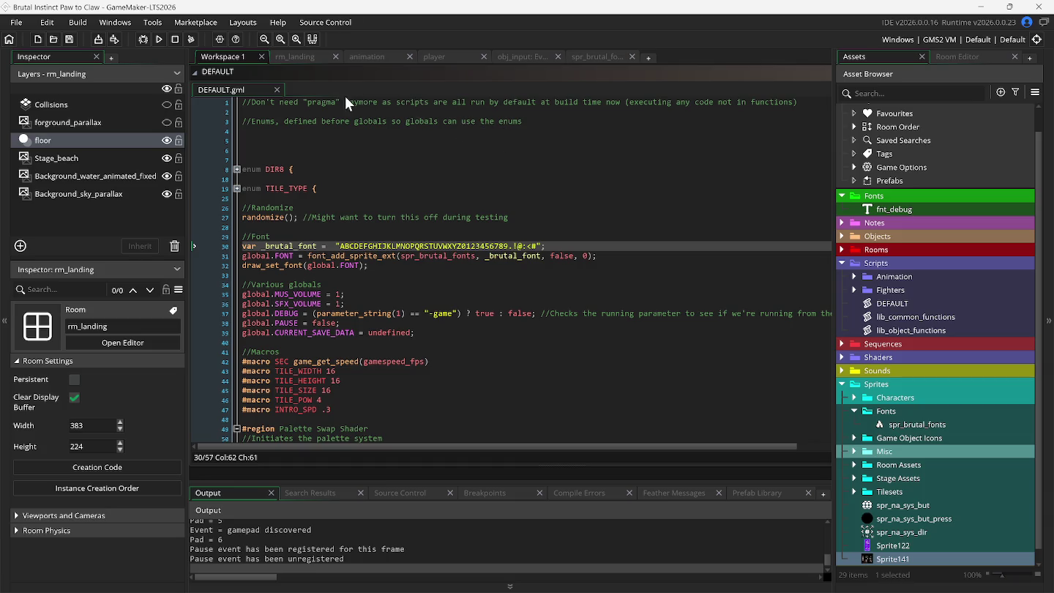
{"action": "scroll", "coordinate": [315, 81], "scroll_direction": "up", "scroll_amount": 2}
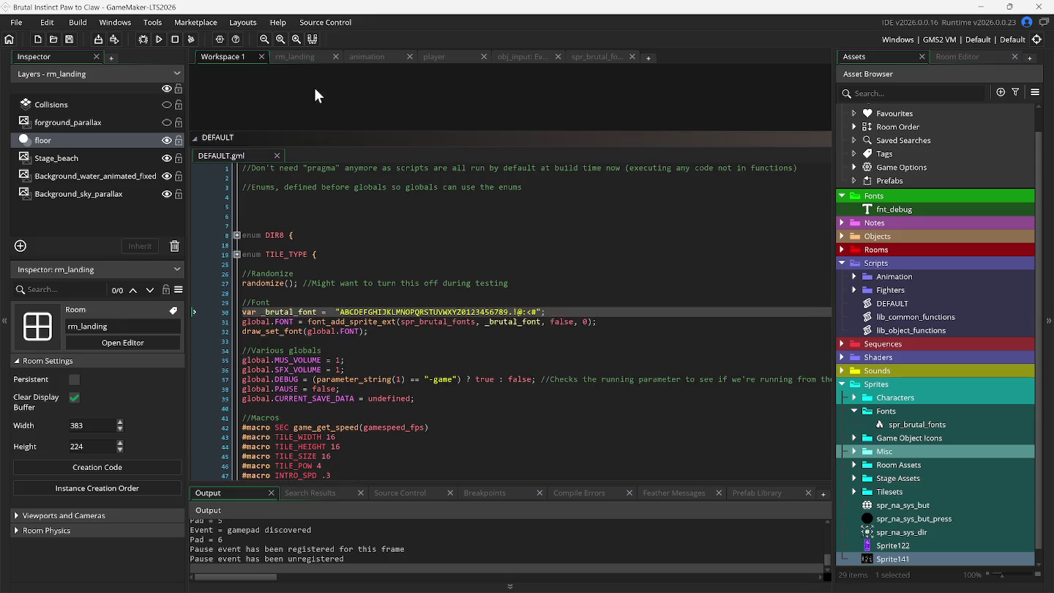
{"action": "right_click", "coordinate": [313, 85]}
{"action": "mouse_move", "coordinate": [329, 108]}
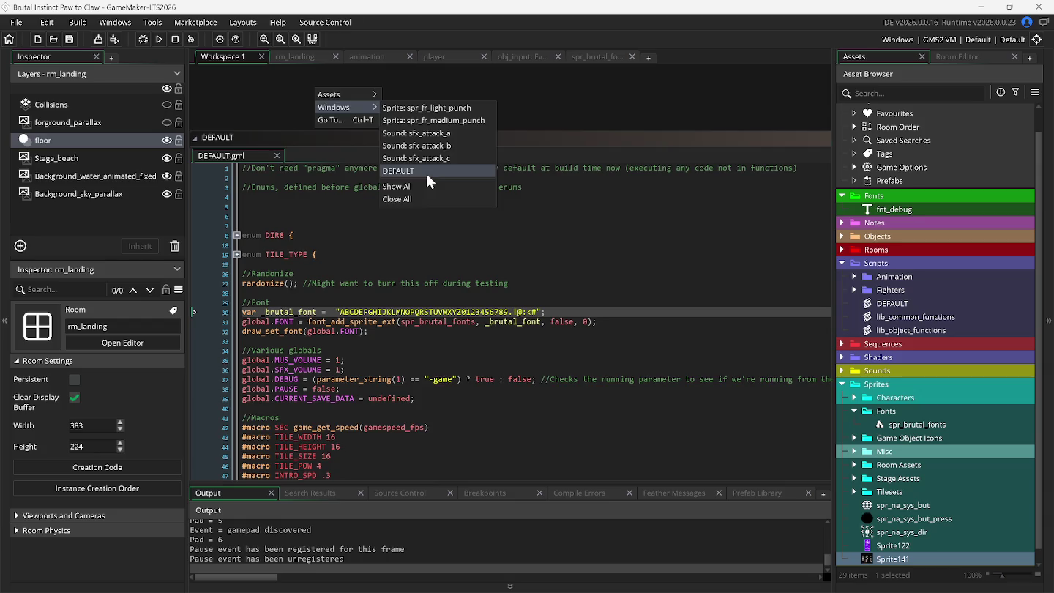
{"action": "left_click", "coordinate": [427, 175]}
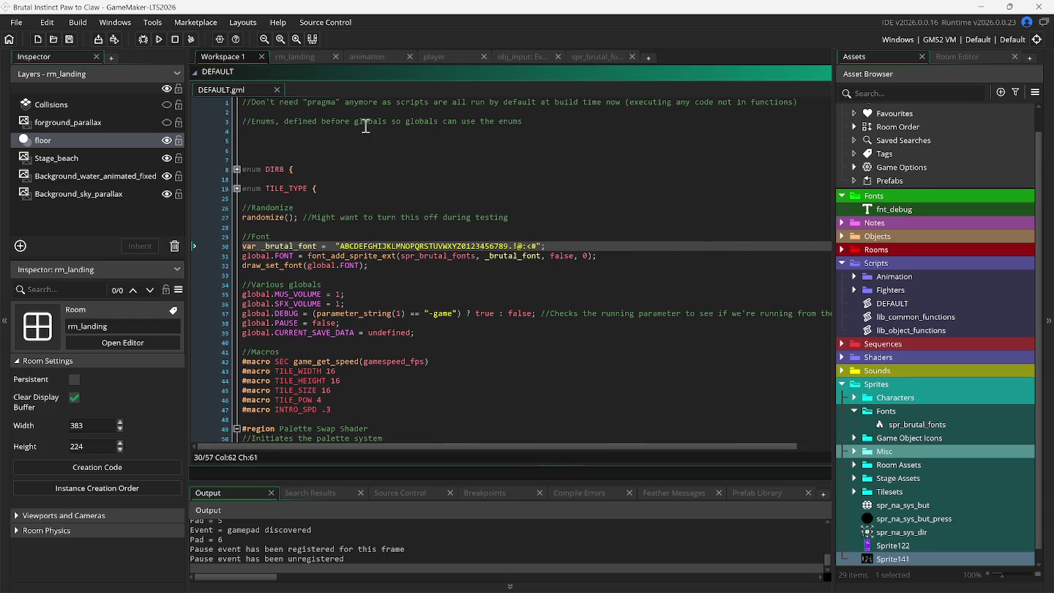
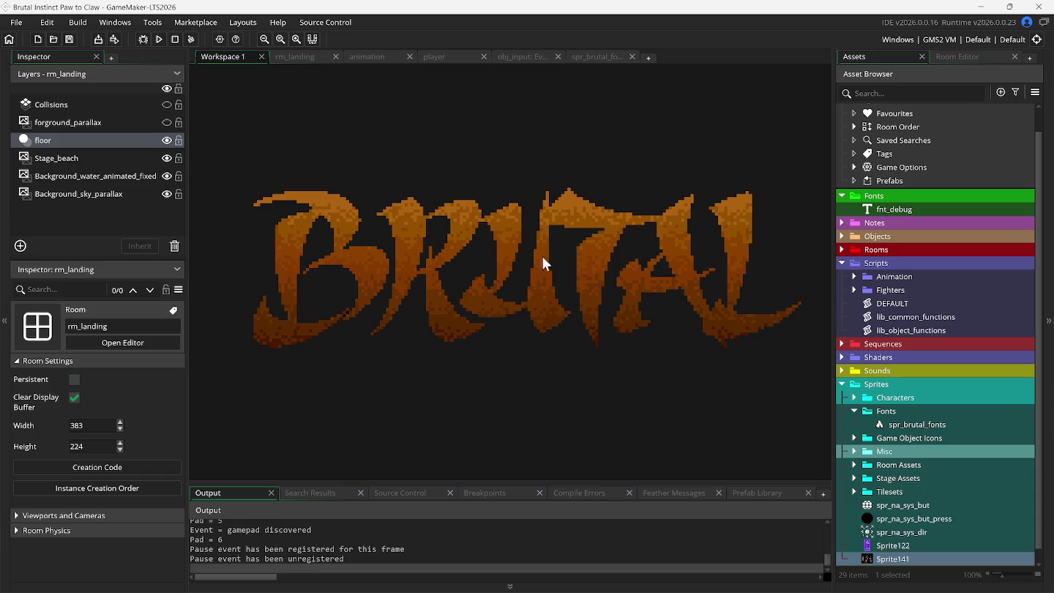
Test Foxy Roxy's crouch in the running beach game, then return to the scr_foxy_roxy script
{"action": "mouse_move", "coordinate": [360, 588]}
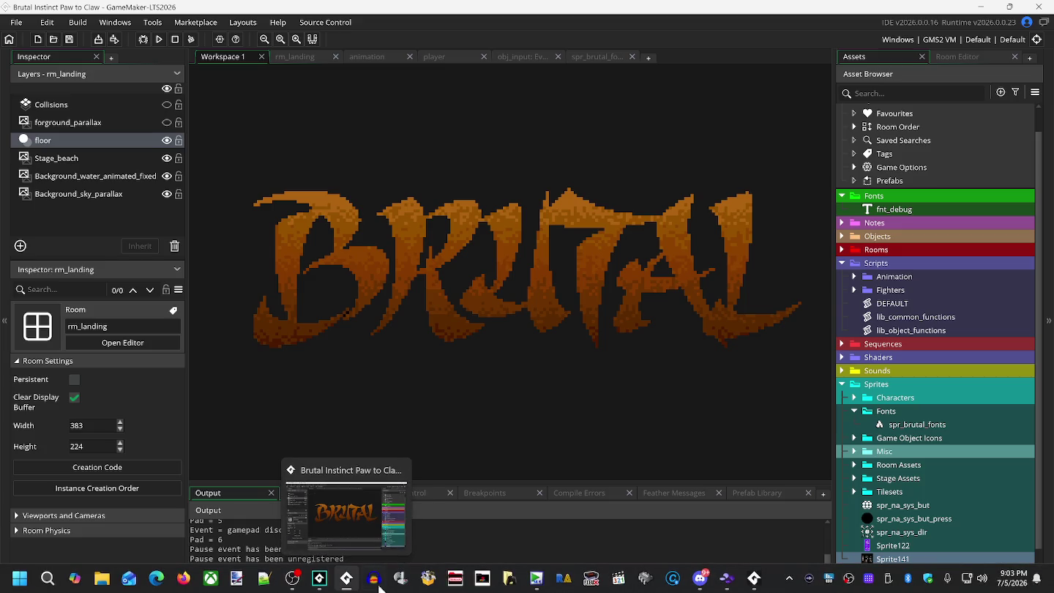
{"action": "left_click", "coordinate": [747, 586]}
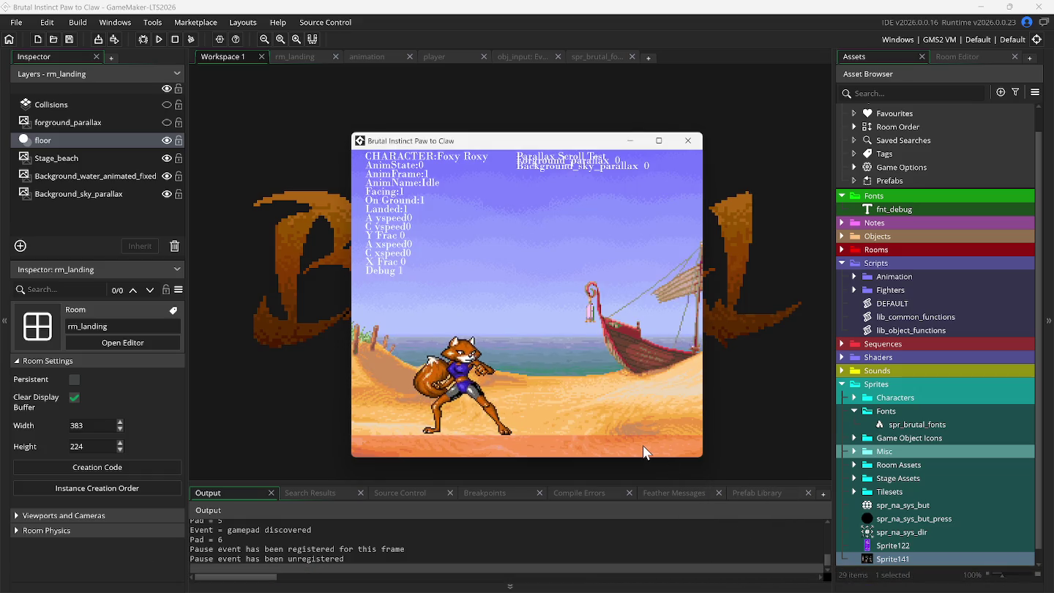
{"action": "key", "text": "Down"}
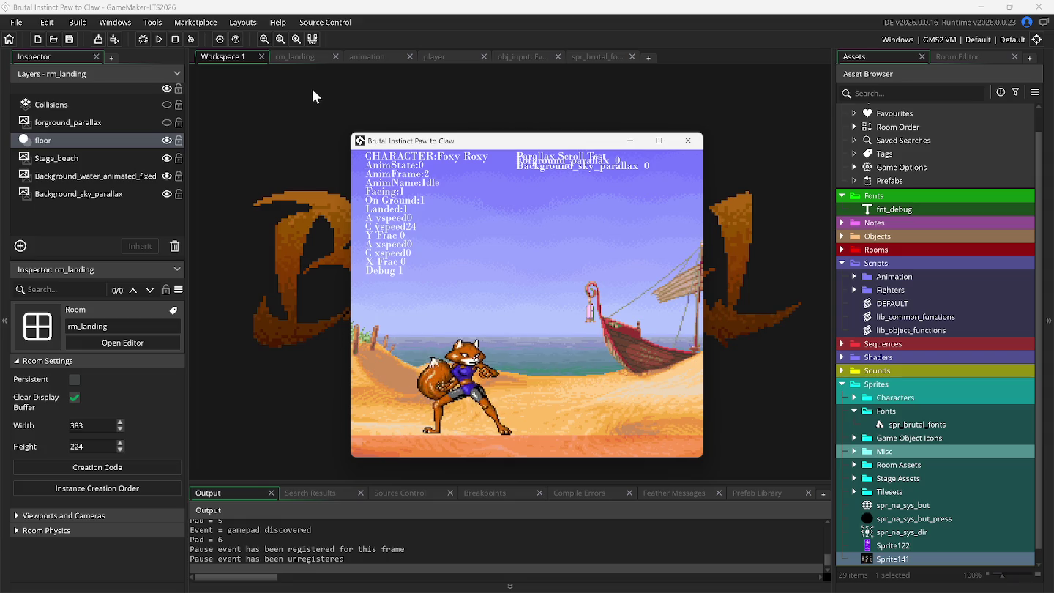
{"action": "mouse_move", "coordinate": [428, 590]}
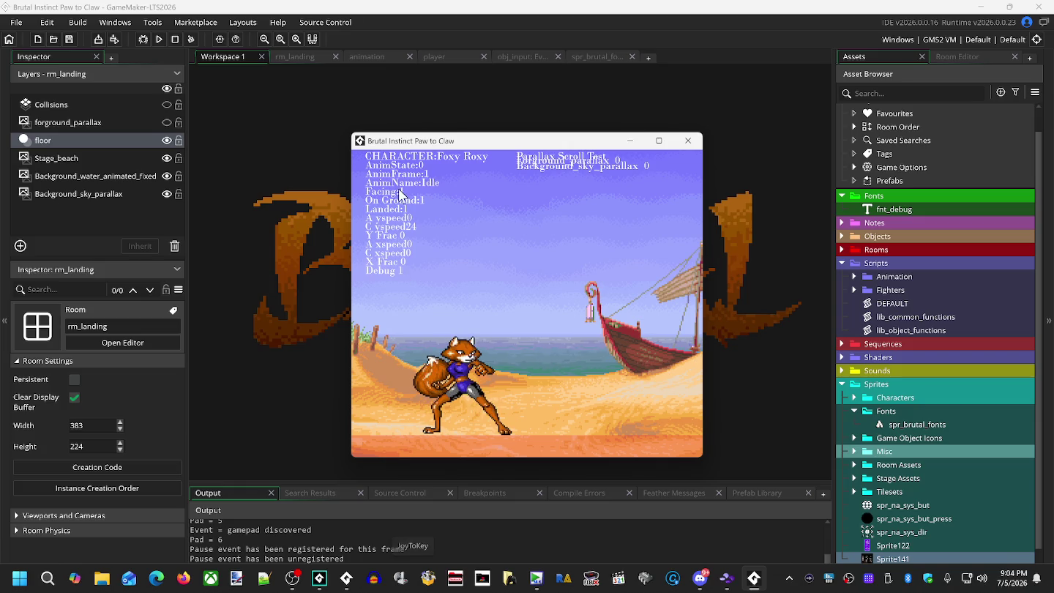
{"action": "left_click", "coordinate": [370, 58]}
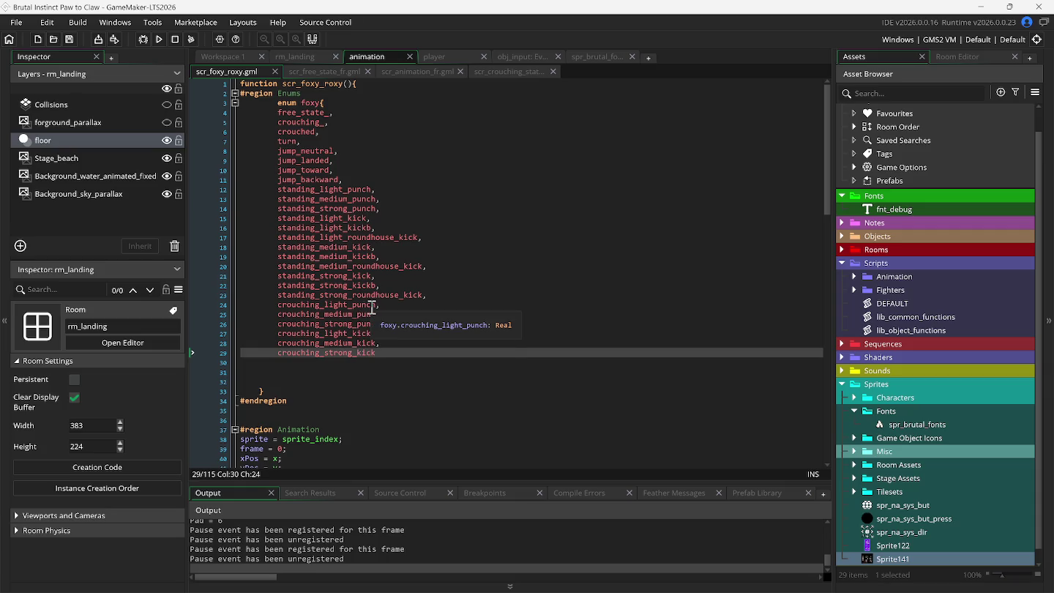
In scr_animation_fr, add a blank line after the Standing Strong Roundhouse Kick region
{"action": "left_click", "coordinate": [401, 74]}
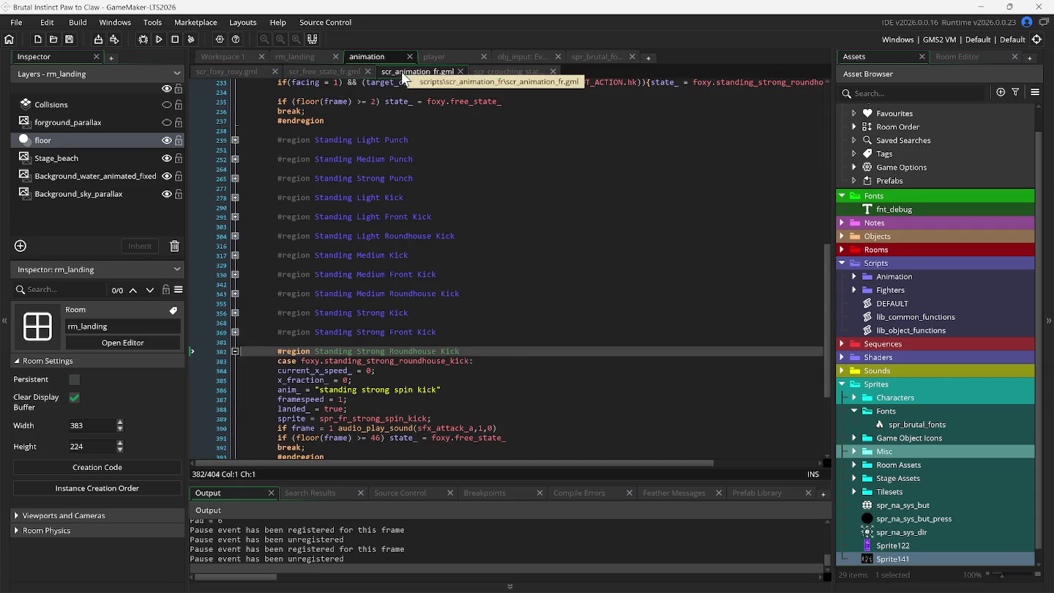
{"action": "left_click", "coordinate": [235, 353]}
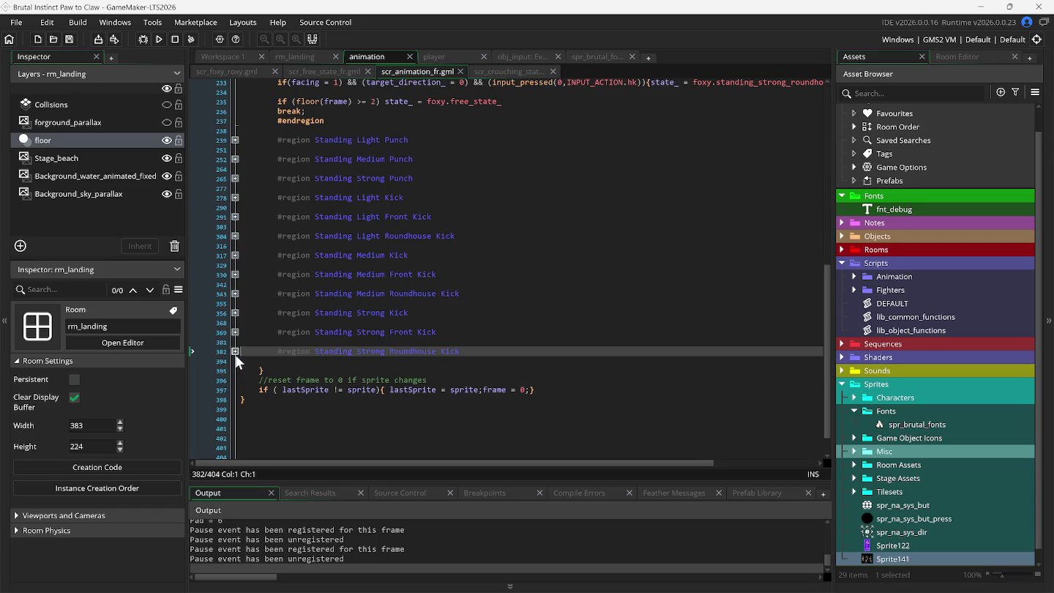
{"action": "left_click", "coordinate": [484, 353]}
{"action": "key", "text": "Return"}
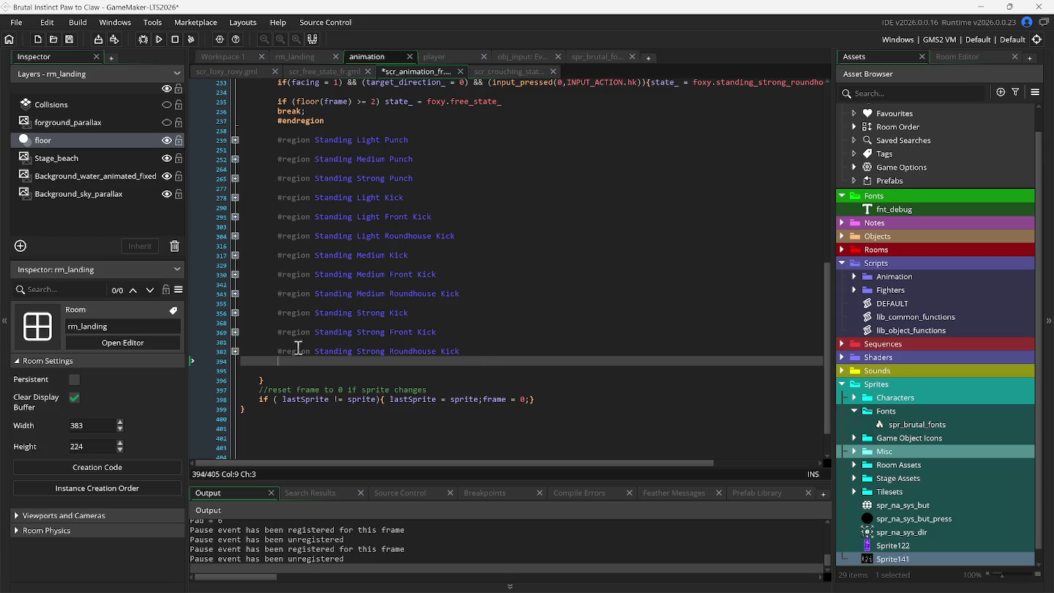
Select the whole Standing Strong Roundhouse Kick region and duplicate it with Ctrl+D
{"action": "left_click", "coordinate": [235, 352]}
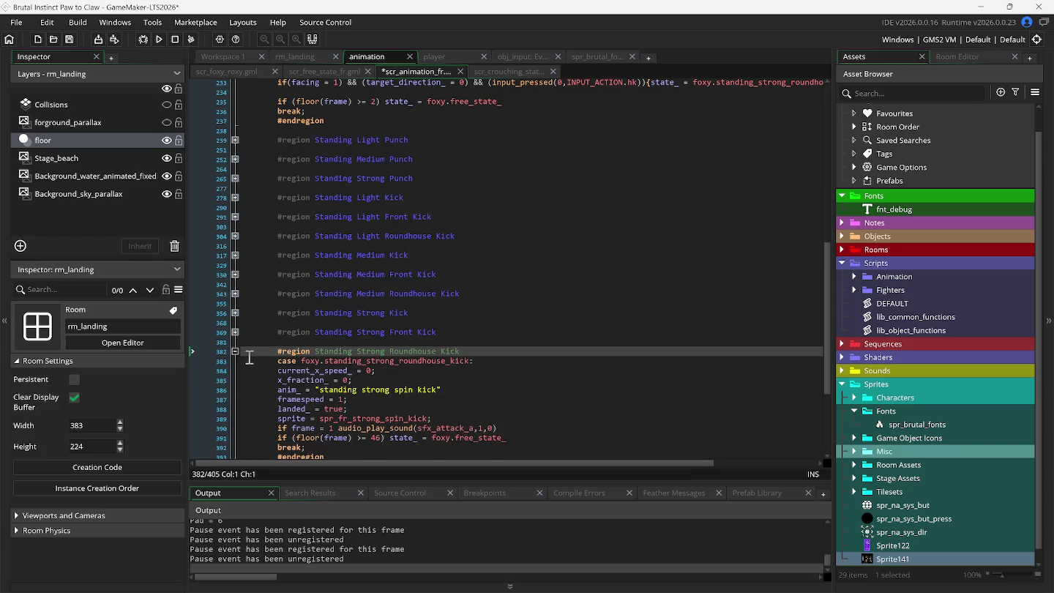
{"action": "scroll", "coordinate": [244, 358], "scroll_direction": "down", "scroll_amount": 1}
{"action": "left_click_drag", "start_coordinate": [239, 318], "coordinate": [246, 426]}
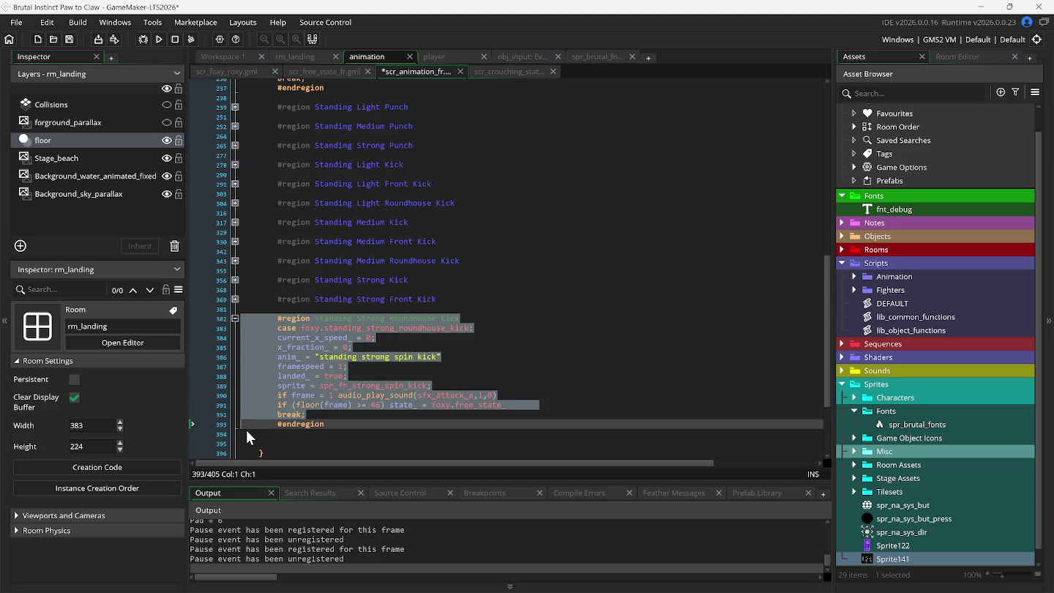
{"action": "left_click", "coordinate": [245, 376]}
{"action": "left_click_drag", "start_coordinate": [239, 318], "coordinate": [246, 432]}
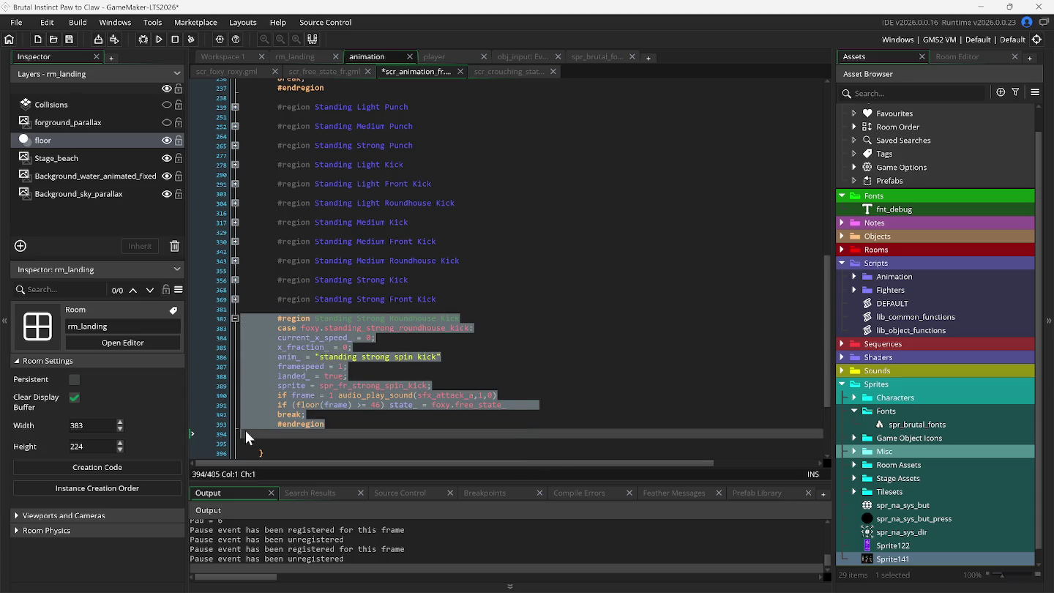
{"action": "key", "text": "ctrl+d"}
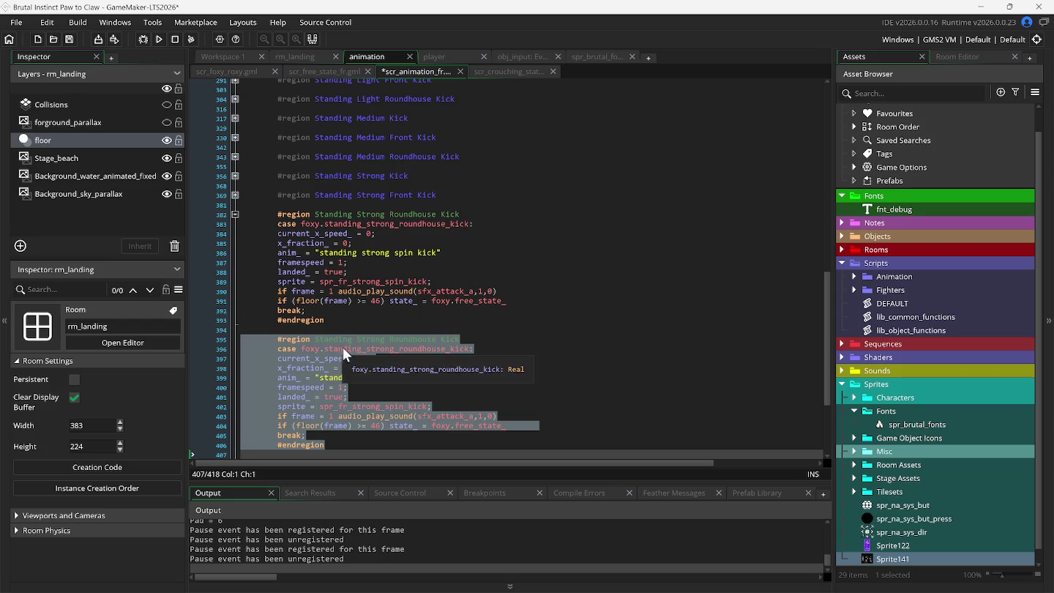
Rename the copied region heading from Standing Strong Roundhouse Kick to 'Crouching light kick'
{"action": "left_click", "coordinate": [315, 339]}
{"action": "key", "text": "Delete"}
{"action": "key", "text": "Delete"}
{"action": "key", "text": "Delete"}
{"action": "key", "text": "Delete"}
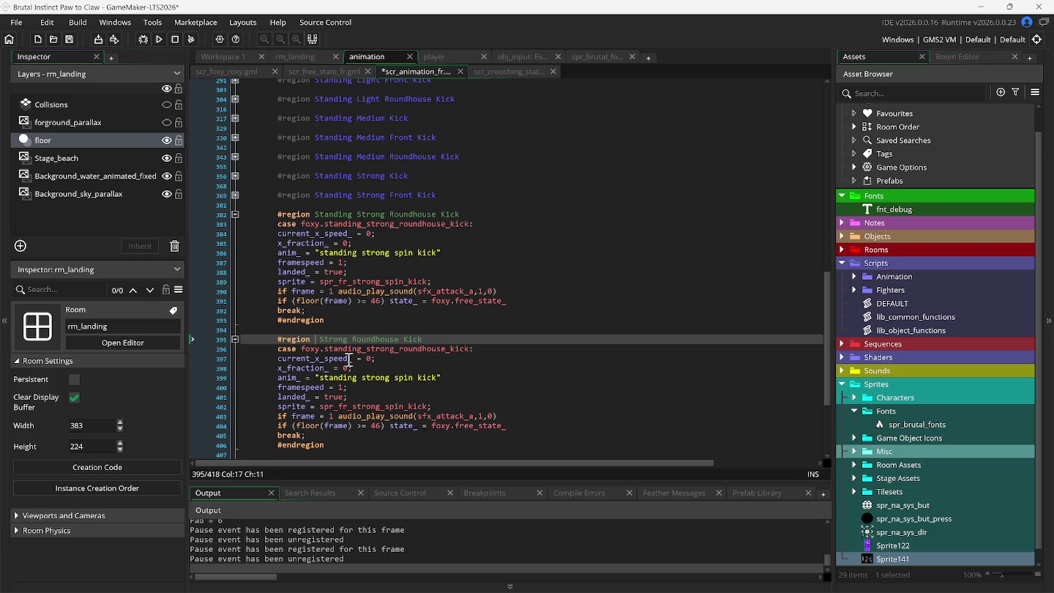
{"action": "type", "text": "Ch"}
{"action": "key", "text": "BackSpace"}
{"action": "key", "text": "BackSpace"}
{"action": "type", "text": "Crou"}
{"action": "type", "text": "c"}
{"action": "type", "text": "h"}
{"action": "key", "text": "Delete"}
{"action": "key", "text": "Delete"}
{"action": "key", "text": "Delete"}
{"action": "key", "text": "Delete"}
{"action": "key", "text": "Delete"}
{"action": "key", "text": "Delete"}
{"action": "type", "text": "ing"}
{"action": "type", "text": "light "}
{"action": "type", "text": "kic"}
Select the standing_strong_roundhouse_kick state name on the copied case line
{"action": "double_click", "coordinate": [352, 348]}
{"action": "left_click", "coordinate": [351, 348]}
{"action": "double_click", "coordinate": [349, 349]}
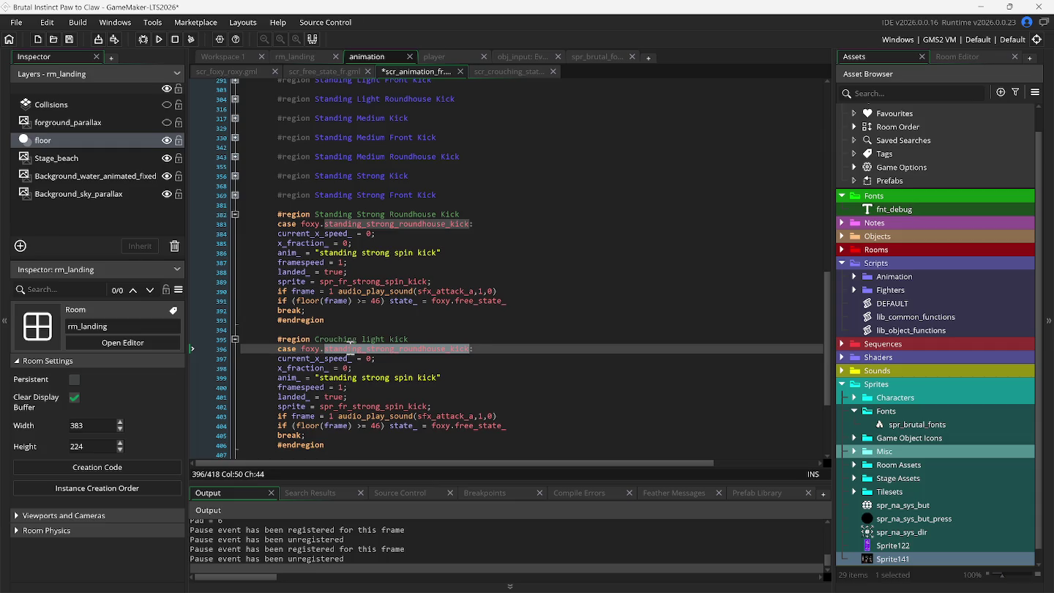
Change the copied case's state to foxy.crouching_light_kick using autocomplete
{"action": "type", "text": "case foxy.c:"}
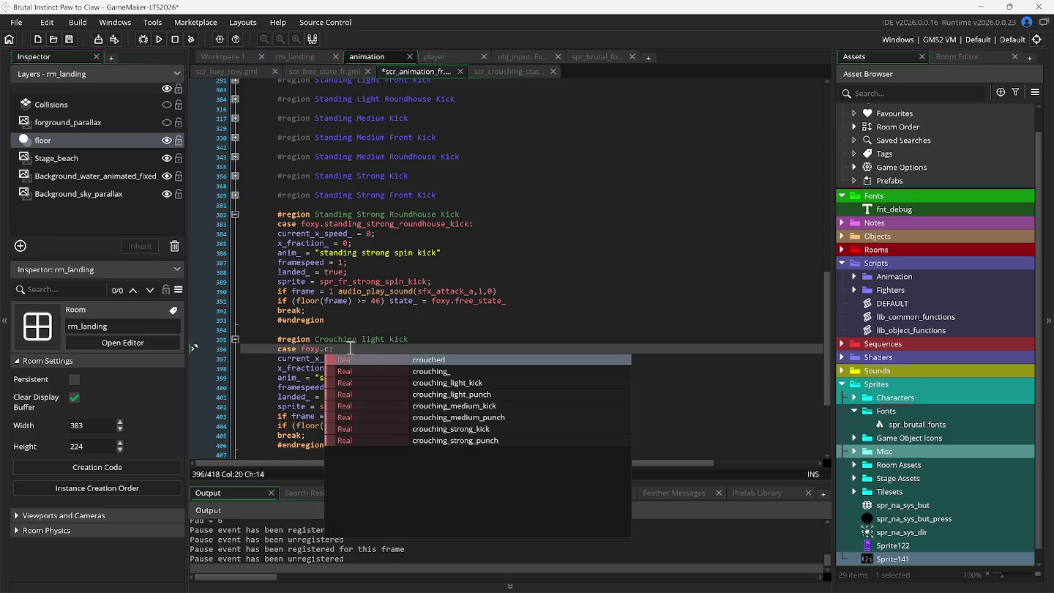
{"action": "key", "text": "Down"}
{"action": "key", "text": "Down"}
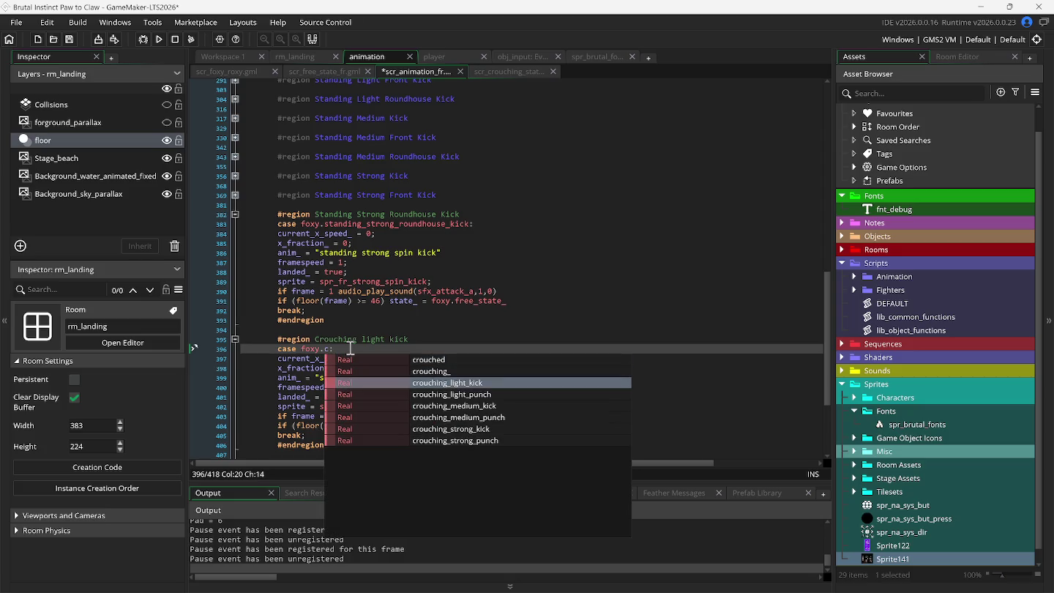
{"action": "key", "text": "Return"}
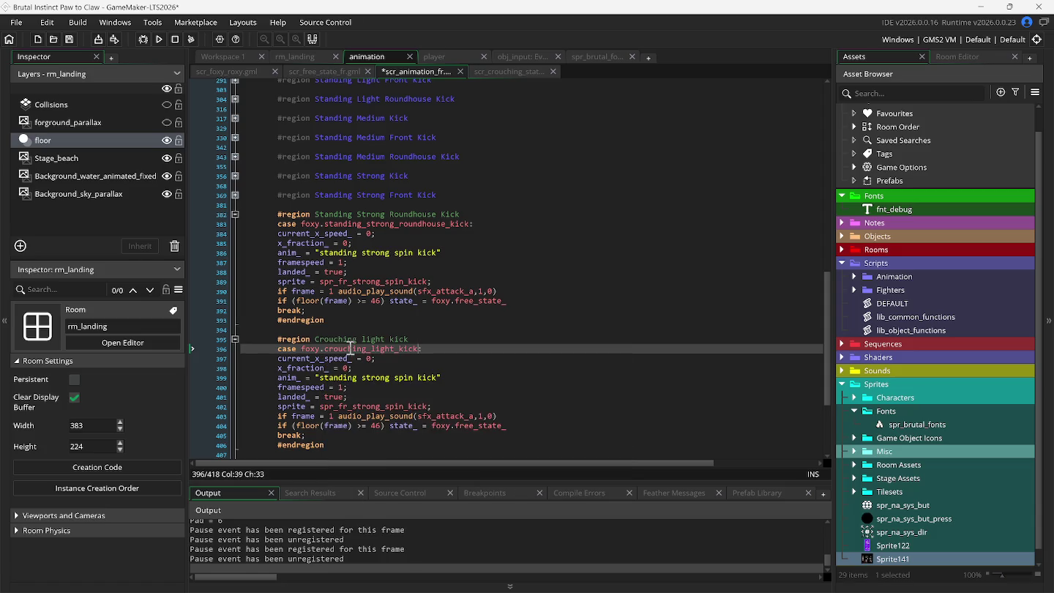
Change the copied case's anim_ string to "crouching light kick"
{"action": "key", "text": "Down"}
{"action": "key", "text": "Down"}
{"action": "key", "text": "Down"}
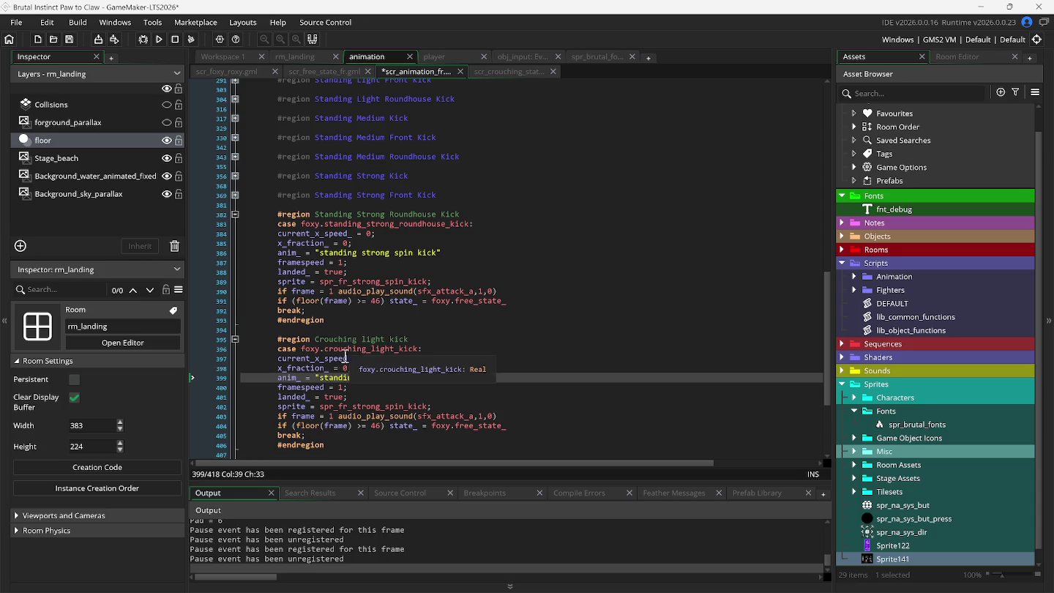
{"action": "left_click", "coordinate": [325, 379]}
{"action": "key", "text": "BackSpace"}
{"action": "key", "text": "Delete"}
{"action": "key", "text": "Delete"}
{"action": "key", "text": "Delete"}
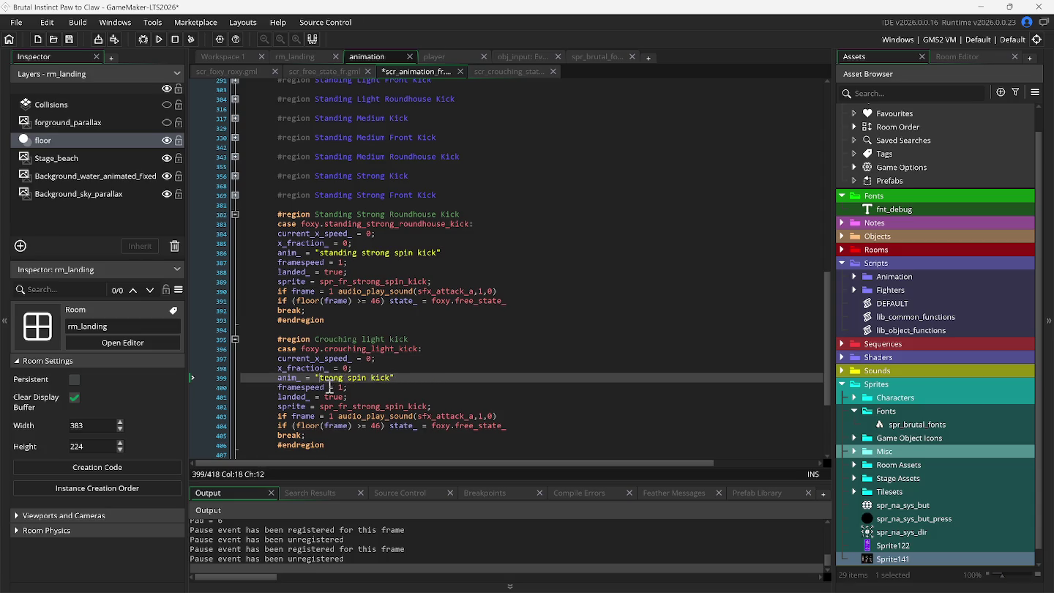
{"action": "key", "text": "Delete"}
{"action": "key", "text": "Delete"}
{"action": "key", "text": "Delete"}
{"action": "type", "text": "crounc"}
{"action": "type", "text": "h"}
{"action": "key", "text": "BackSpace"}
{"action": "key", "text": "BackSpace"}
{"action": "key", "text": "BackSpace"}
{"action": "type", "text": "ching k"}
{"action": "key", "text": "BackSpace"}
{"action": "type", "text": "light"}
{"action": "type", "text": " kick"}
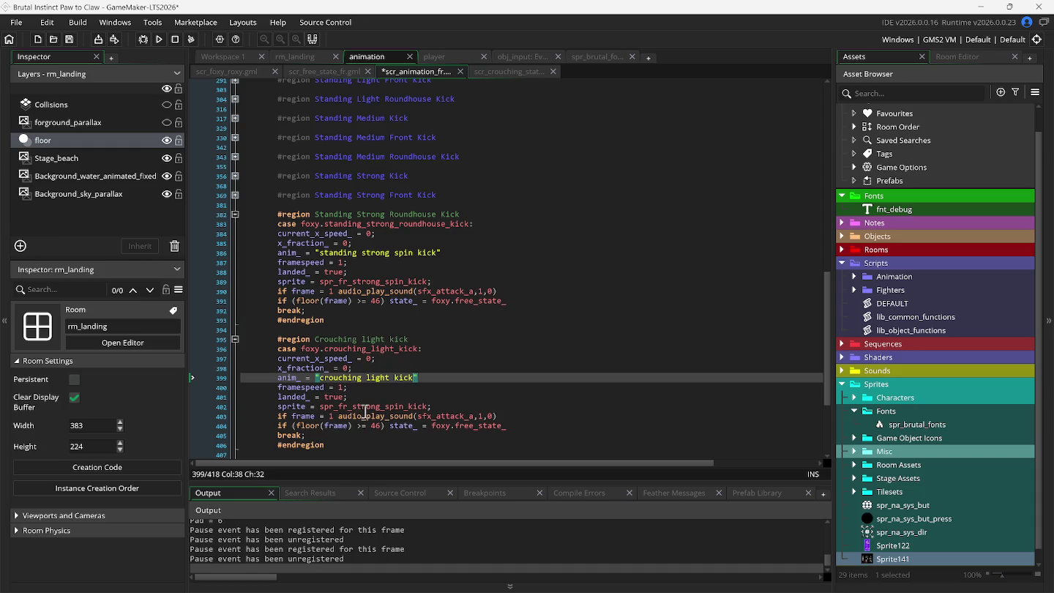
{"action": "left_click", "coordinate": [368, 406]}
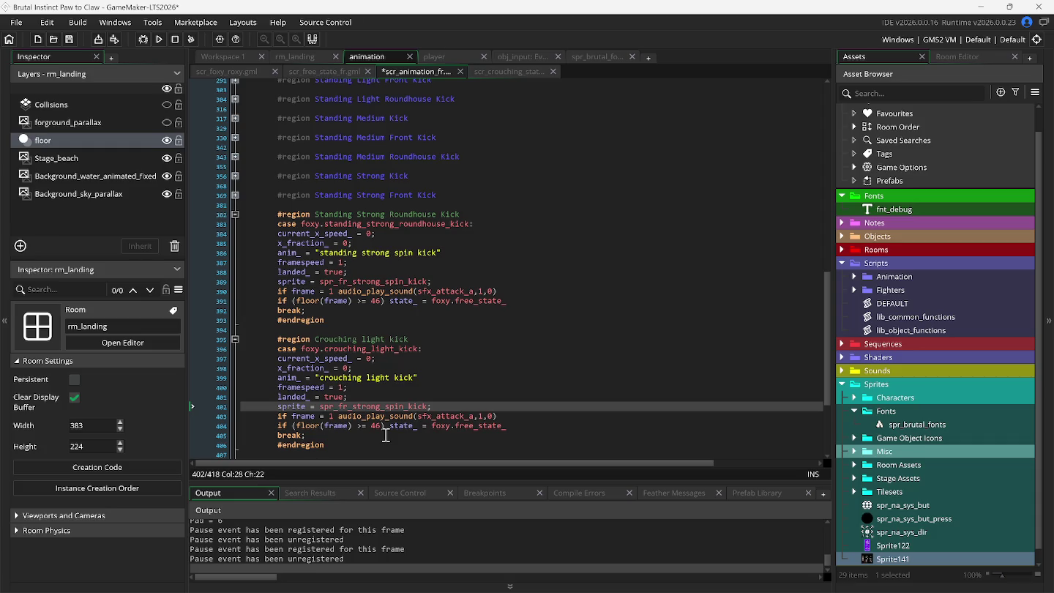
Replace the sprite on line 402 with spr_fr_crouch_light_kick, then review the sound and return lines
{"action": "key", "text": "Left"}
{"action": "left_click", "coordinate": [373, 424]}
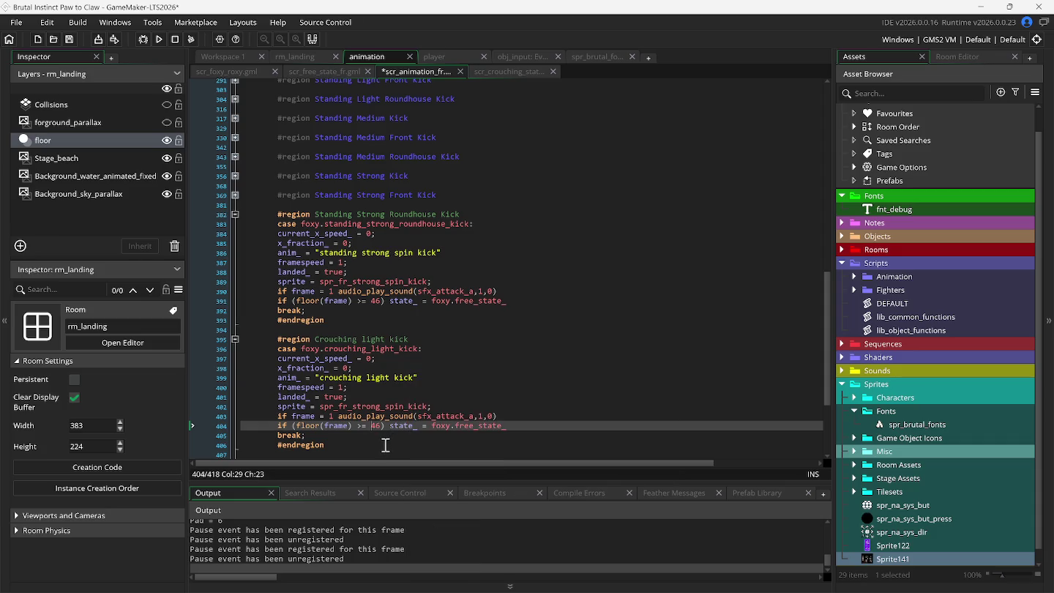
{"action": "mouse_move", "coordinate": [398, 416]}
{"action": "left_click", "coordinate": [357, 407]}
{"action": "key", "text": "Delete"}
{"action": "key", "text": "Delete"}
{"action": "key", "text": "Delete"}
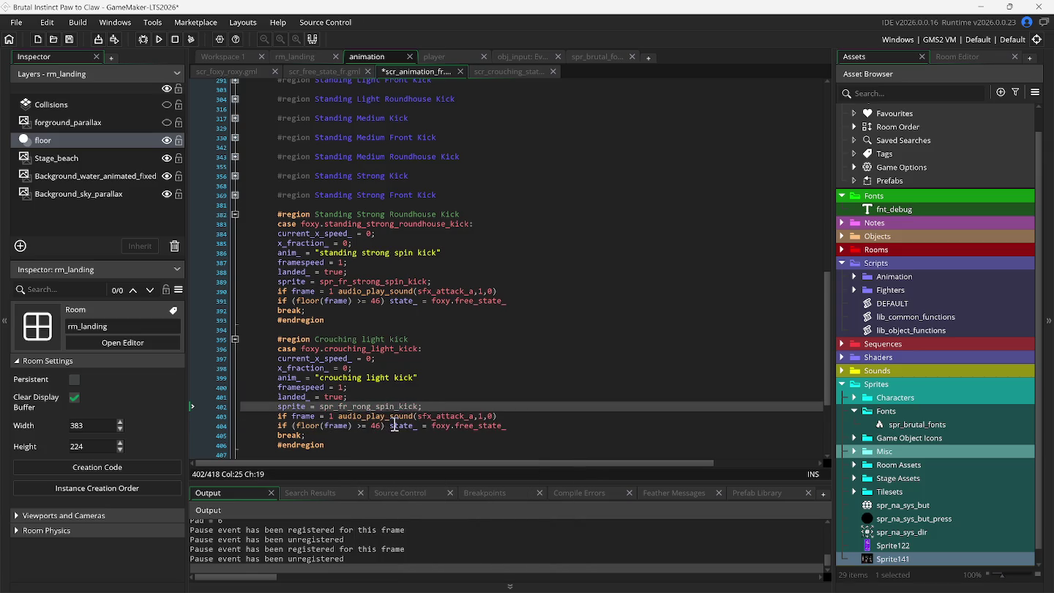
{"action": "key", "text": "Delete"}
{"action": "key", "text": "Delete"}
{"action": "key", "text": "Delete"}
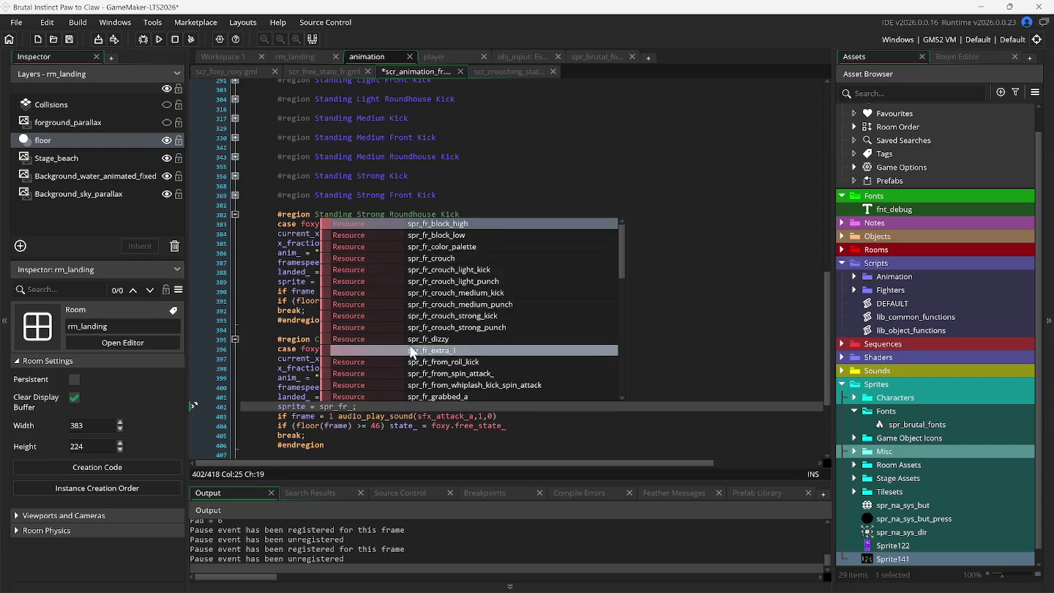
{"action": "left_click", "coordinate": [421, 270]}
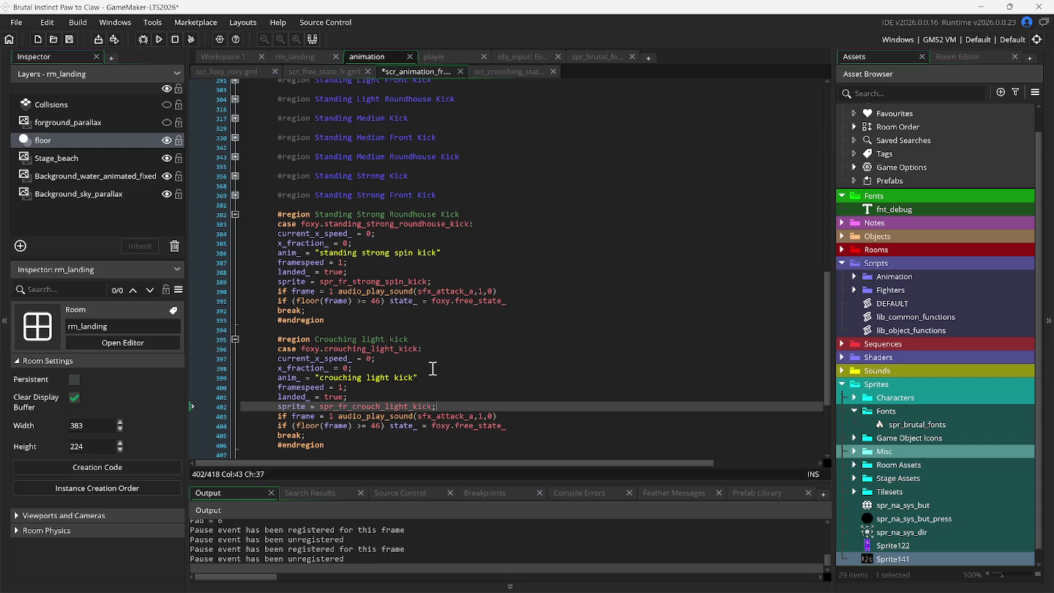
{"action": "left_click", "coordinate": [508, 416]}
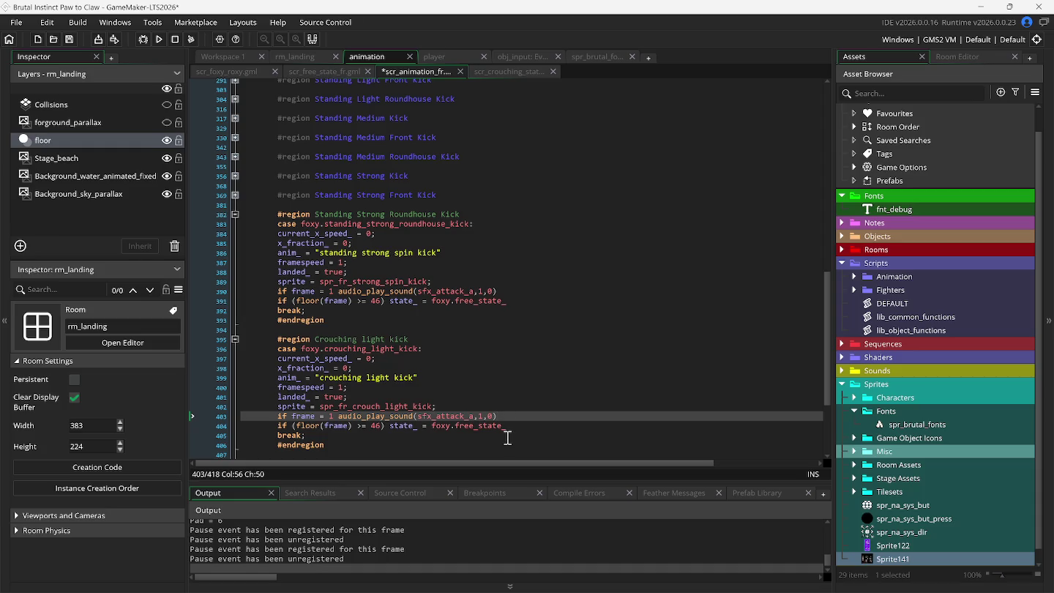
{"action": "left_click", "coordinate": [508, 430]}
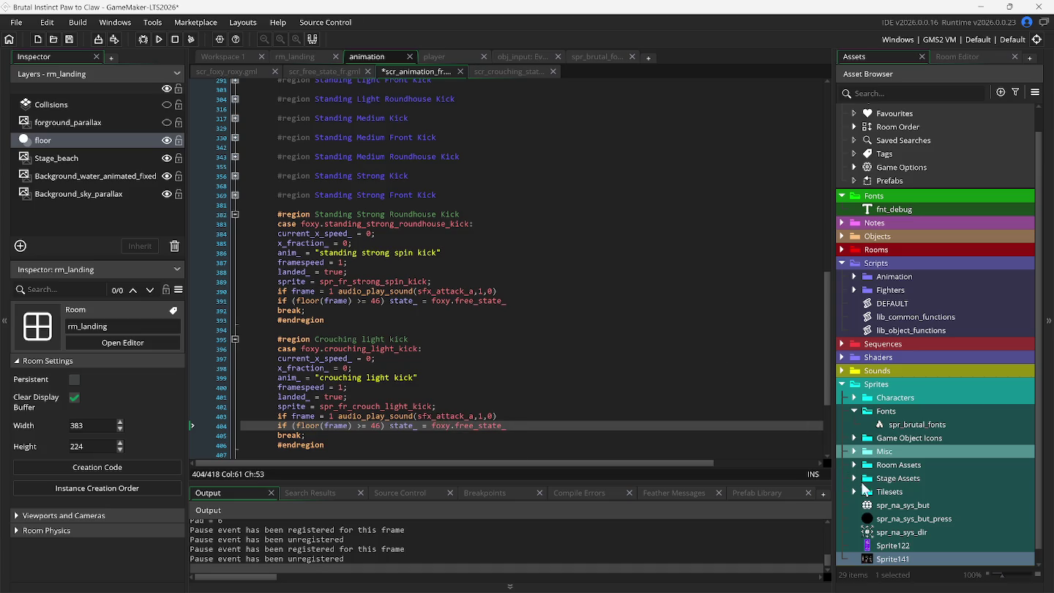
Inspect the 16-frame spr_fr_crouch_light_kick sprite under Sprites > Characters > Foxy Roxy
{"action": "scroll", "coordinate": [915, 358], "scroll_direction": "down", "scroll_amount": 1}
{"action": "scroll", "coordinate": [916, 427], "scroll_direction": "up", "scroll_amount": 3}
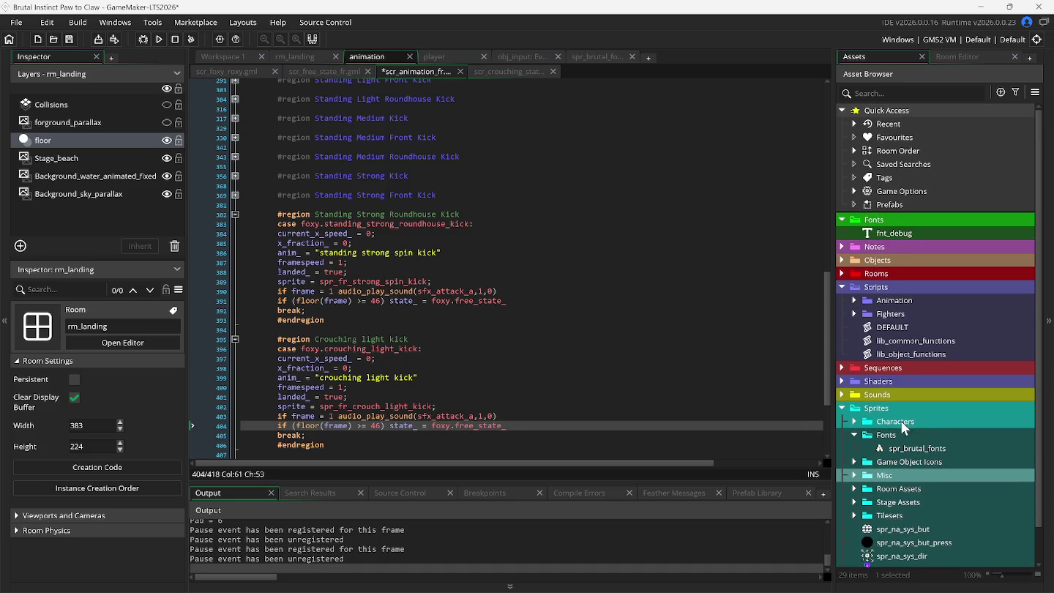
{"action": "left_click", "coordinate": [854, 422]}
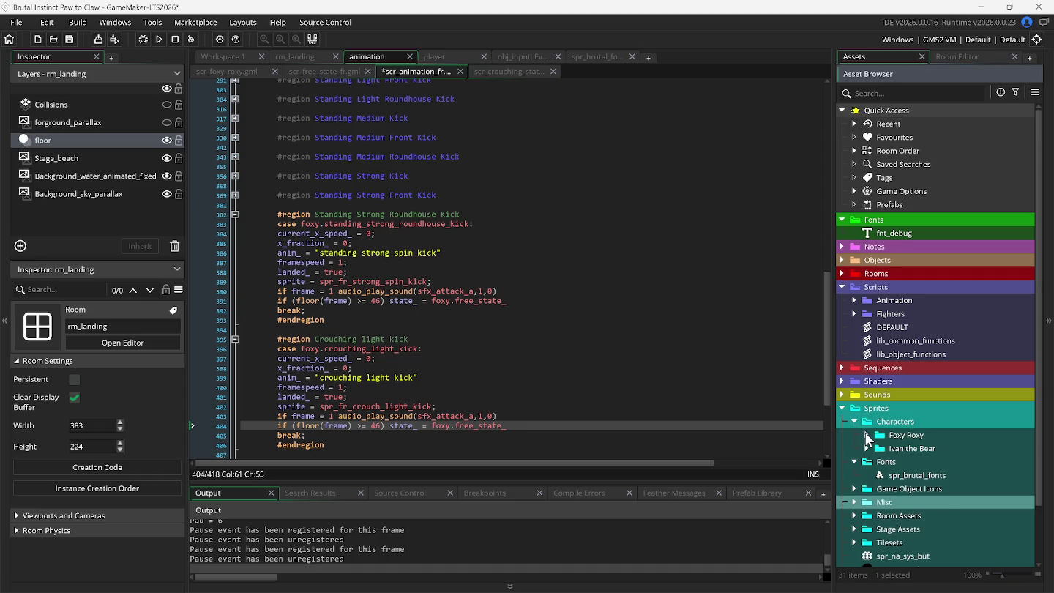
{"action": "left_click", "coordinate": [866, 434]}
{"action": "scroll", "coordinate": [900, 454], "scroll_direction": "down", "scroll_amount": 3}
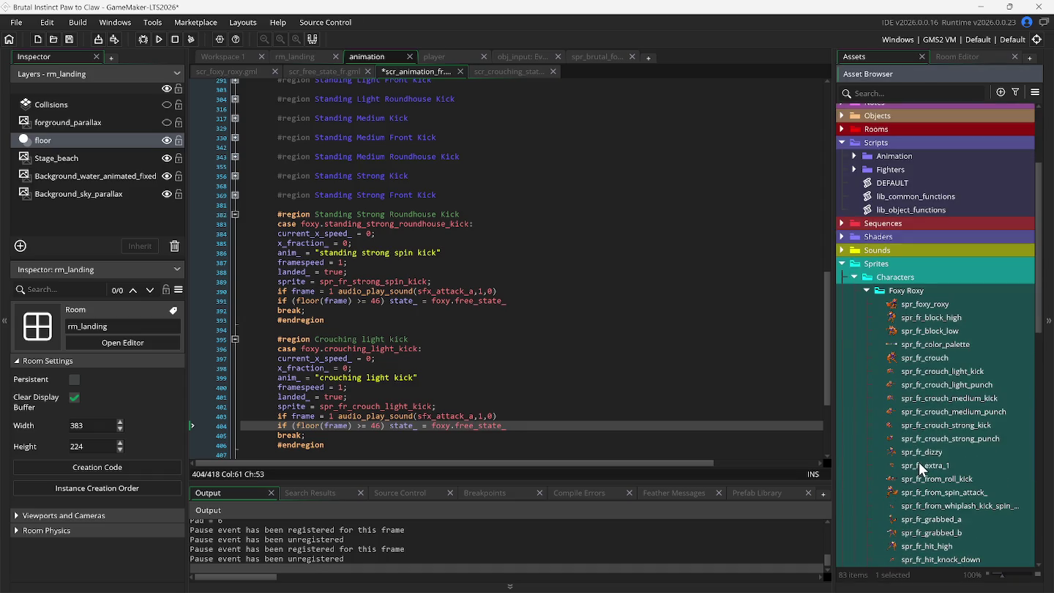
{"action": "double_click", "coordinate": [921, 373]}
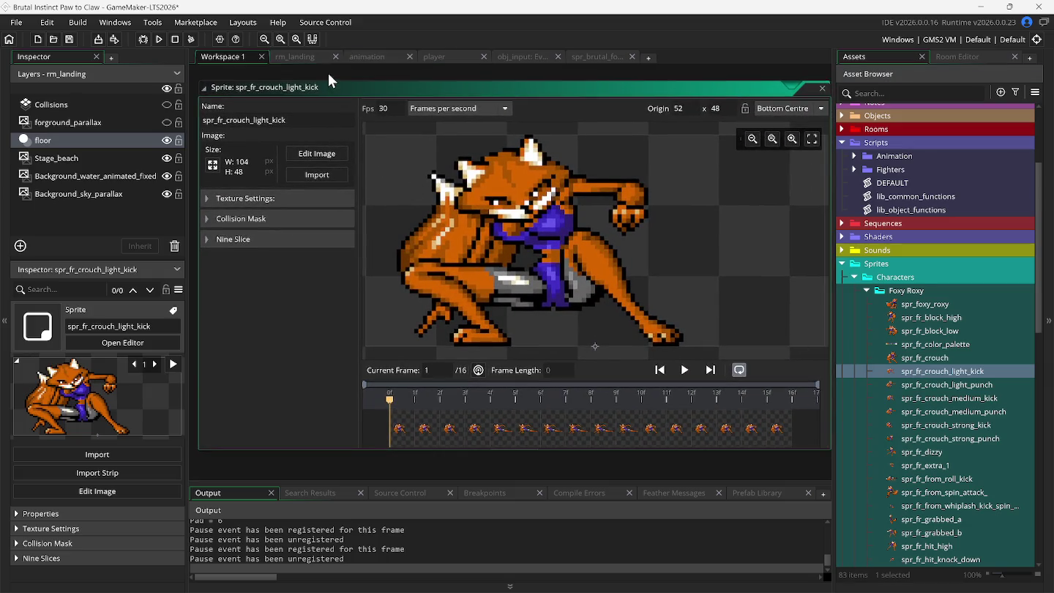
{"action": "left_click", "coordinate": [447, 57]}
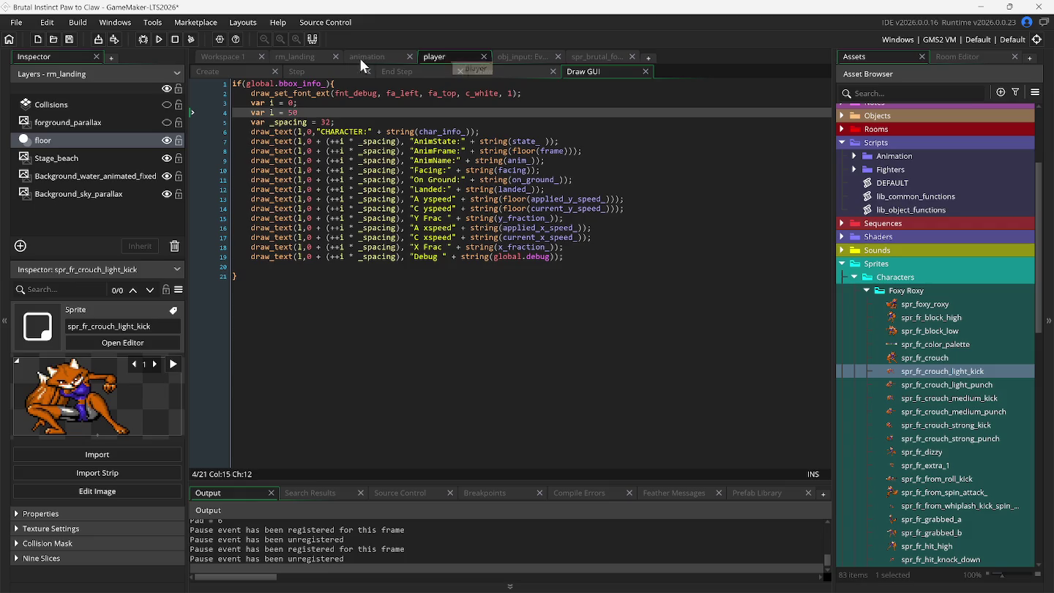
{"action": "left_click", "coordinate": [305, 58]}
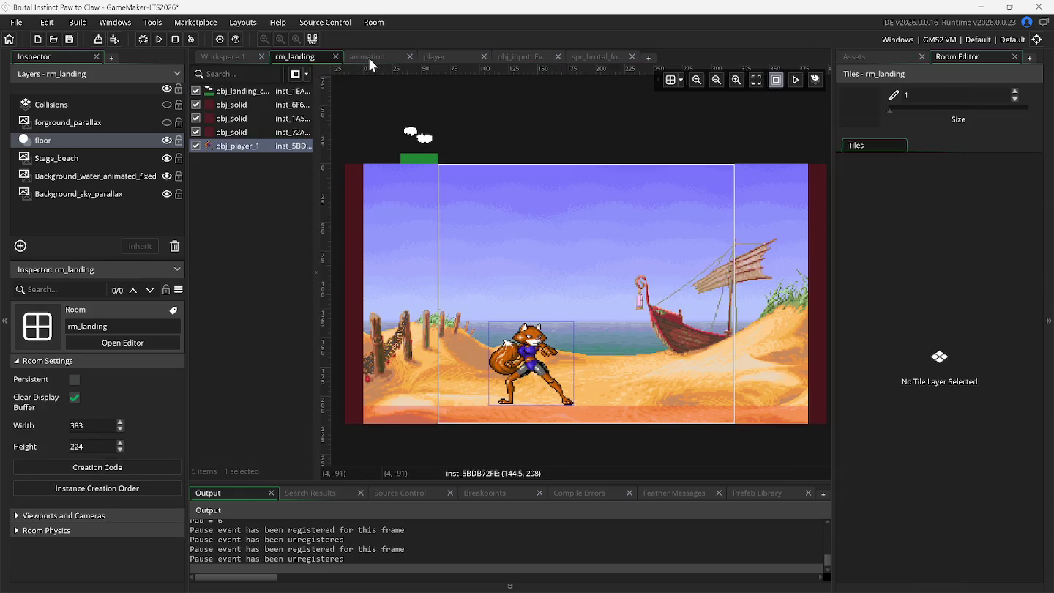
Switch back to the scr_animation_fr script's crouching light kick case
{"action": "left_click", "coordinate": [369, 58]}
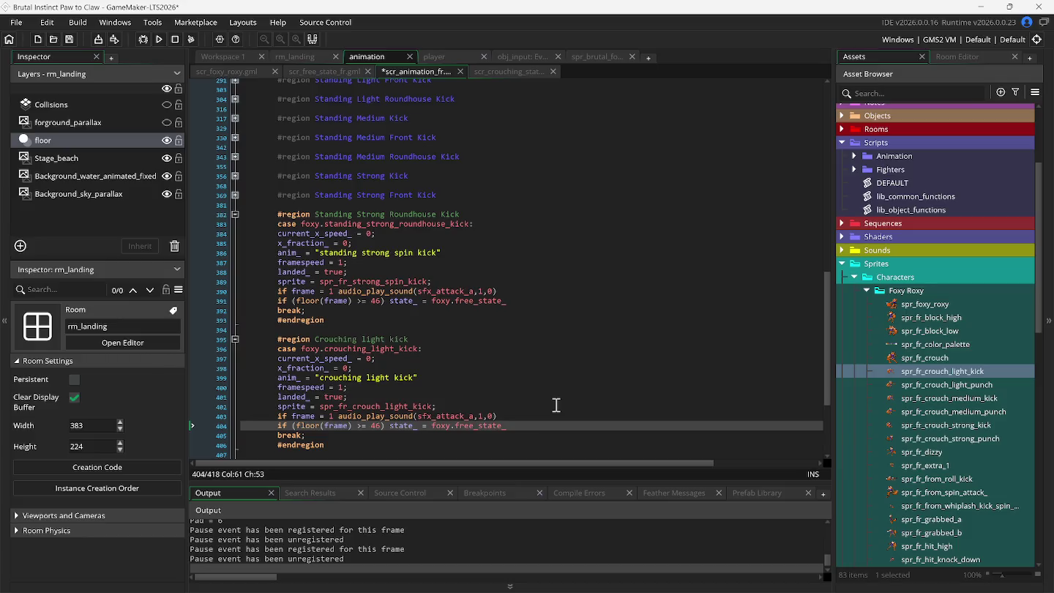
Bring the Snes9x emulator running Brutal - Paws of Fury forward and open its File menu
{"action": "key", "text": "Tab"}
{"action": "left_click", "coordinate": [510, 415]}
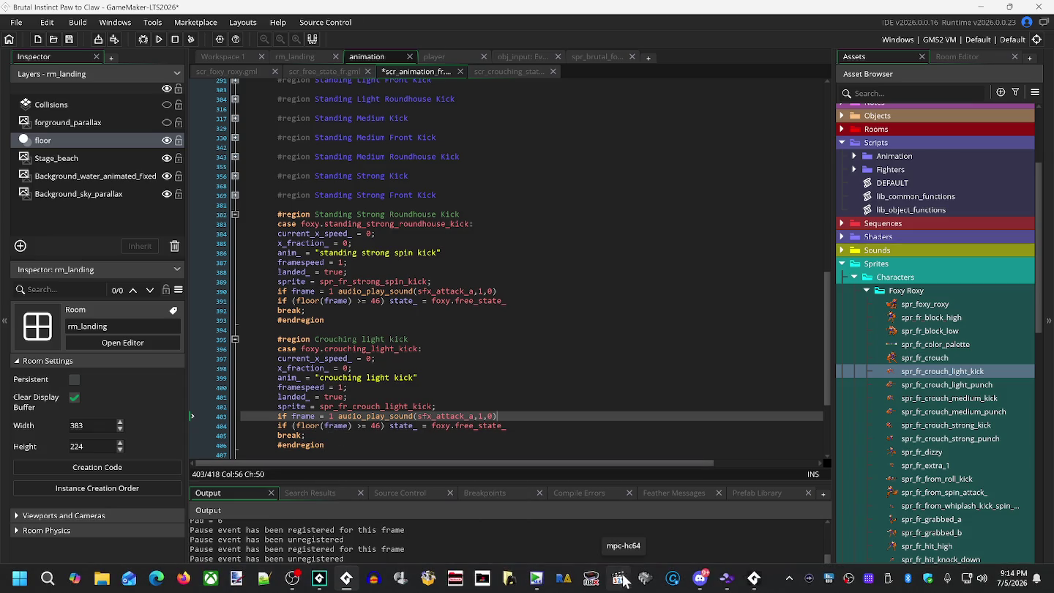
{"action": "left_click", "coordinate": [728, 588]}
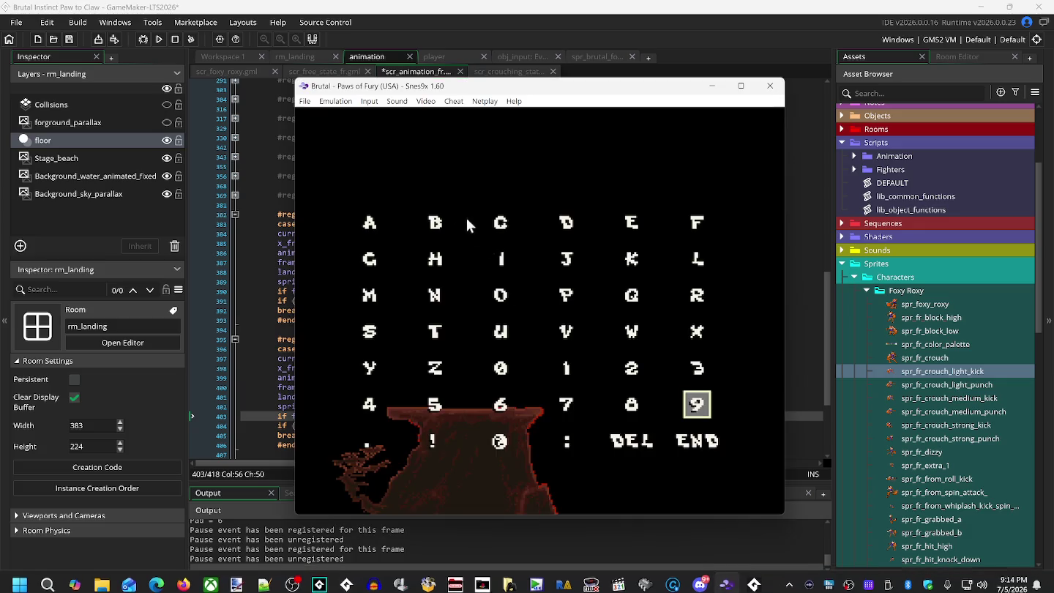
{"action": "left_click", "coordinate": [305, 102]}
Back in GameMaker, recheck the spr_fr_crouch_light_kick sprite's frame count
{"action": "mouse_move", "coordinate": [338, 127]}
{"action": "left_click", "coordinate": [313, 39]}
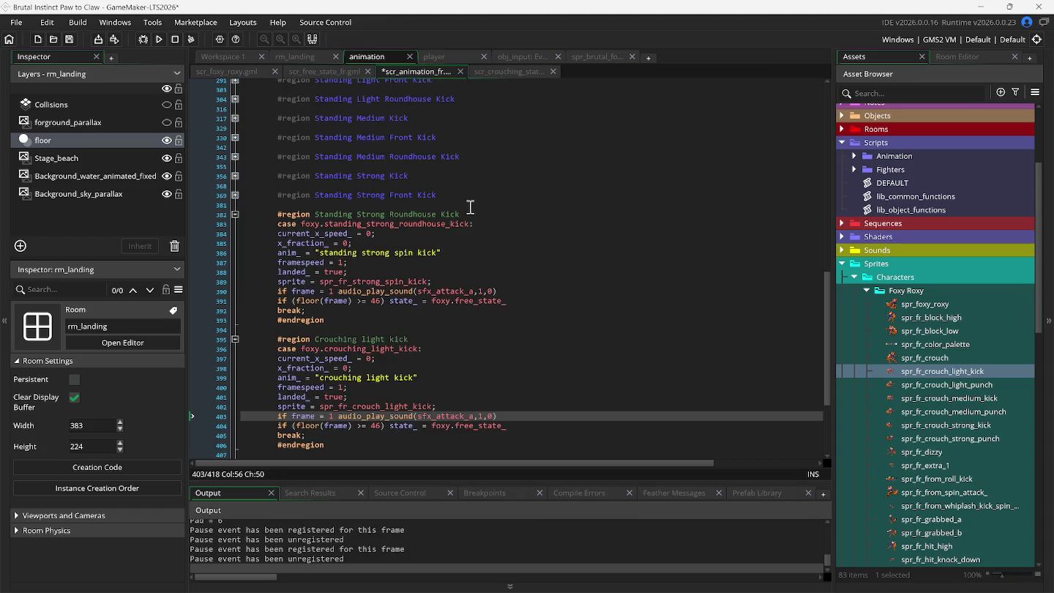
{"action": "double_click", "coordinate": [923, 372]}
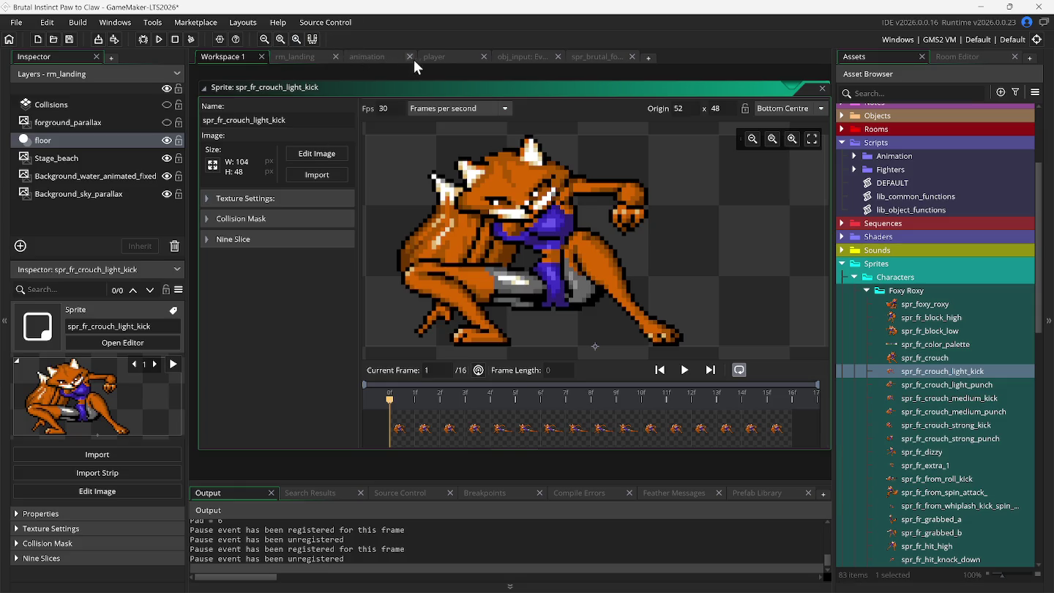
{"action": "left_click", "coordinate": [378, 60]}
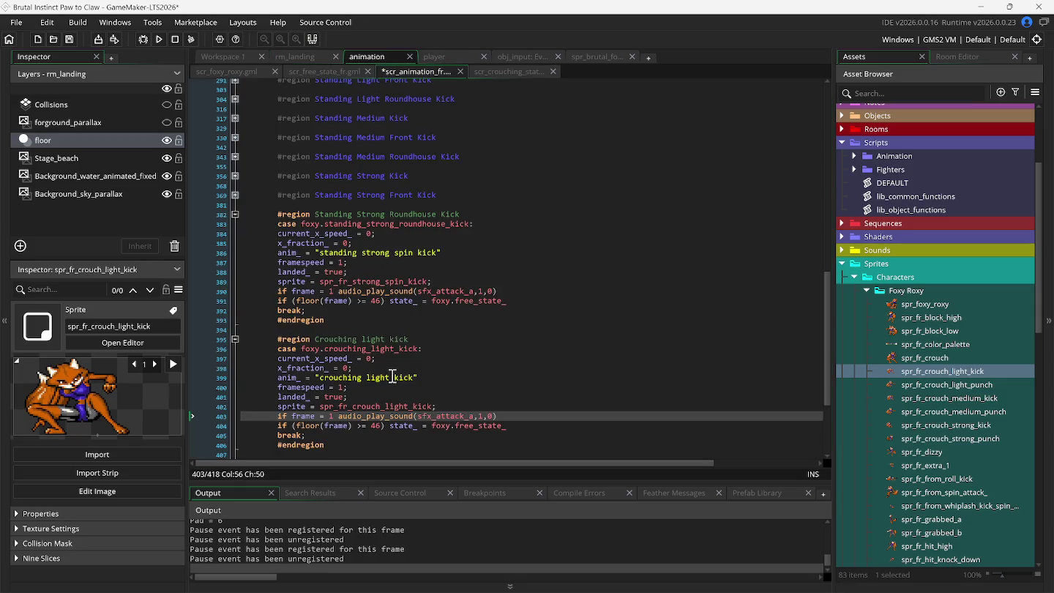
Change the crouching light kick's end frame on line 404 from 46 to 16 and run the game
{"action": "left_click", "coordinate": [373, 426]}
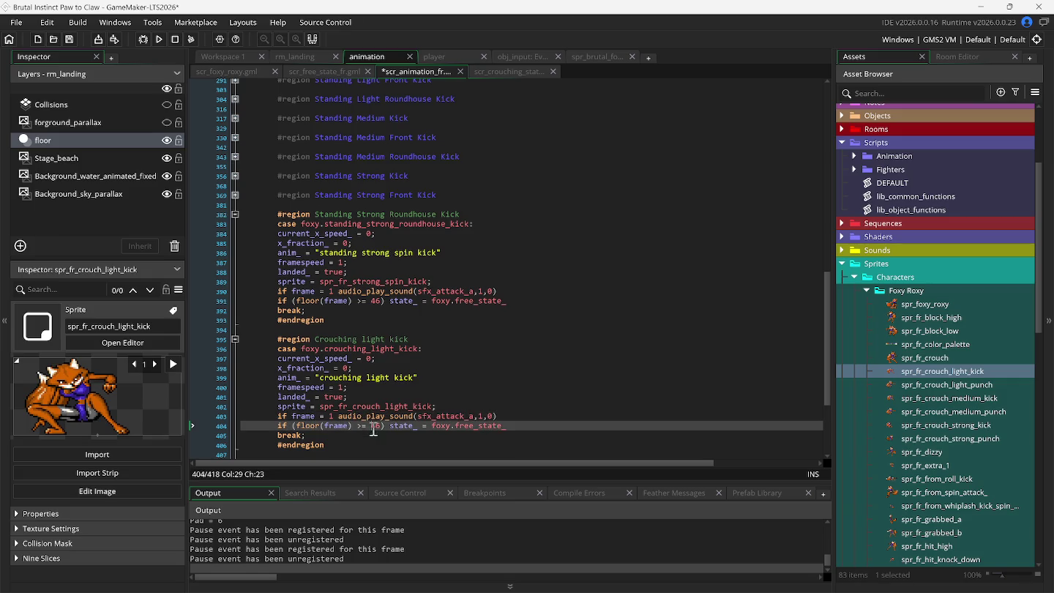
{"action": "key", "text": "Delete"}
{"action": "key", "text": "Delete"}
{"action": "type", "text": "16"}
{"action": "mouse_move", "coordinate": [464, 417]}
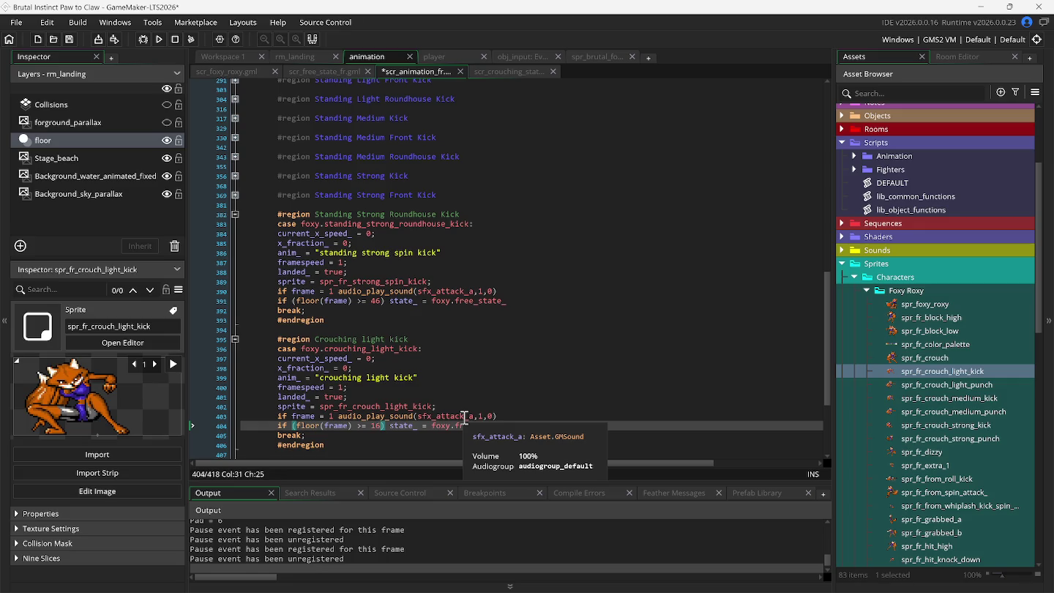
{"action": "left_click", "coordinate": [159, 39]}
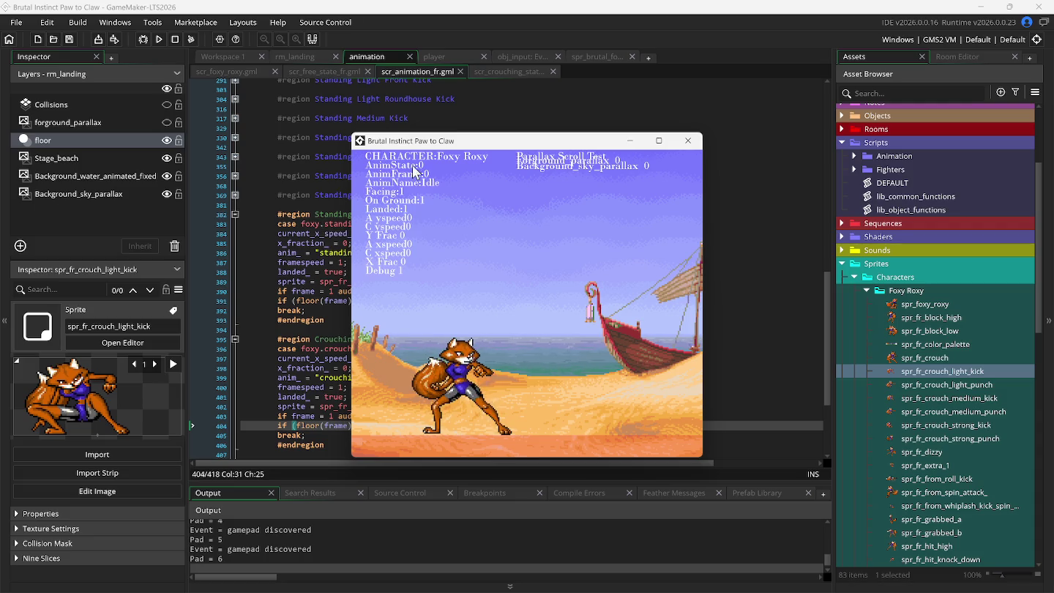
Move the game window aside, test crouching, then switch to the scr_free_state_fr script
{"action": "mouse_move", "coordinate": [415, 141]}
{"action": "left_mouse_down"}
{"action": "mouse_move", "coordinate": [553, 141]}
{"action": "mouse_move", "coordinate": [545, 117]}
{"action": "left_mouse_up"}
{"action": "key", "text": "Down"}
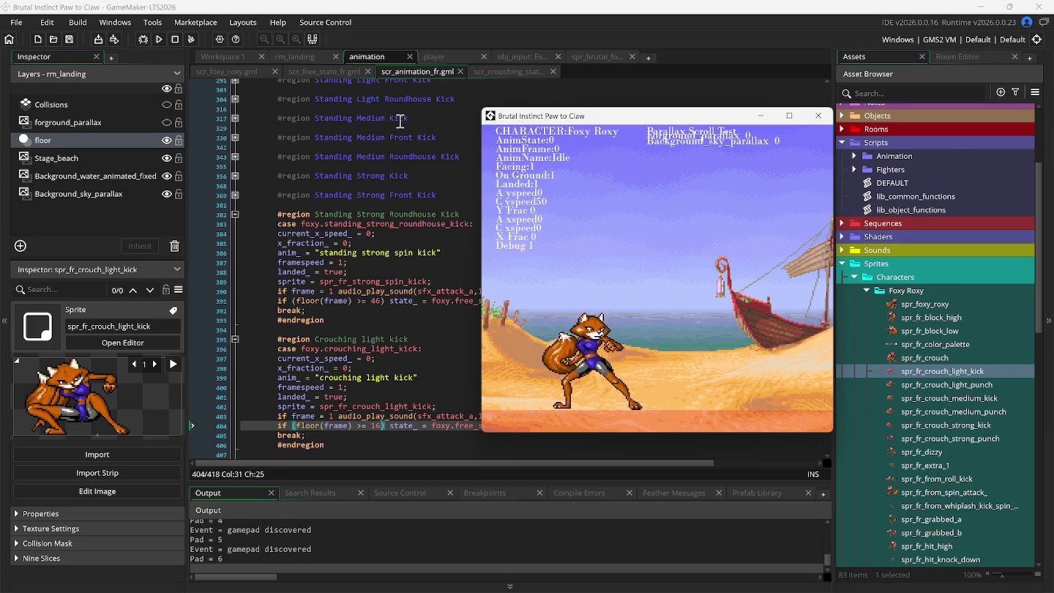
{"action": "left_click", "coordinate": [327, 72]}
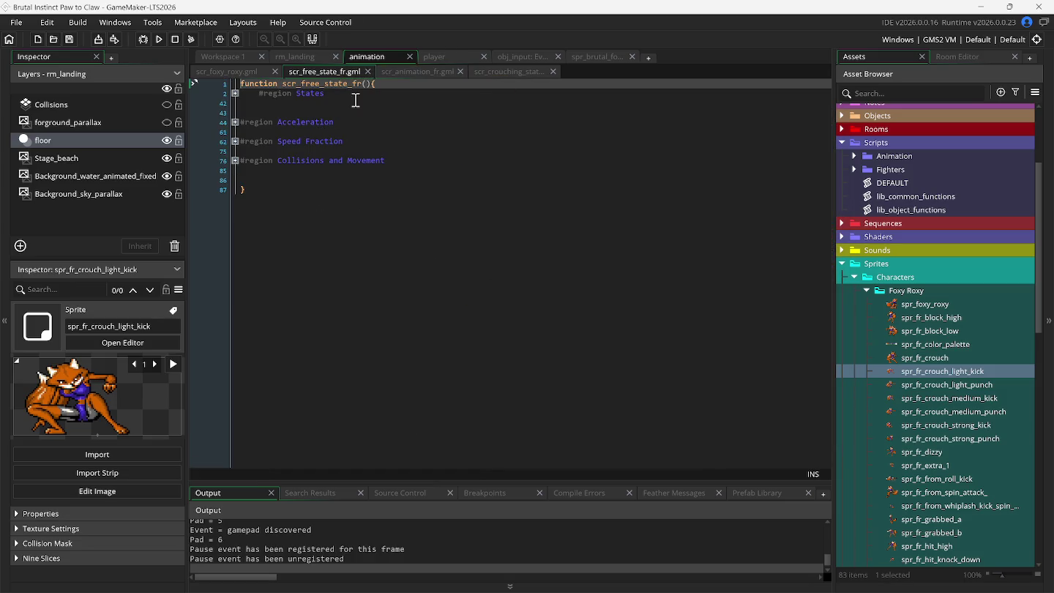
{"action": "left_click", "coordinate": [440, 56]}
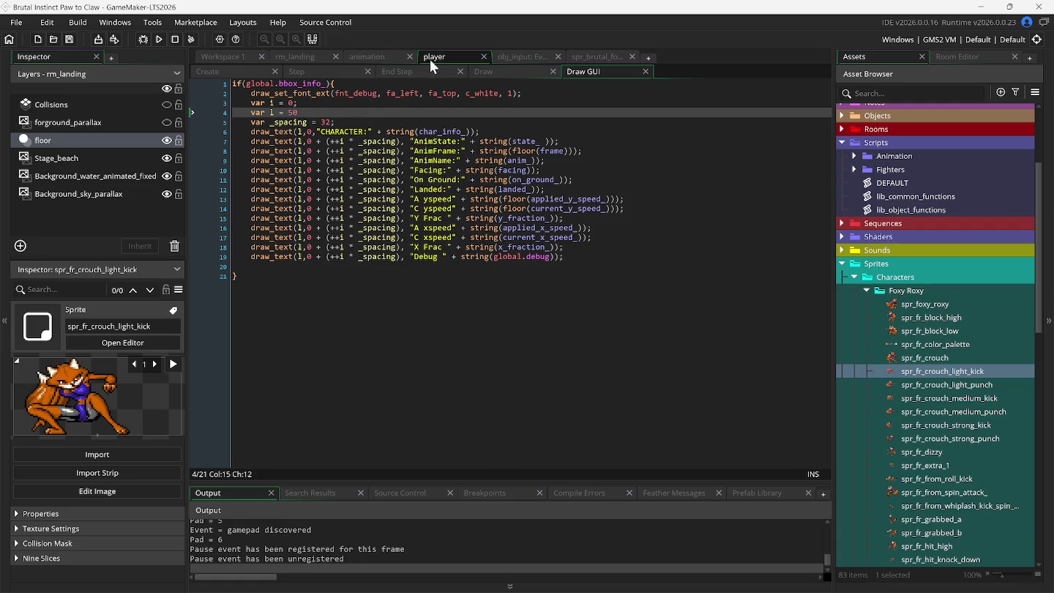
{"action": "left_click", "coordinate": [381, 57]}
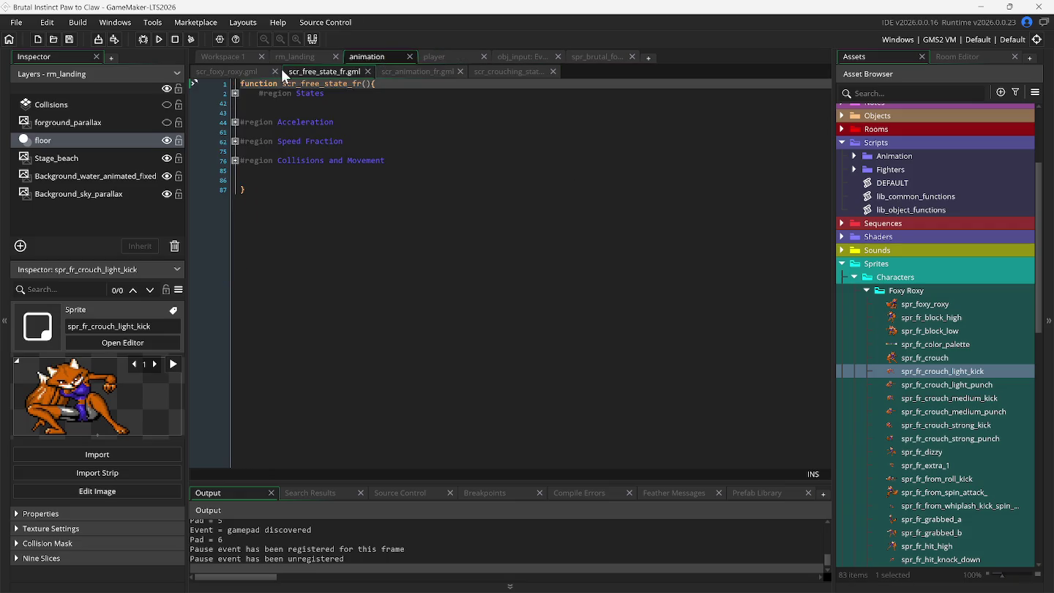
Unfold the States, To Crouching State, Standing Attacks and Kicks regions in scr_free_state_fr
{"action": "left_click", "coordinate": [235, 94]}
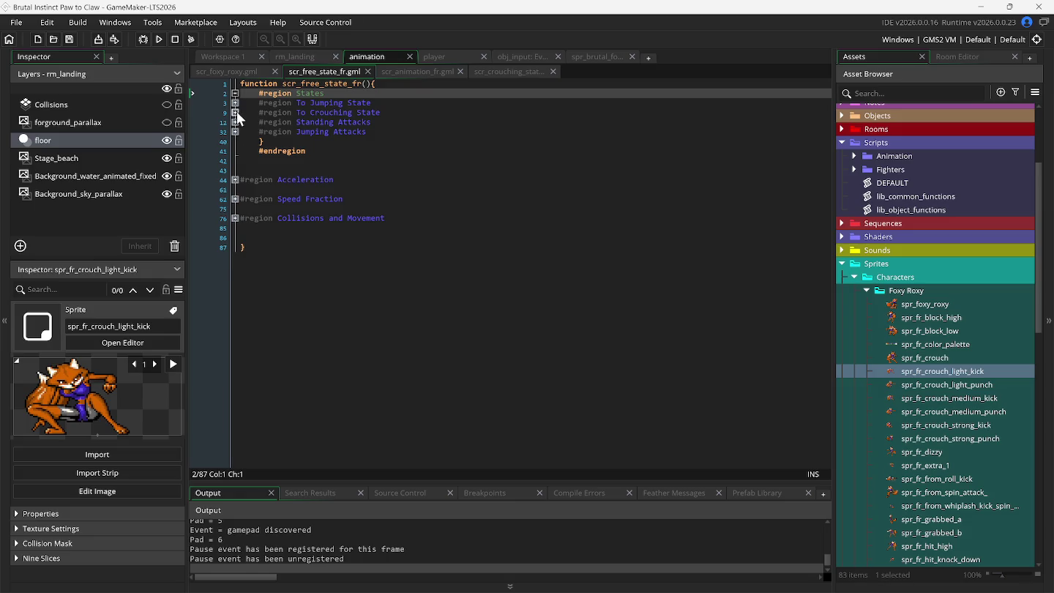
{"action": "left_click", "coordinate": [236, 112]}
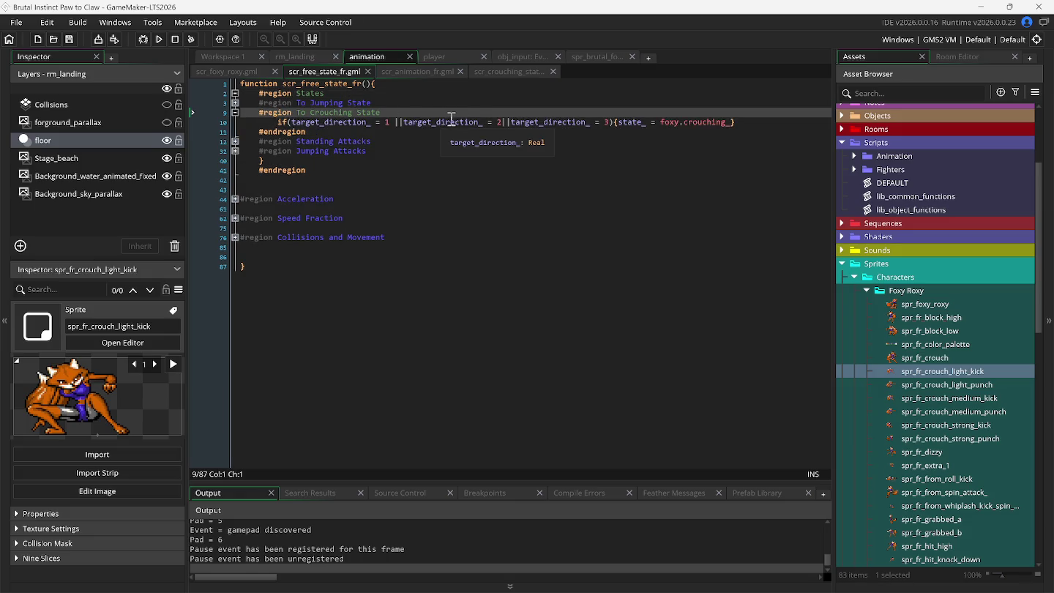
{"action": "left_click", "coordinate": [742, 122]}
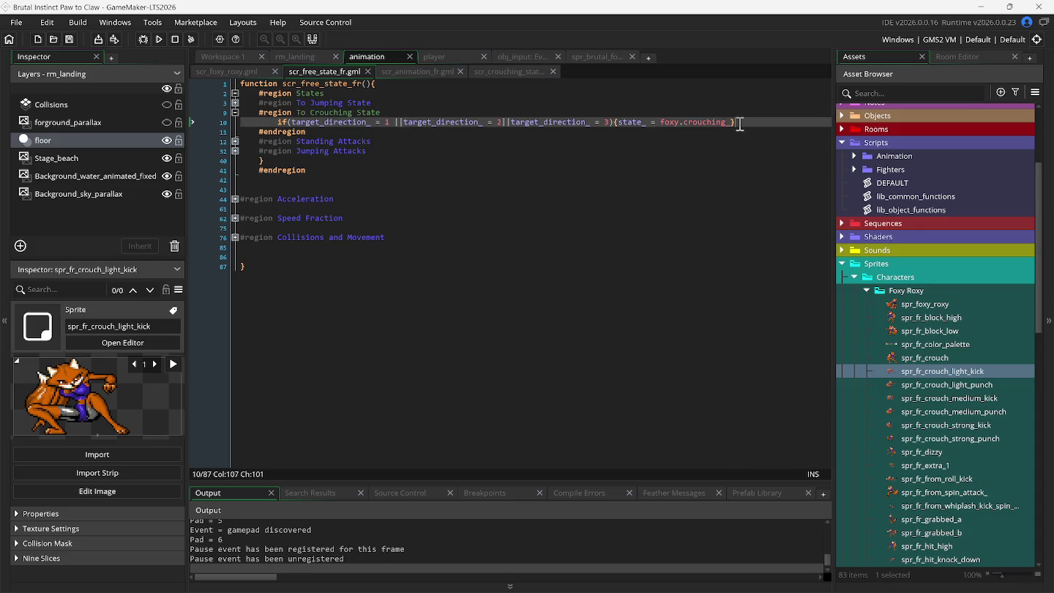
{"action": "left_click", "coordinate": [233, 141]}
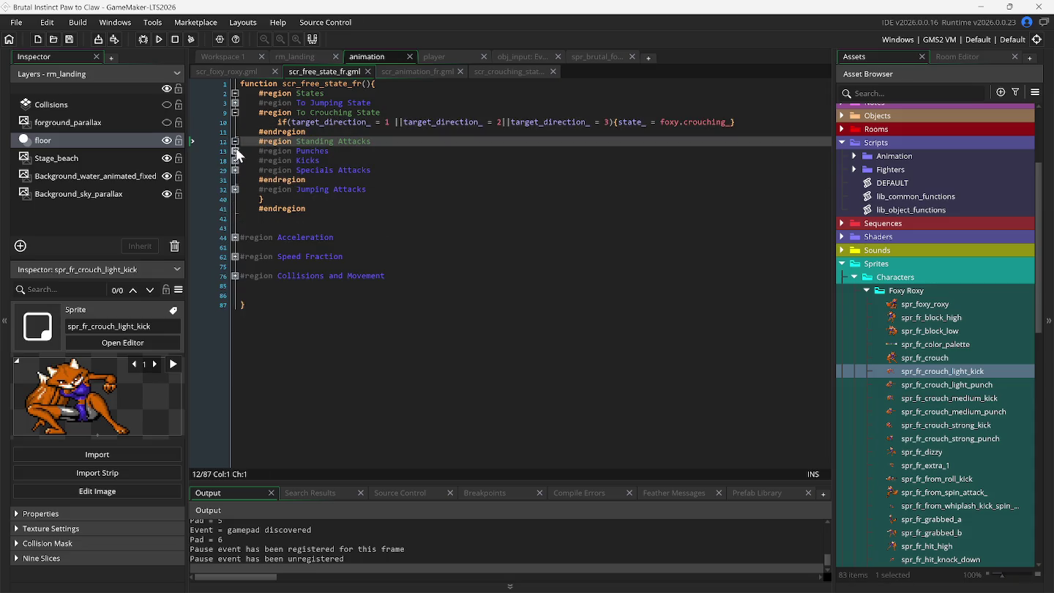
{"action": "left_click", "coordinate": [234, 161]}
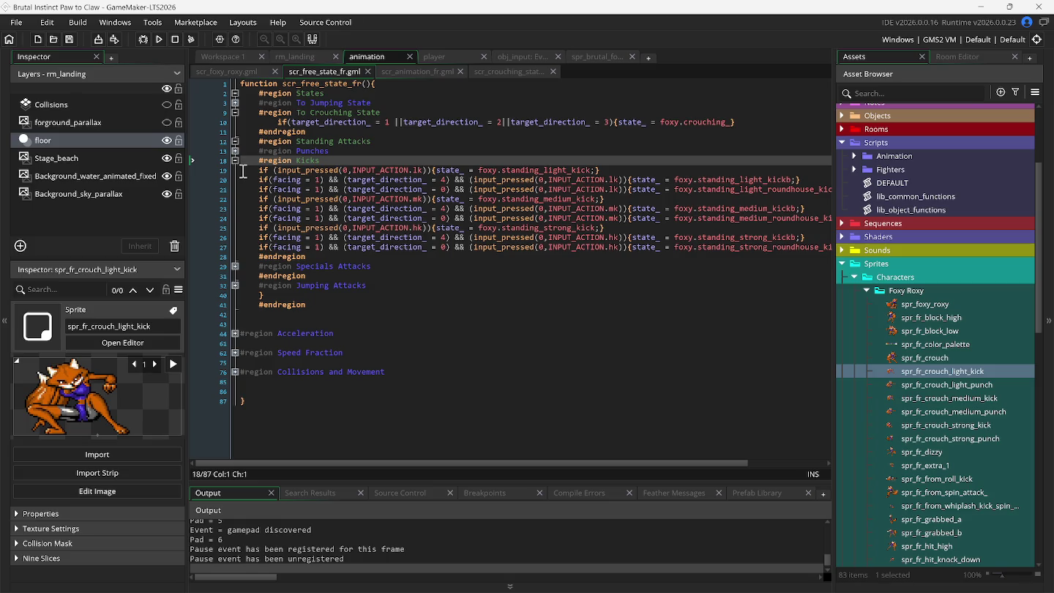
Paste the light kick input check on a new indented line below the crouch check
{"action": "left_click", "coordinate": [243, 171]}
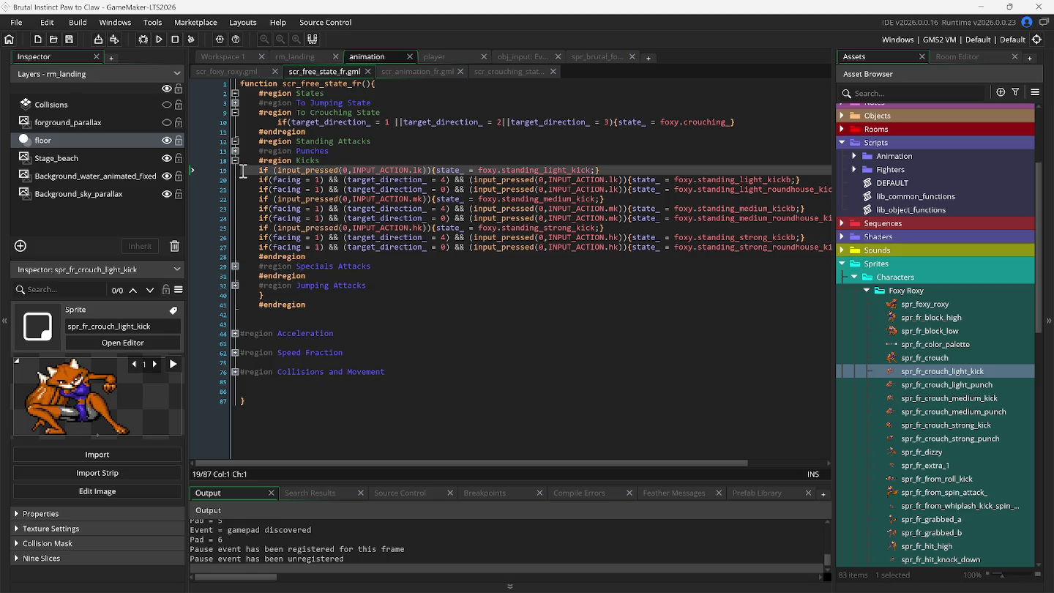
{"action": "left_click", "coordinate": [779, 123]}
{"action": "key", "text": "Return"}
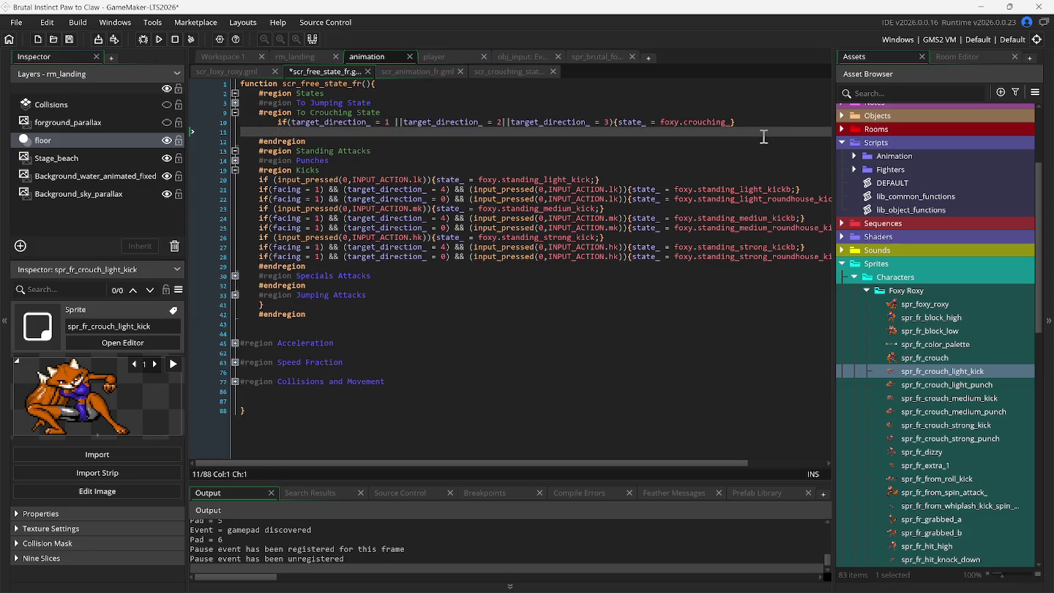
{"action": "key", "text": "ctrl+v"}
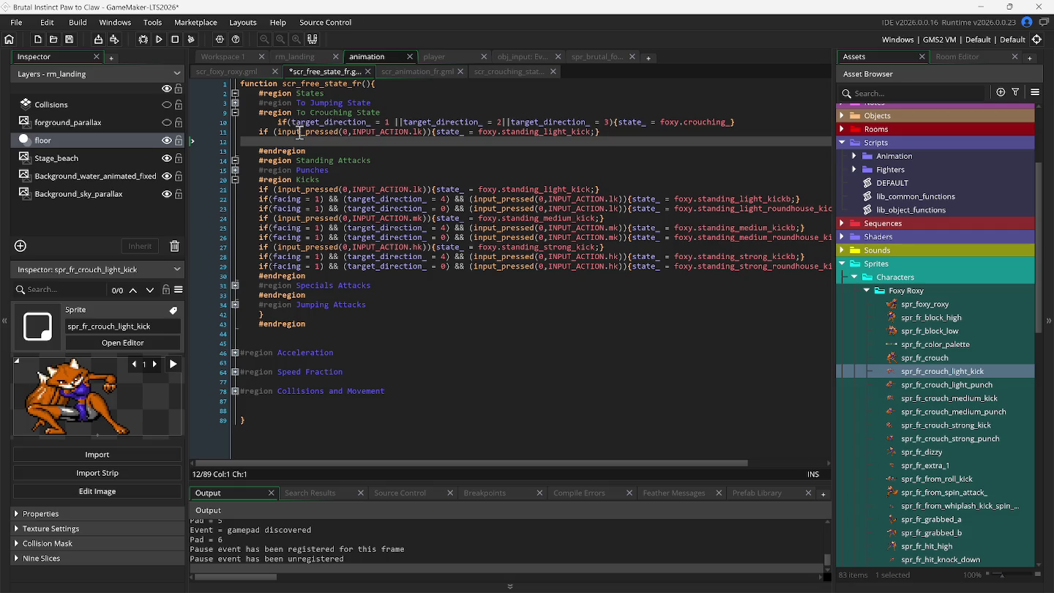
{"action": "left_click", "coordinate": [252, 131]}
{"action": "key", "text": "Tab"}
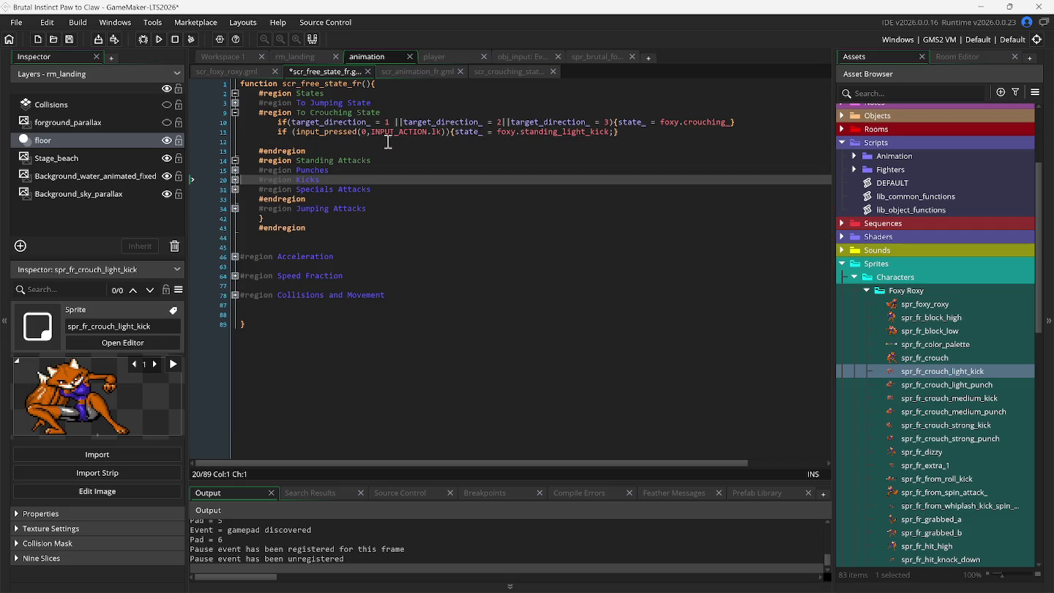
{"action": "mouse_move", "coordinate": [318, 137]}
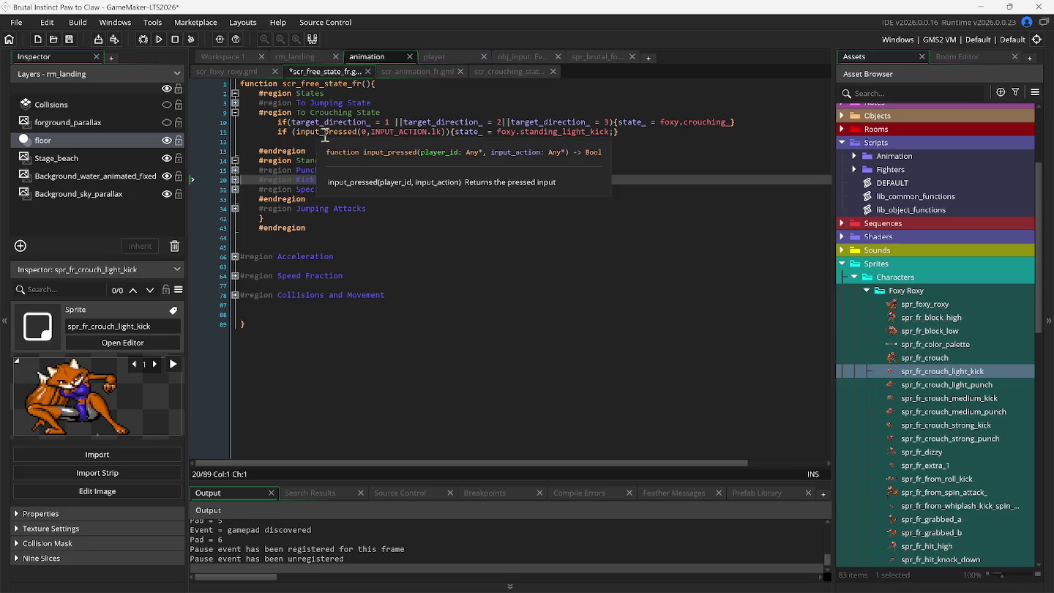
{"action": "mouse_move", "coordinate": [421, 137]}
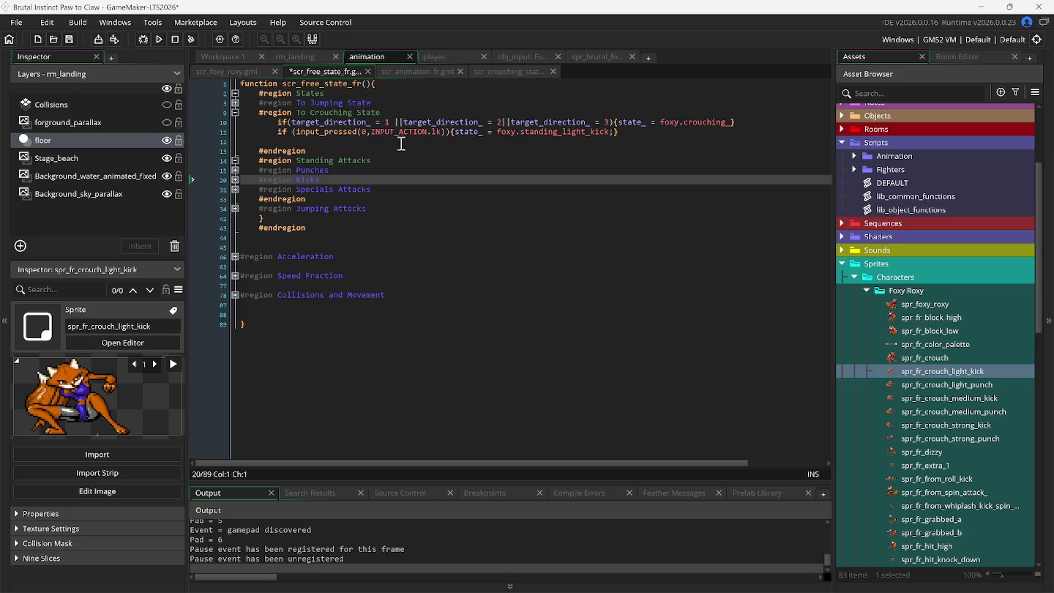
Delete the light kick line from line 11, re-paste and indent it, then undo the edits
{"action": "left_click_drag", "start_coordinate": [619, 132], "coordinate": [235, 137]}
{"action": "key", "text": "ctrl+c"}
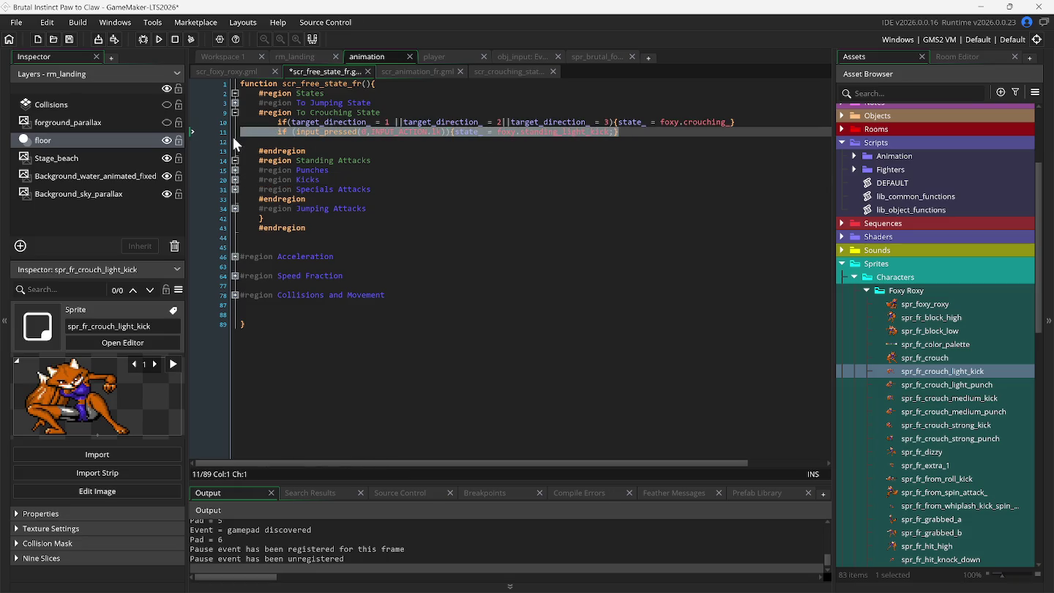
{"action": "key", "text": "BackSpace"}
{"action": "left_click", "coordinate": [235, 179]}
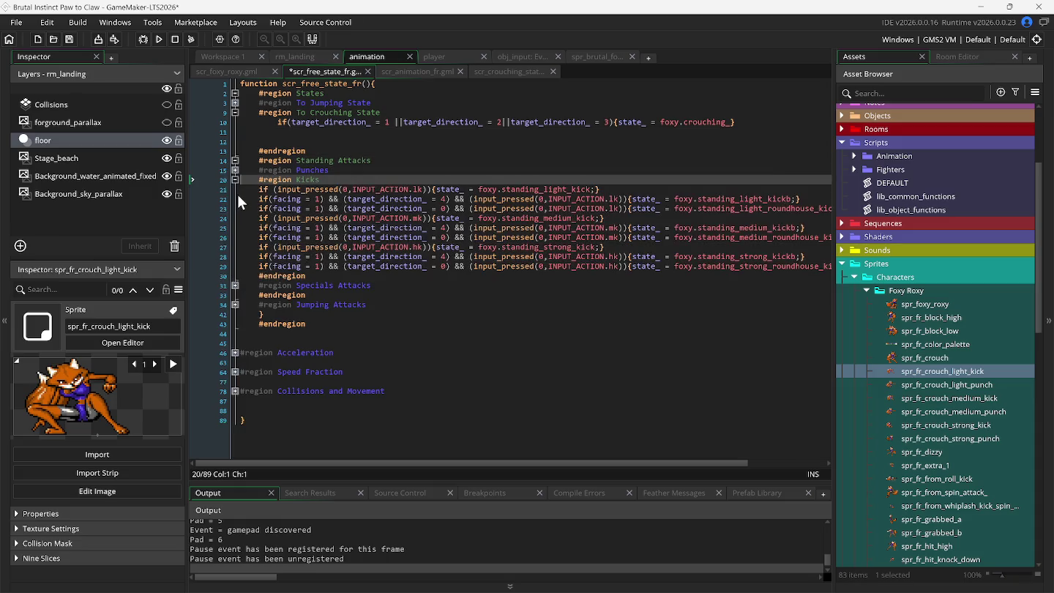
{"action": "left_click", "coordinate": [244, 190]}
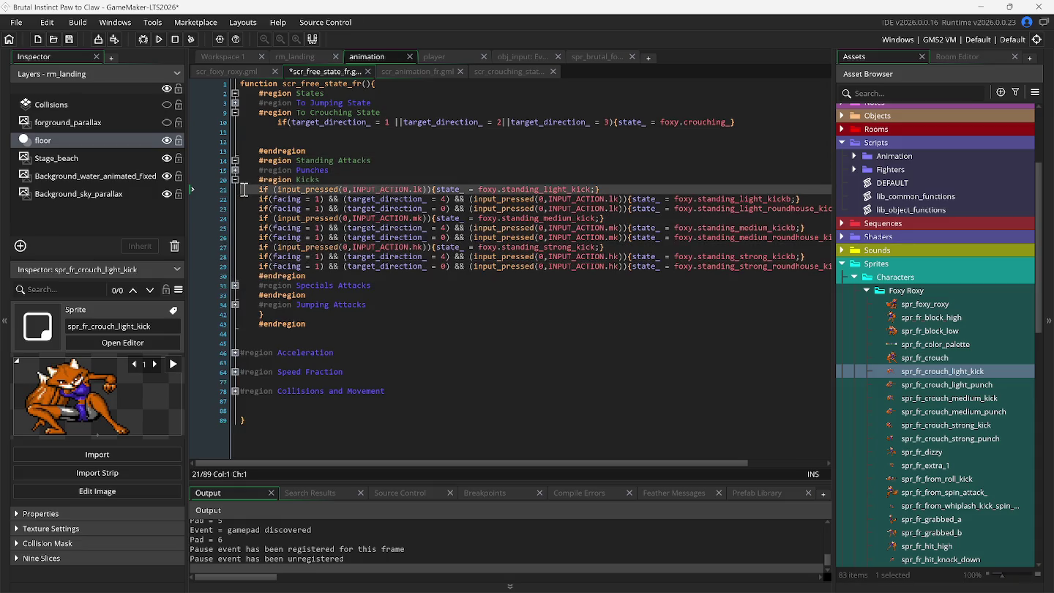
{"action": "left_click", "coordinate": [243, 135]}
{"action": "key", "text": "ctrl+v"}
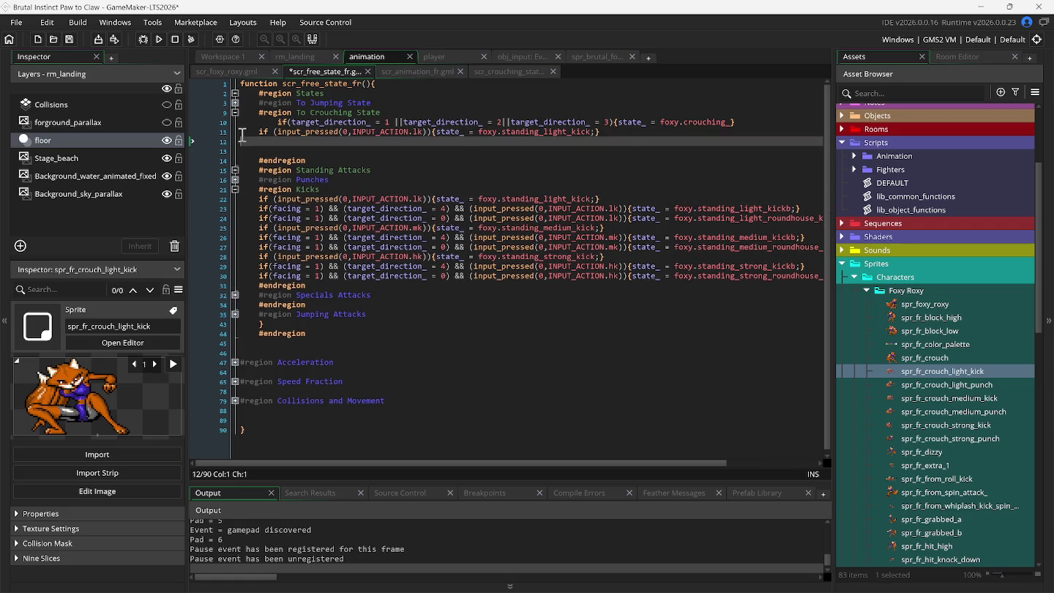
{"action": "left_click", "coordinate": [242, 135]}
{"action": "key", "text": "Tab"}
{"action": "left_click", "coordinate": [632, 136]}
{"action": "key", "text": "Delete"}
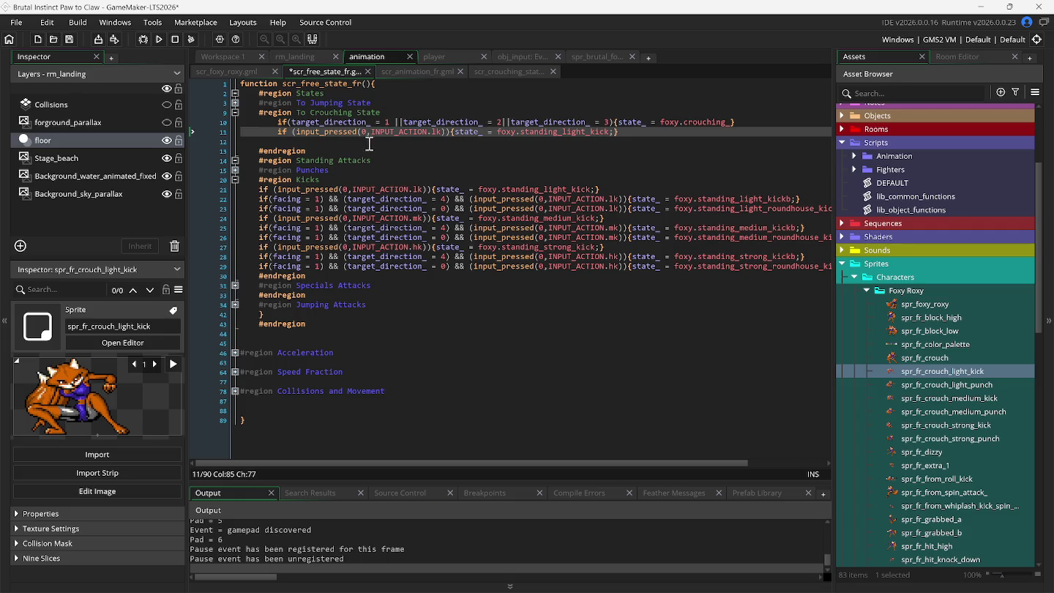
{"action": "key", "text": "ctrl+z"}
{"action": "key", "text": "ctrl+z"}
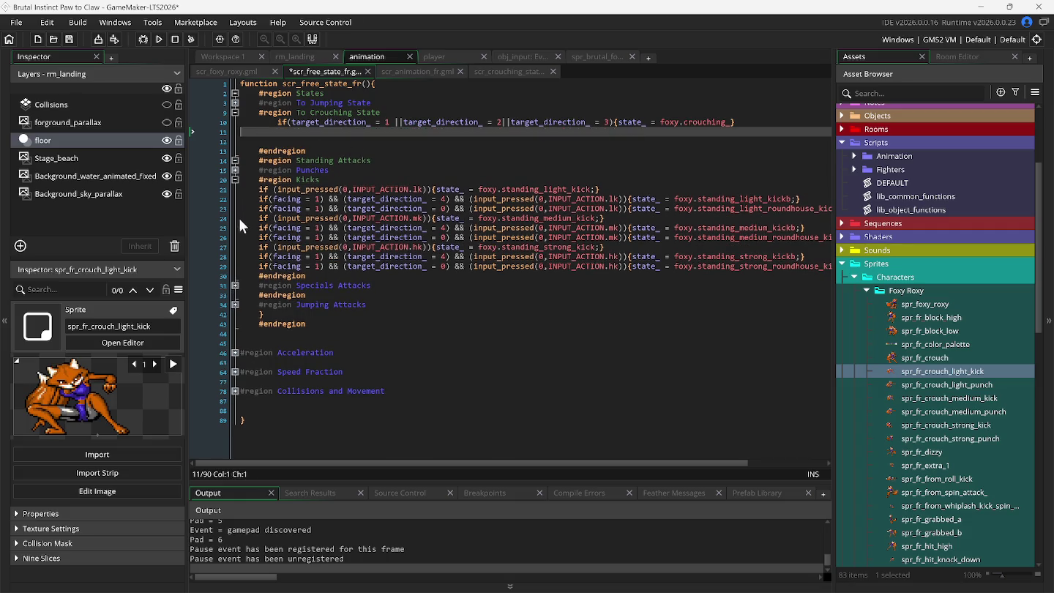
Copy the Kicks region's lk line and paste it, indented, at line 11
{"action": "left_click", "coordinate": [243, 191]}
{"action": "left_click", "coordinate": [239, 196]}
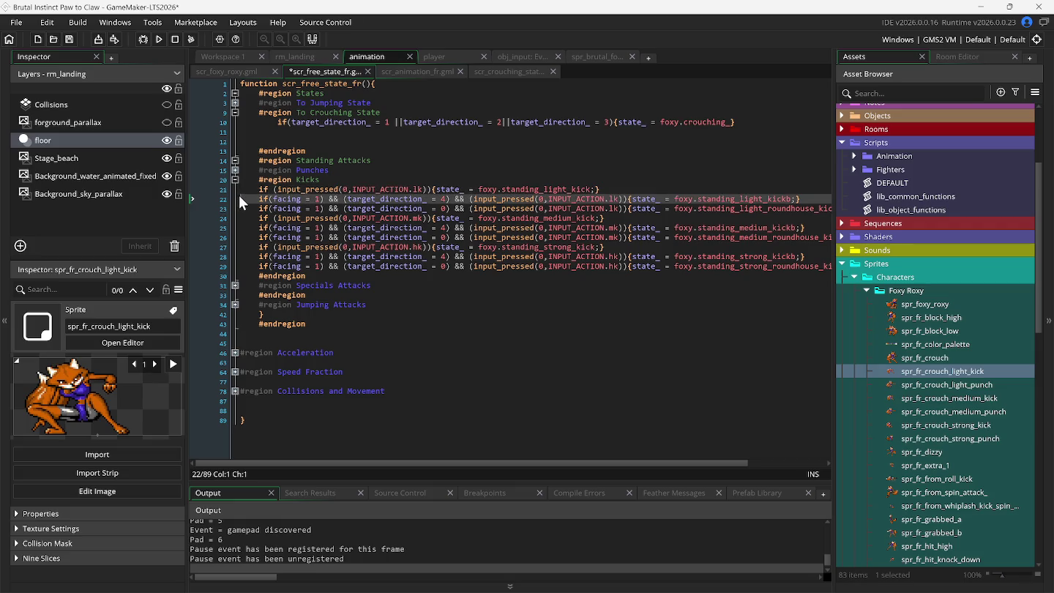
{"action": "key", "text": "ctrl+d"}
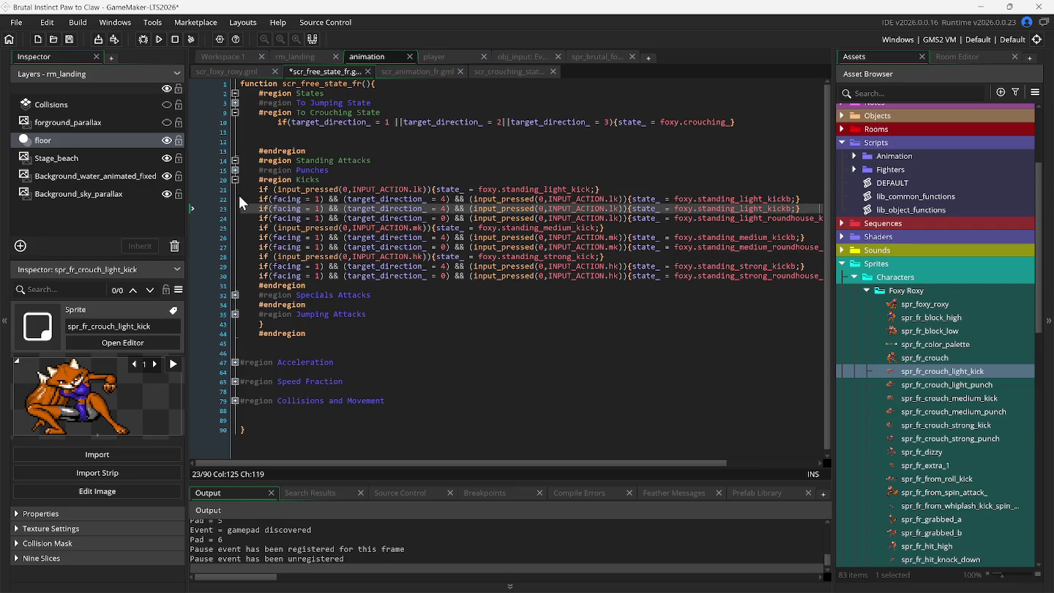
{"action": "key", "text": "ctrl+z"}
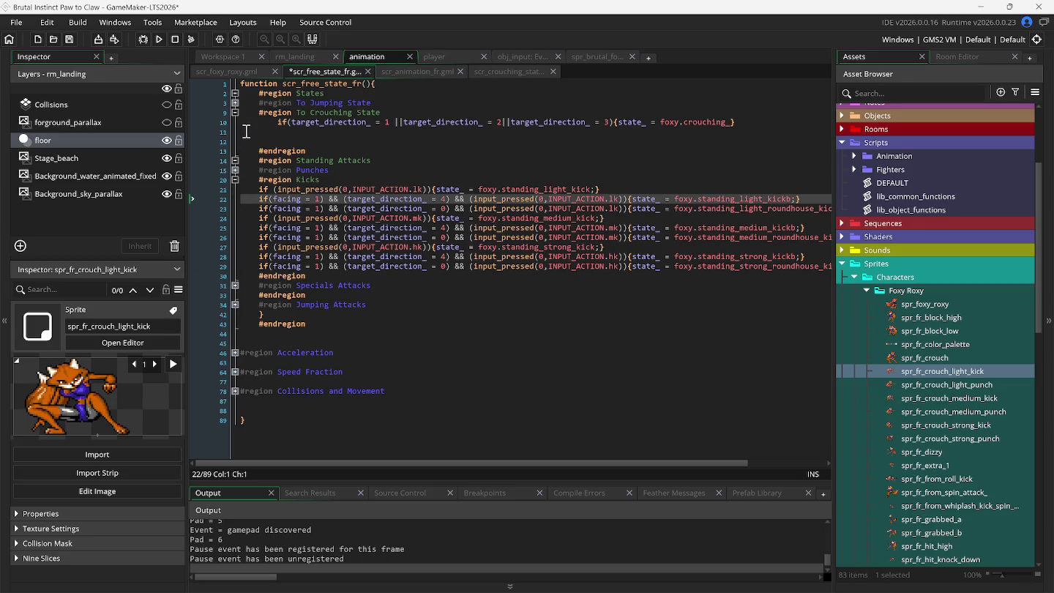
{"action": "left_click", "coordinate": [243, 131]}
{"action": "type", "text": "if(facing = 1) && (target_direction_ = 4) && (input_pressed(0,INPUT_ACTION.lk)){state_ = foxy.standing_light_kickb;}"}
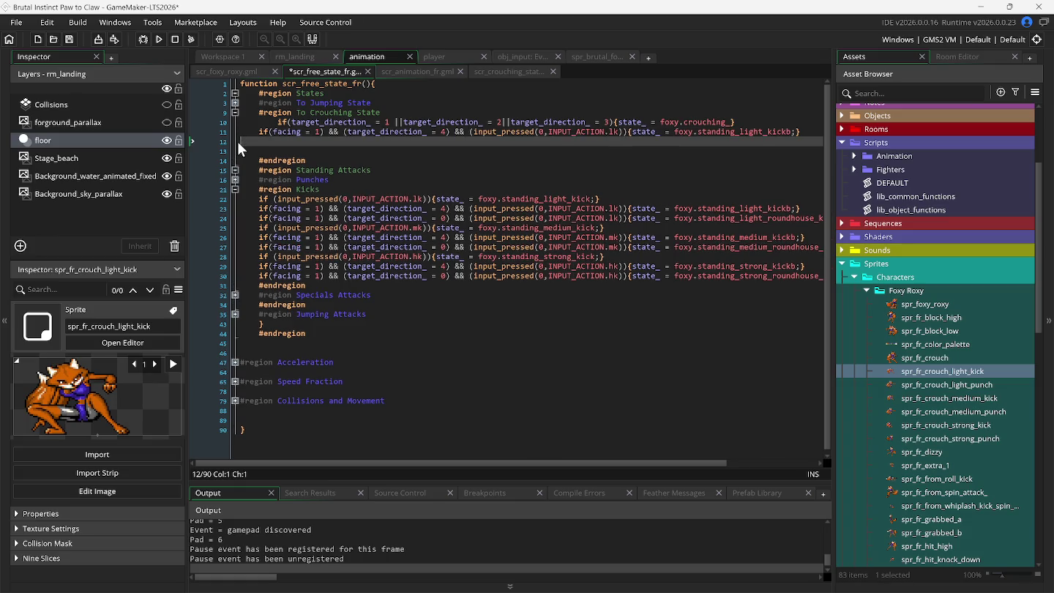
{"action": "left_click", "coordinate": [243, 136]}
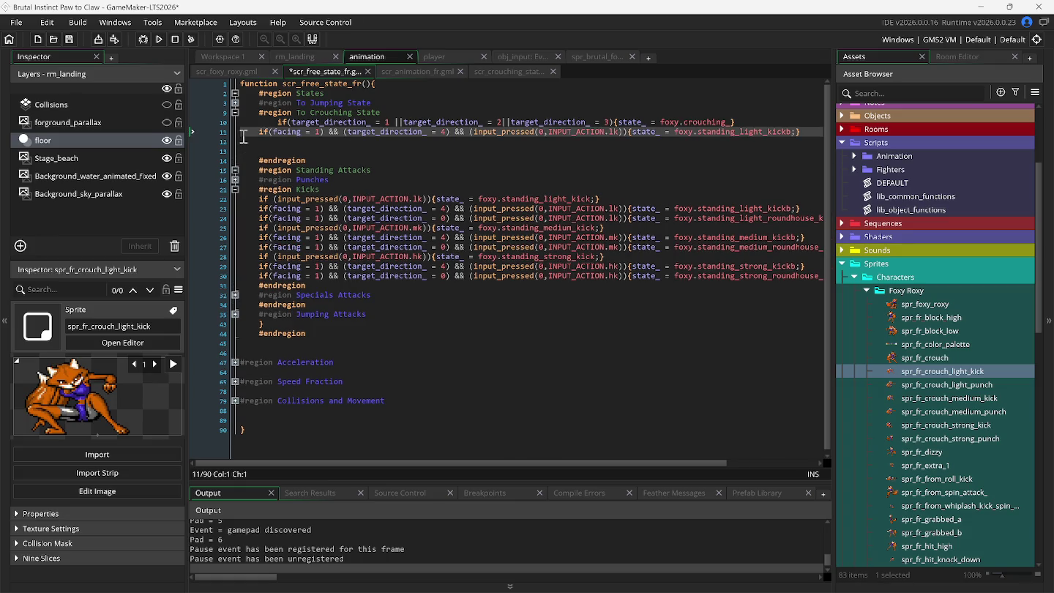
{"action": "key", "text": "Tab"}
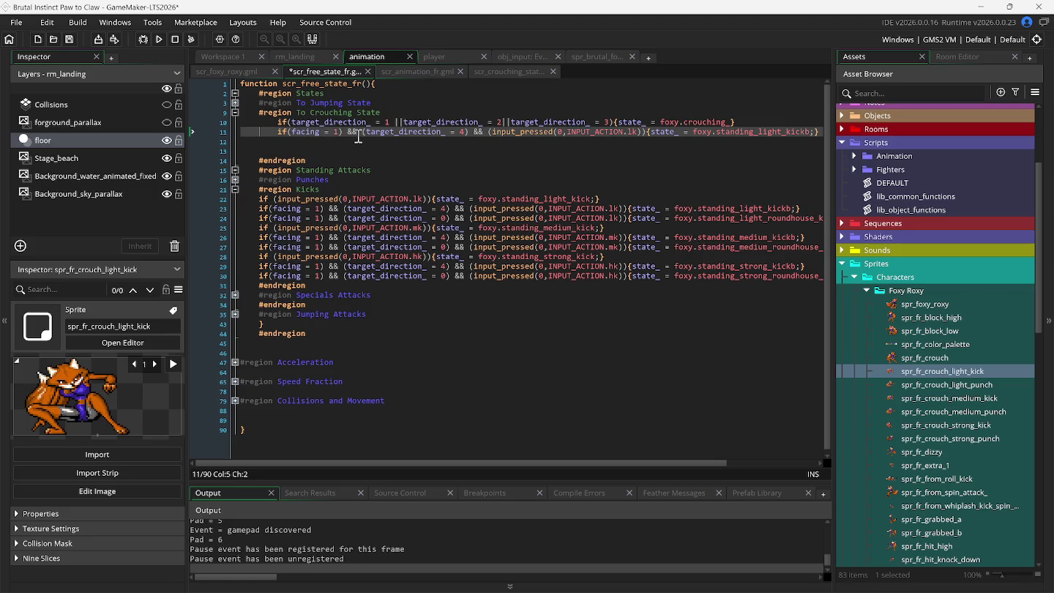
Delete the pasted kick line and the blank lines after the crouching check
{"action": "left_click", "coordinate": [460, 132]}
{"action": "triple_click", "coordinate": [249, 132]}
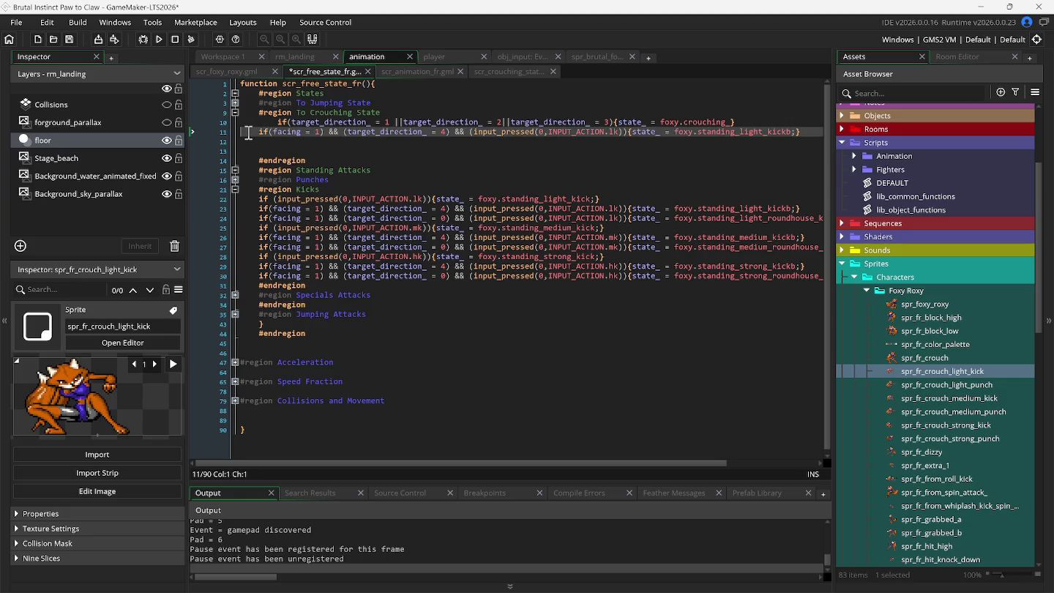
{"action": "key", "text": "BackSpace"}
{"action": "key", "text": "Delete"}
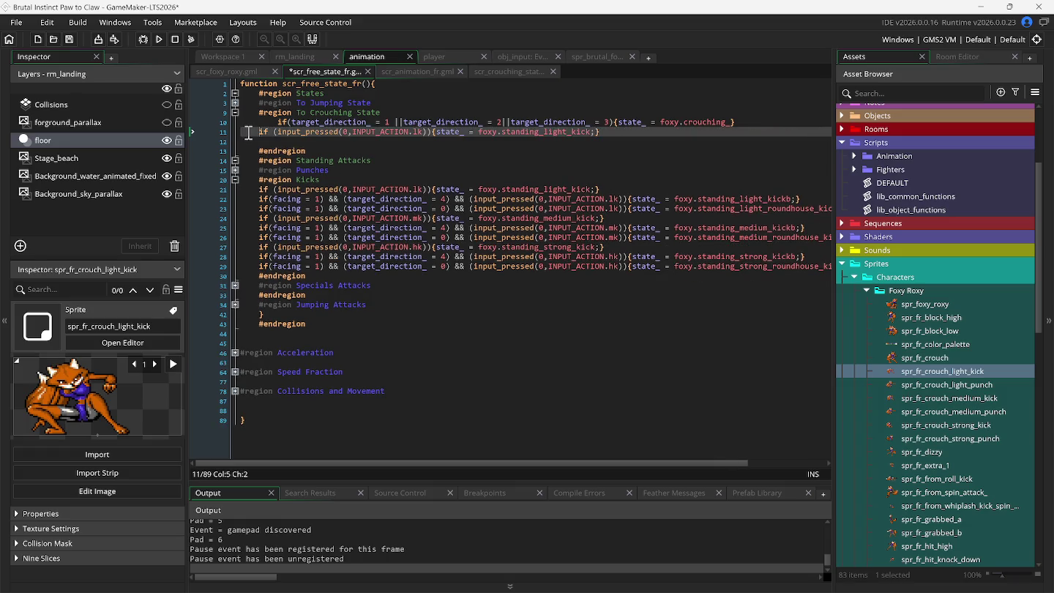
{"action": "key", "text": "BackSpace"}
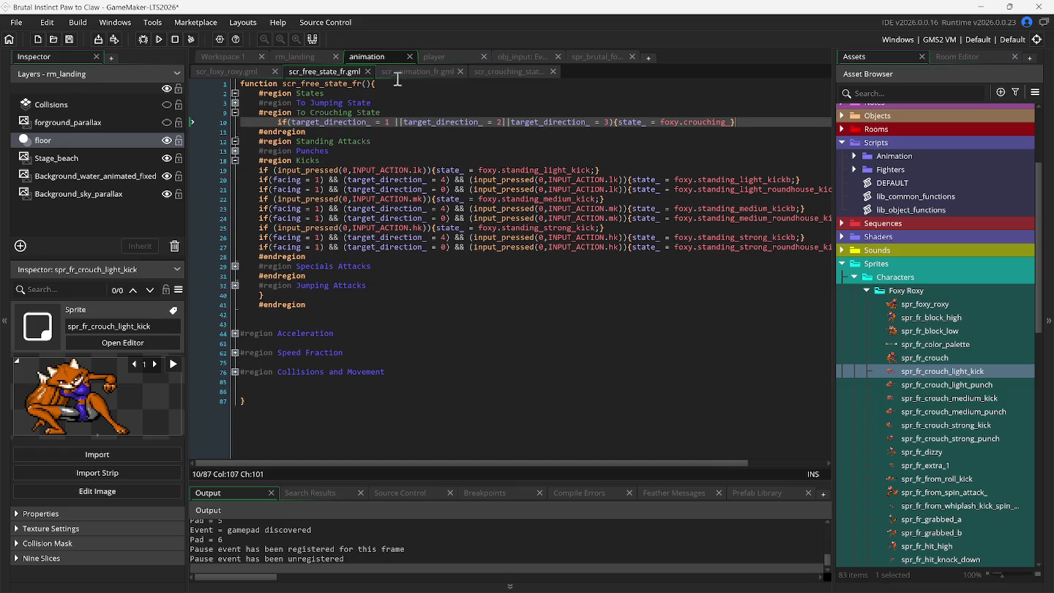
Check the script tabs, settling on scr_crouching_state_fr with the caret after the States heading
{"action": "left_click", "coordinate": [482, 73]}
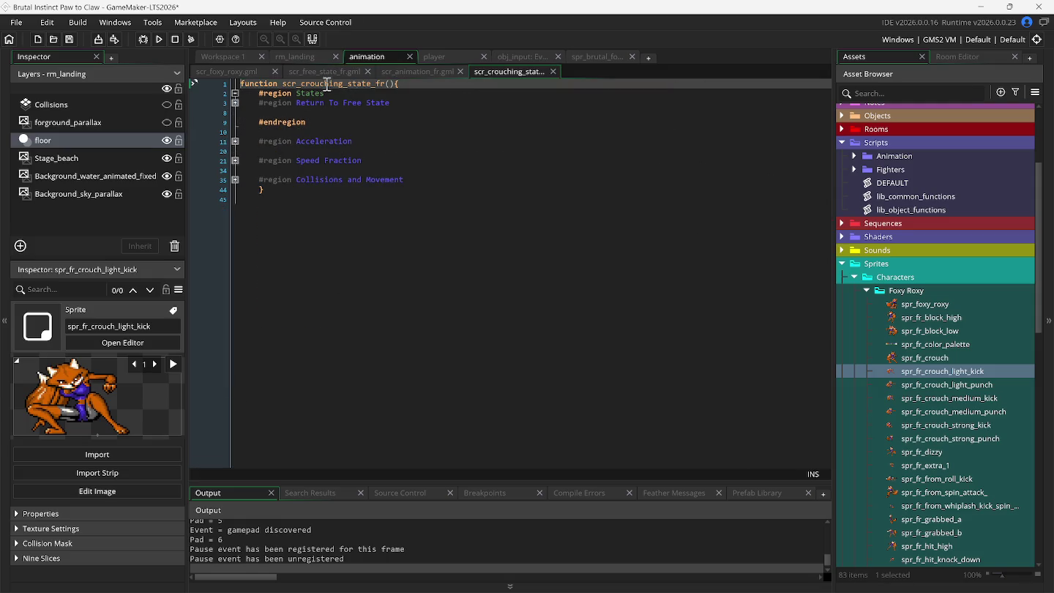
{"action": "left_click", "coordinate": [404, 73]}
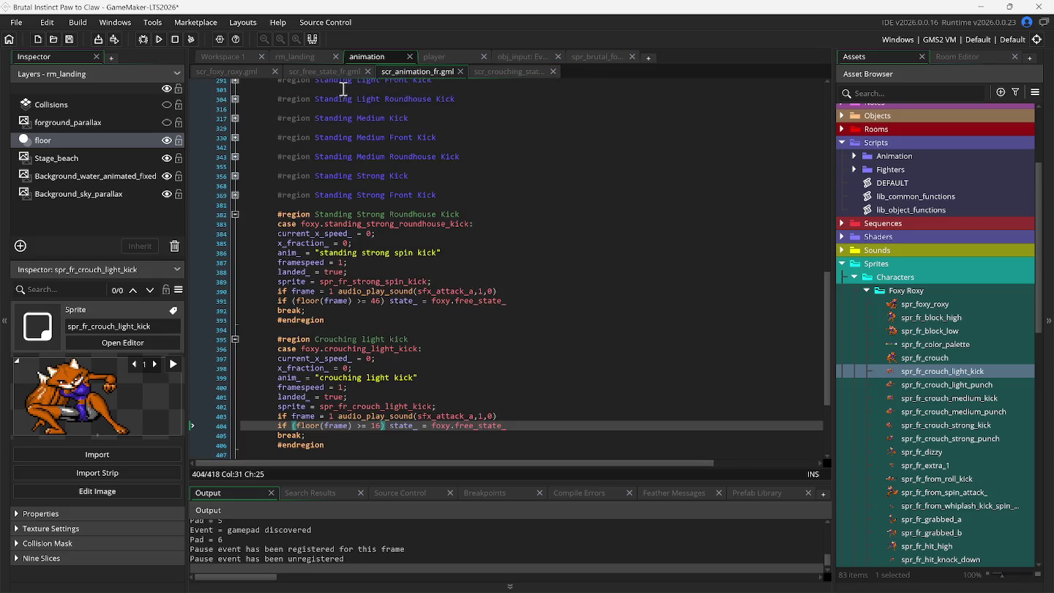
{"action": "left_click", "coordinate": [316, 69]}
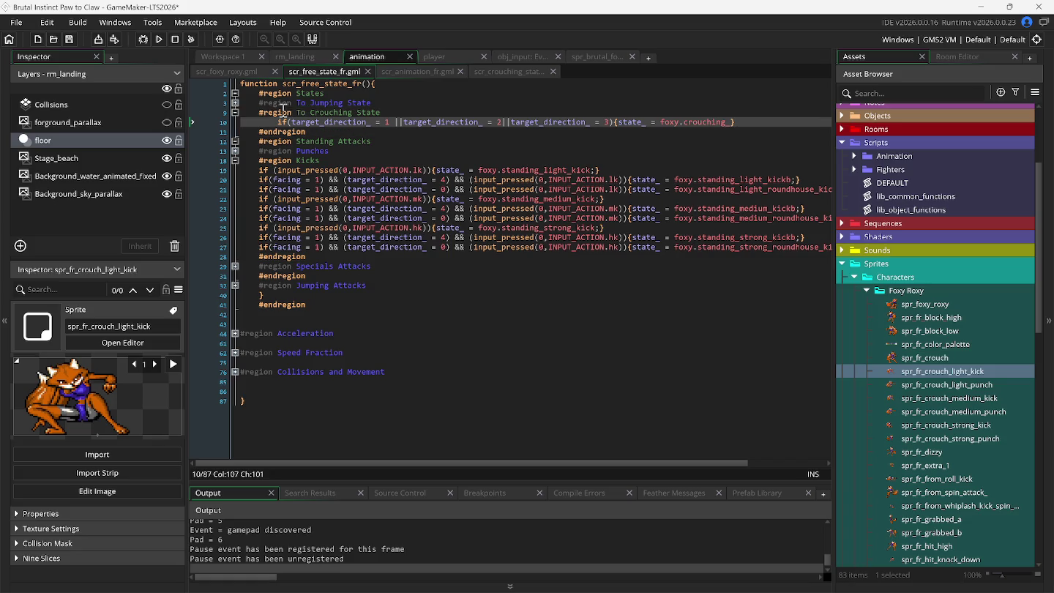
{"action": "left_click", "coordinate": [492, 71]}
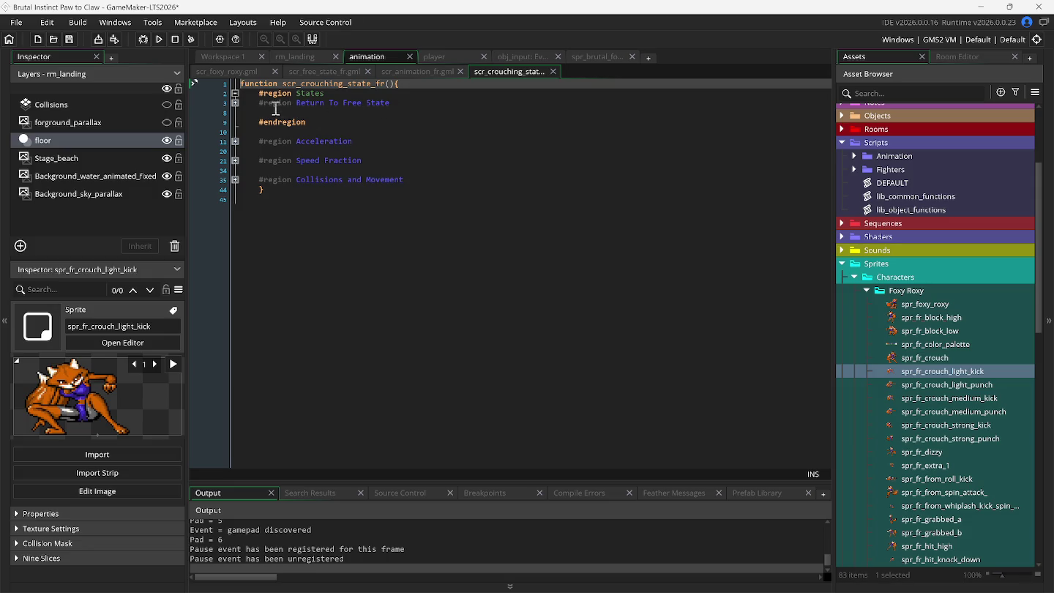
{"action": "left_click", "coordinate": [237, 104]}
{"action": "left_click", "coordinate": [237, 104]}
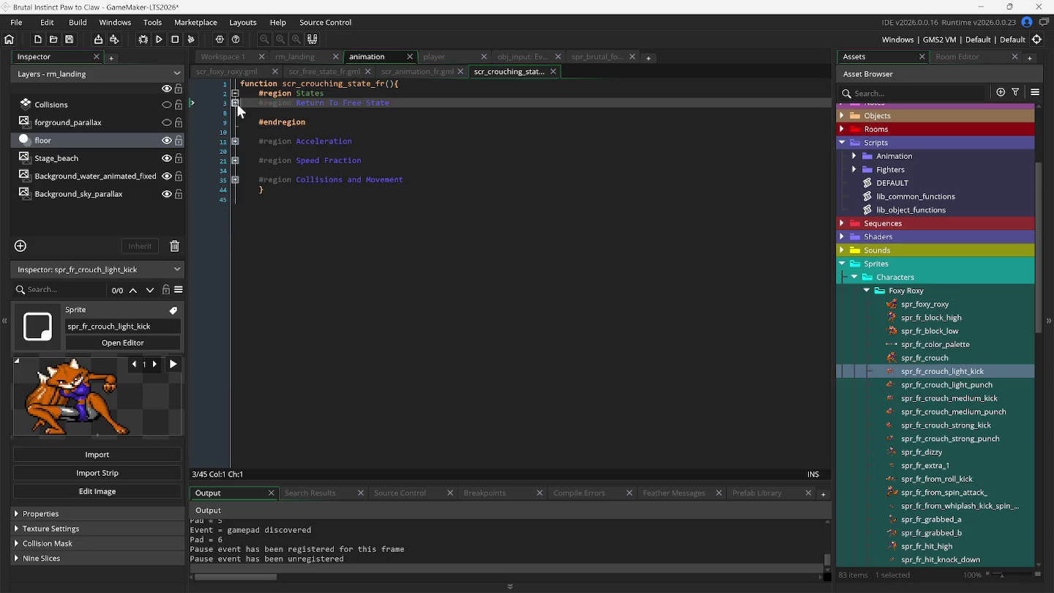
{"action": "left_click", "coordinate": [347, 95]}
Add a '#region Crouching Light Kick' heading with a matching #endregion under States
{"action": "key", "text": "Return"}
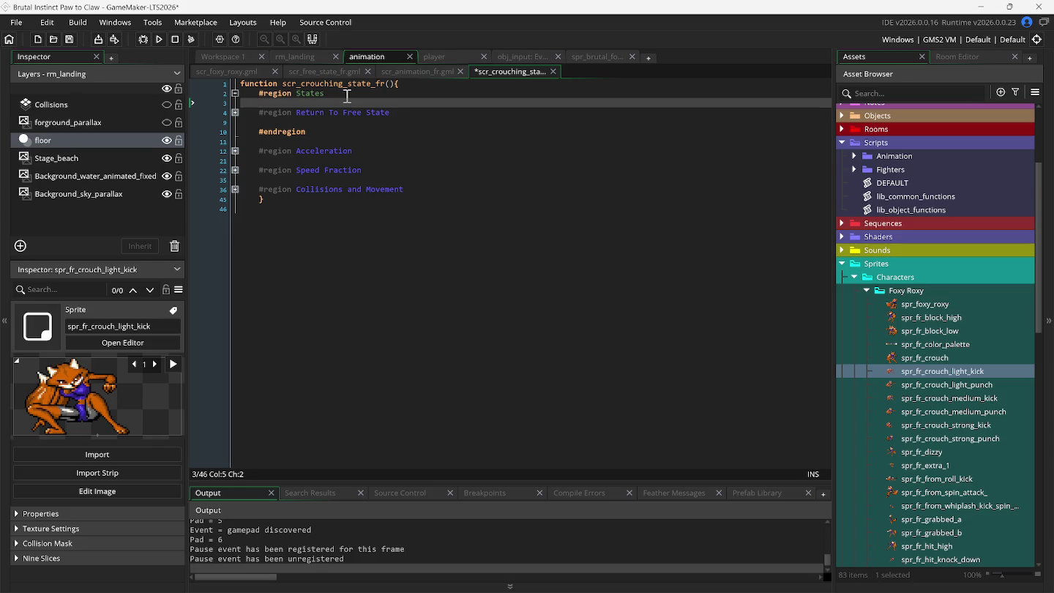
{"action": "type", "text": "#region"}
{"action": "type", "text": " Crou"}
{"action": "type", "text": "ching -"}
{"action": "type", "text": "Light"}
{"action": "type", "text": " Kick"}
{"action": "key", "text": "Return"}
{"action": "type", "text": "#en"}
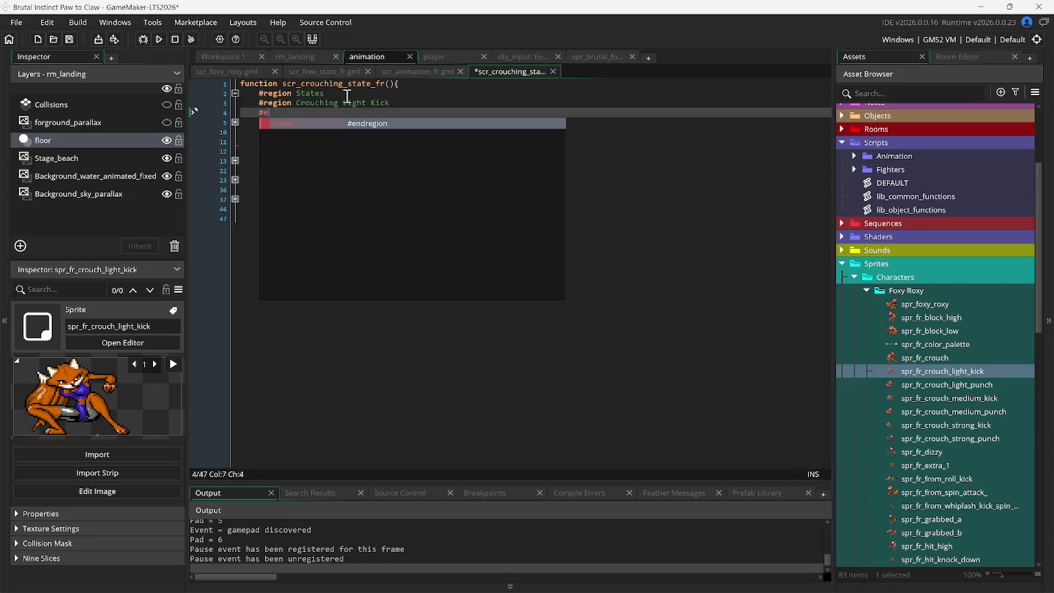
{"action": "key", "text": "Return"}
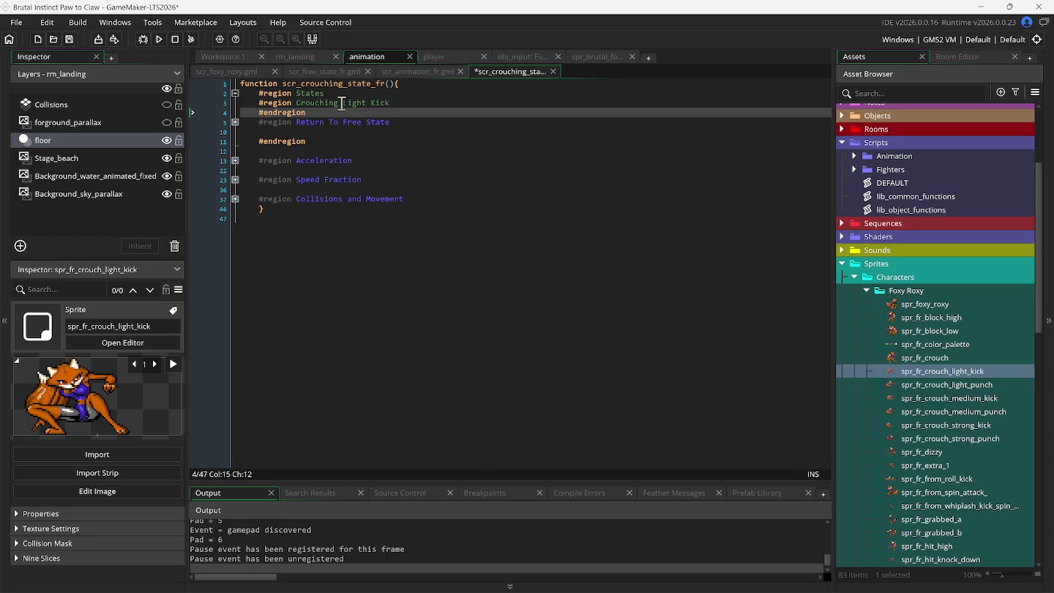
Paste a line into the region, unindent and trim it, then cut it back out
{"action": "left_click", "coordinate": [399, 103]}
{"action": "key", "text": "Return"}
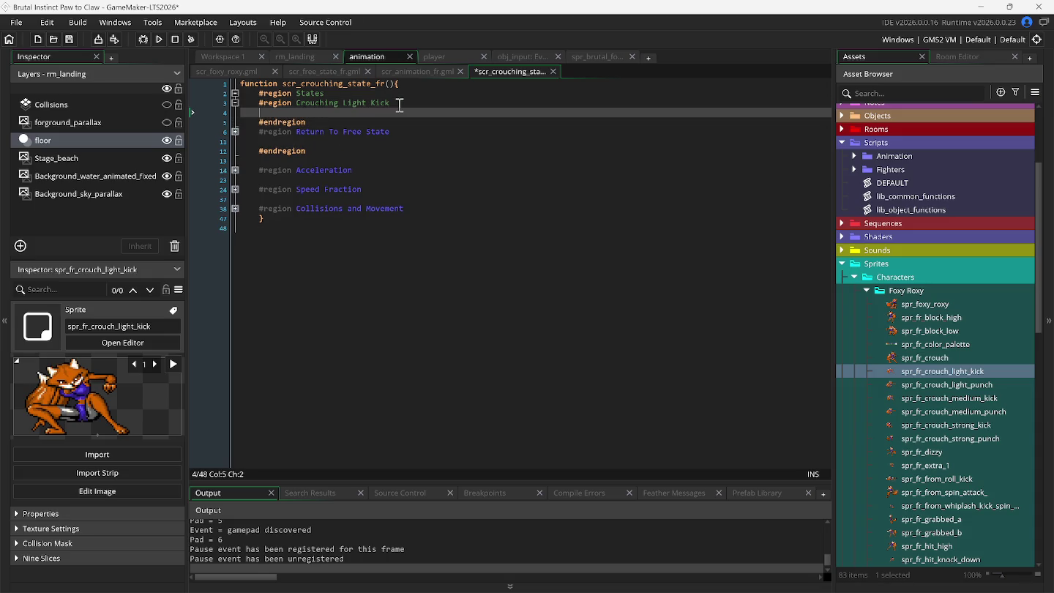
{"action": "key", "text": "ctrl+v"}
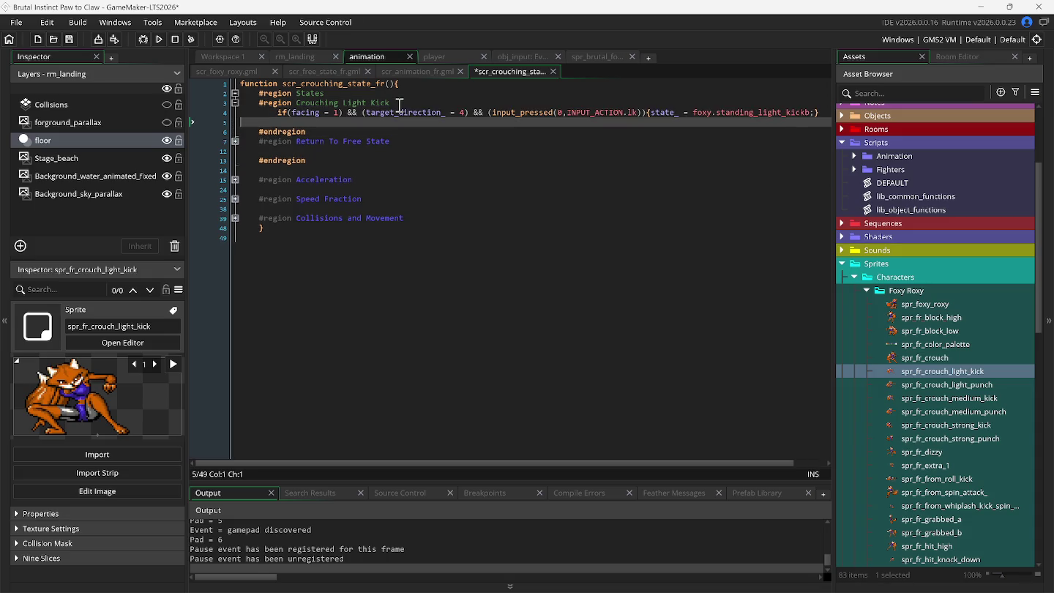
{"action": "key", "text": "Up"}
{"action": "key", "text": "shift+Tab"}
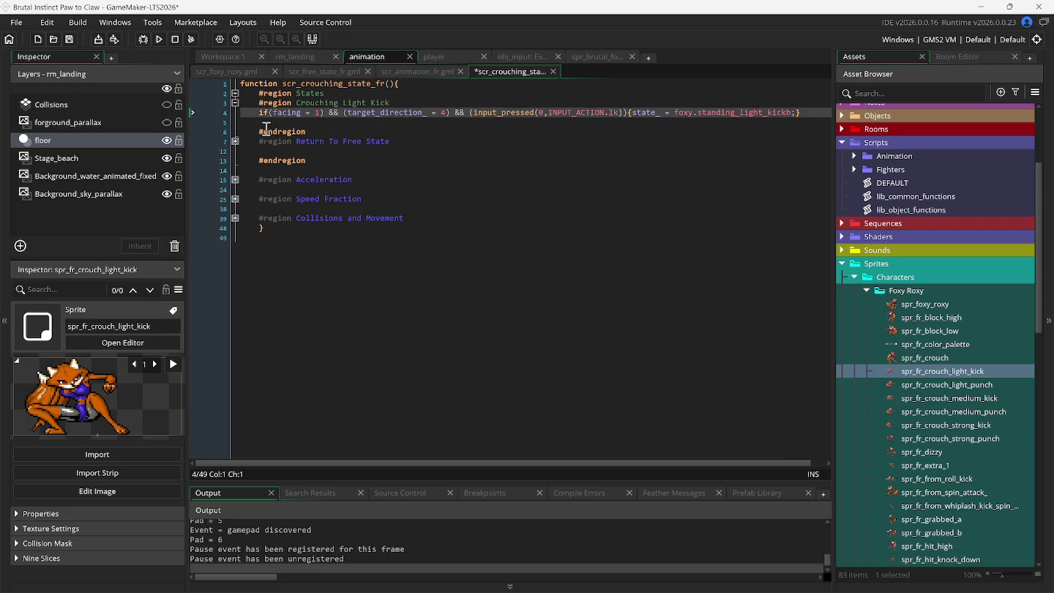
{"action": "key", "text": "shift+Tab"}
{"action": "key", "text": "Delete"}
{"action": "key", "text": "Delete"}
{"action": "key", "text": "Delete"}
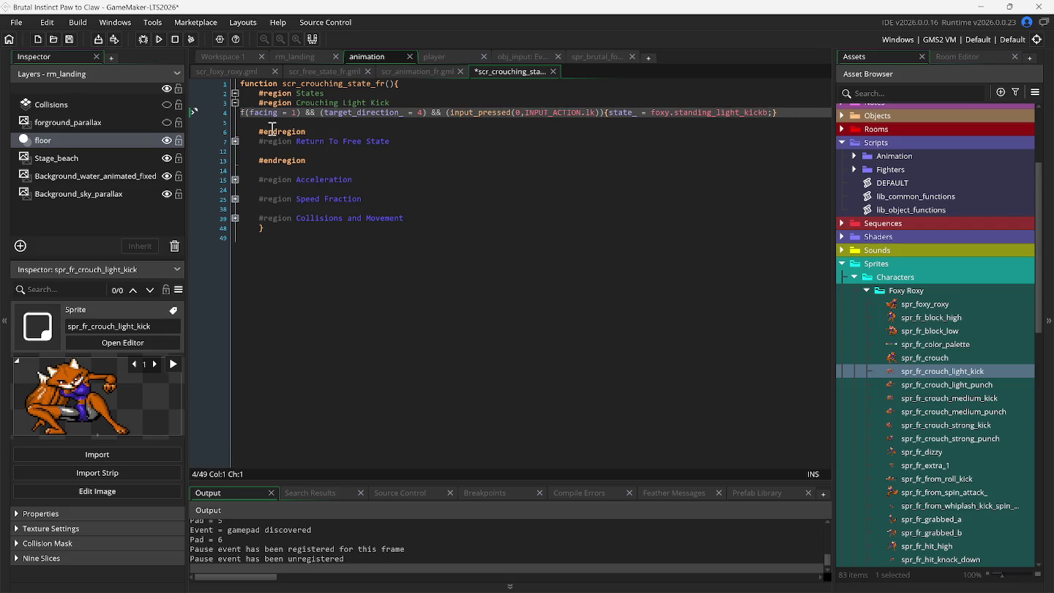
{"action": "key", "text": "Delete"}
{"action": "key", "text": "Delete"}
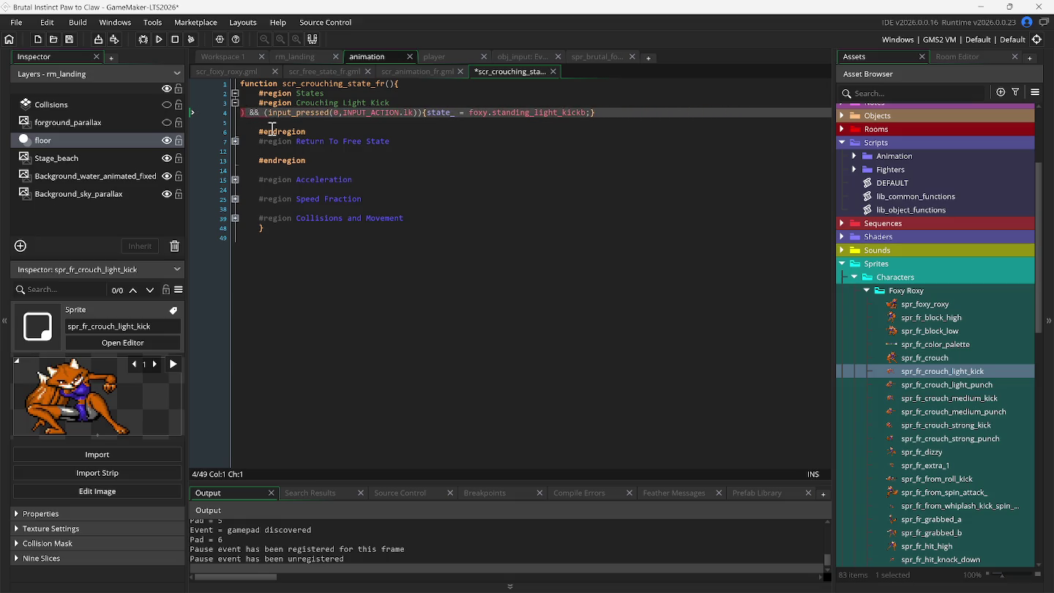
{"action": "key", "text": "ctrl+z"}
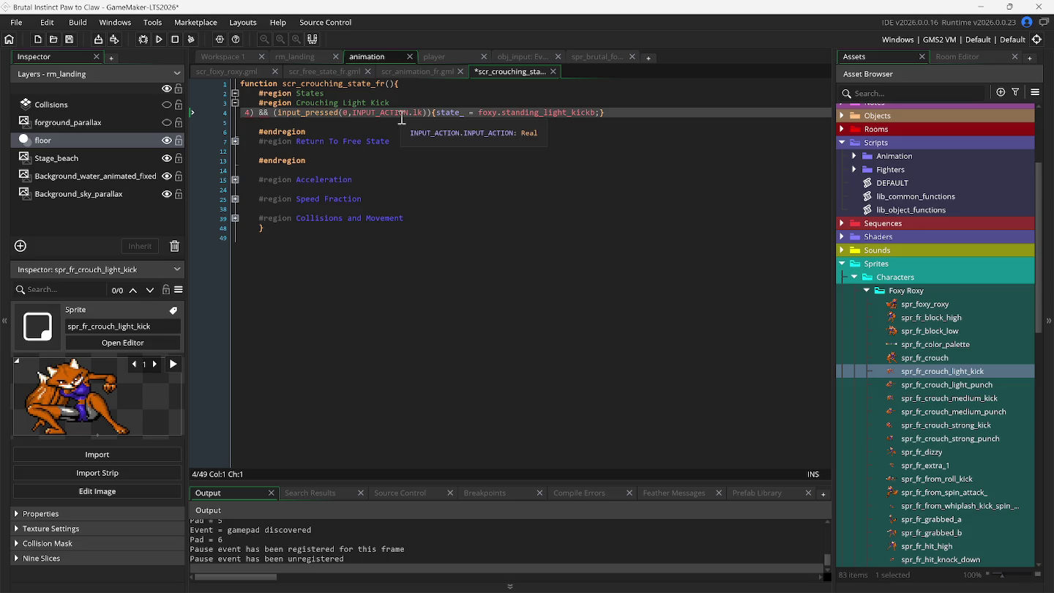
{"action": "key", "text": "ctrl+x"}
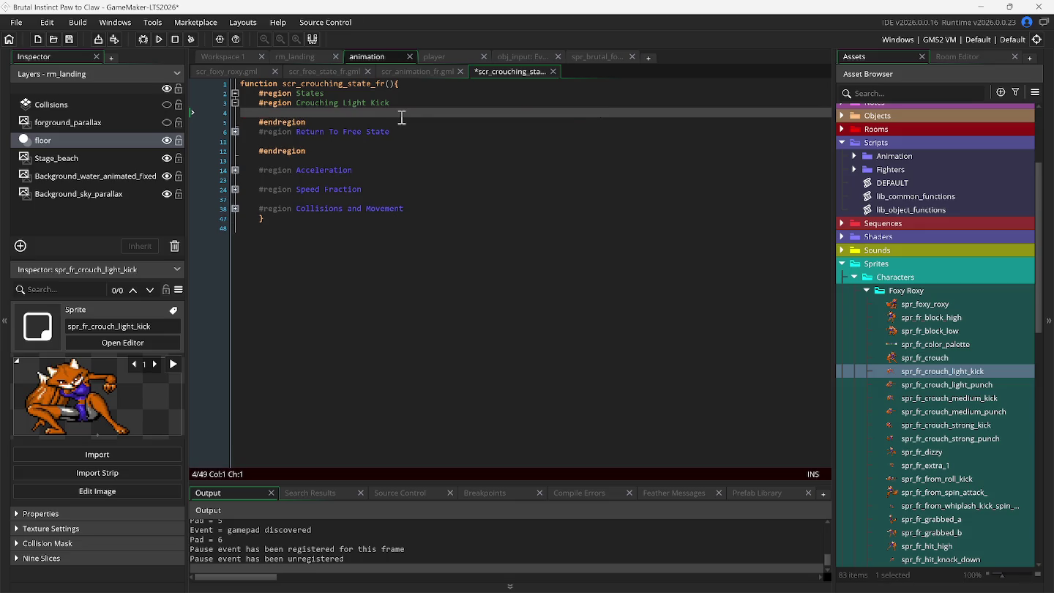
Move the animation script tab to the end and copy scr_free_state_fr's light kick input line
{"action": "left_click", "coordinate": [415, 70]}
{"action": "mouse_move", "coordinate": [415, 70]}
{"action": "left_mouse_down"}
{"action": "mouse_move", "coordinate": [556, 70]}
{"action": "mouse_move", "coordinate": [516, 70]}
{"action": "left_mouse_up"}
{"action": "left_click", "coordinate": [342, 73]}
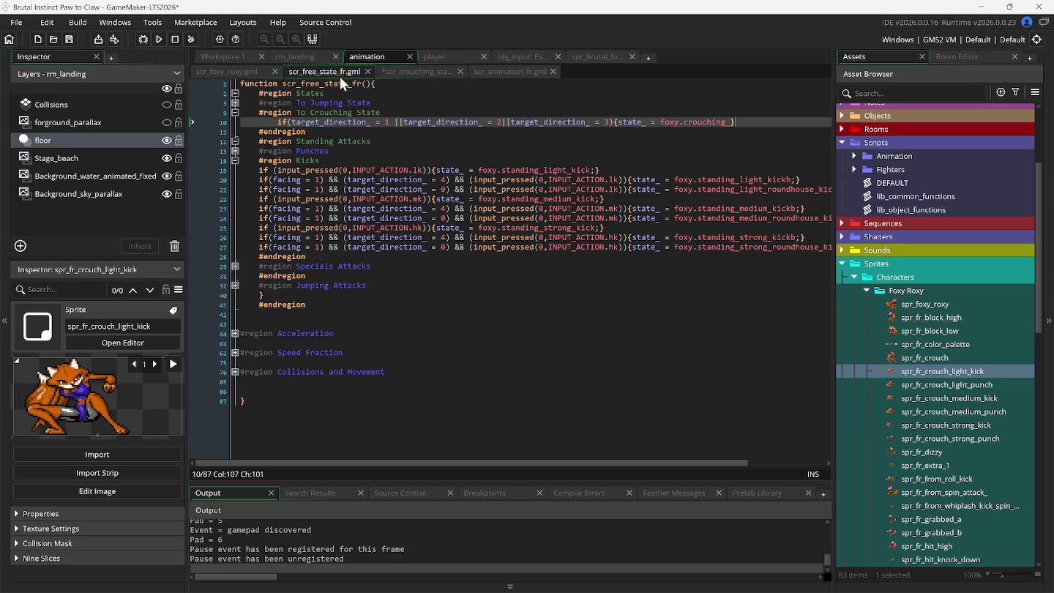
{"action": "left_click", "coordinate": [244, 170]}
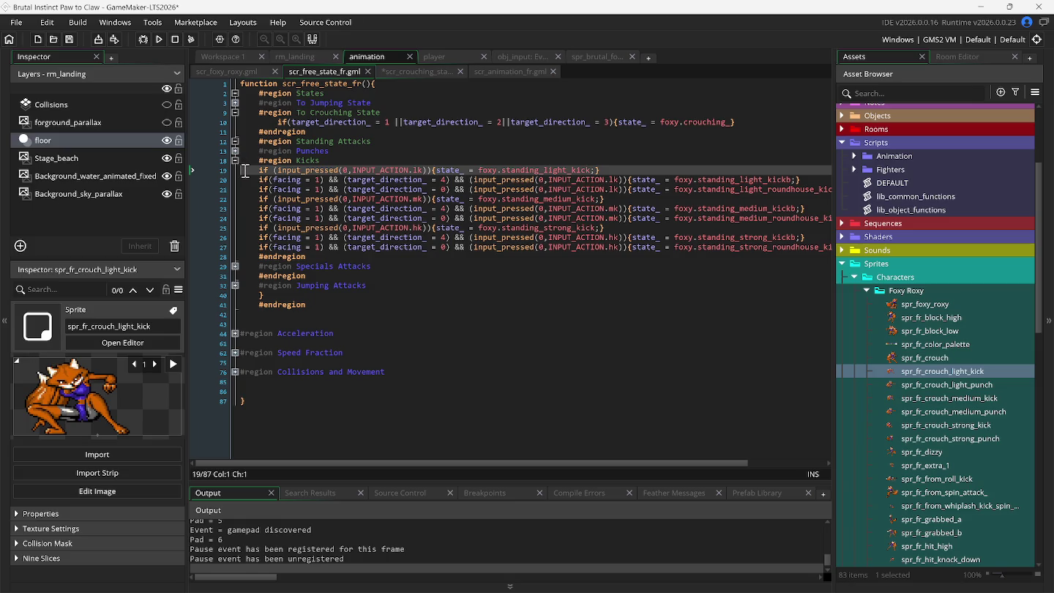
Paste it into the Crouching Light Kick region, changing standing_light_kick to crouching_light_kick
{"action": "left_click", "coordinate": [388, 72]}
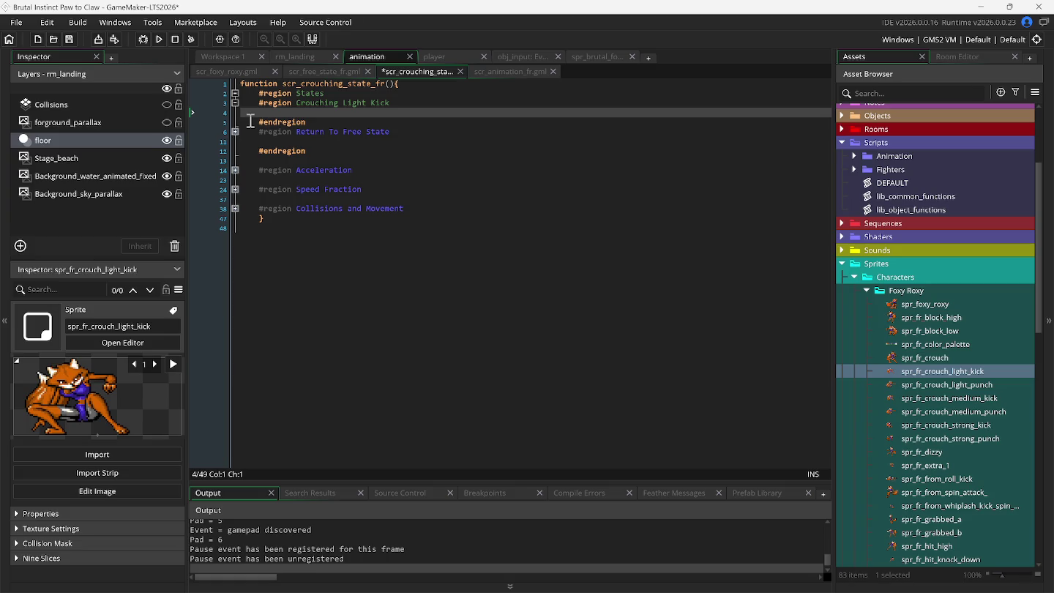
{"action": "key", "text": "ctrl+v"}
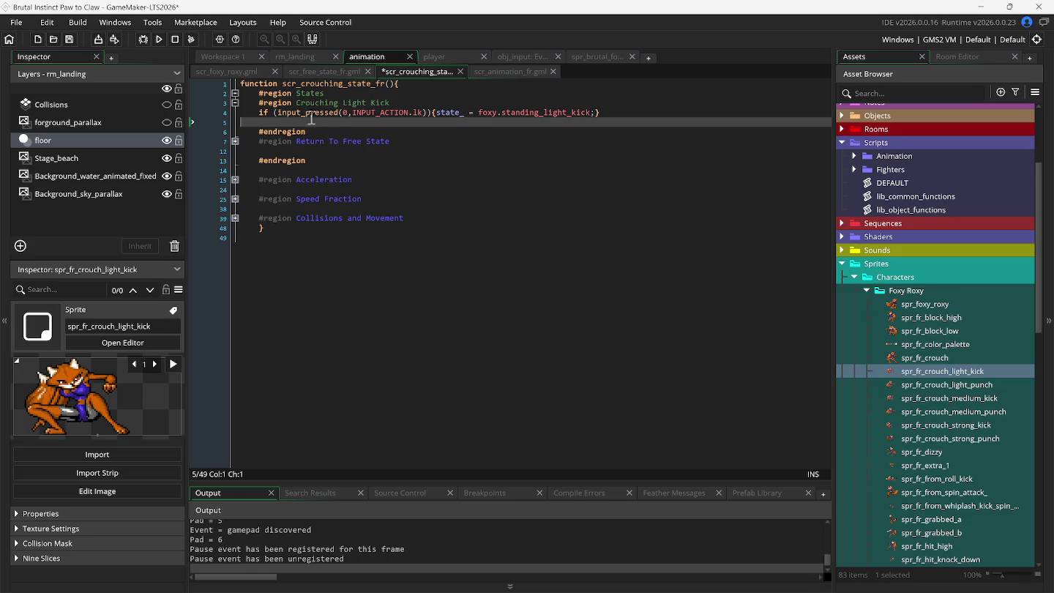
{"action": "double_click", "coordinate": [533, 113]}
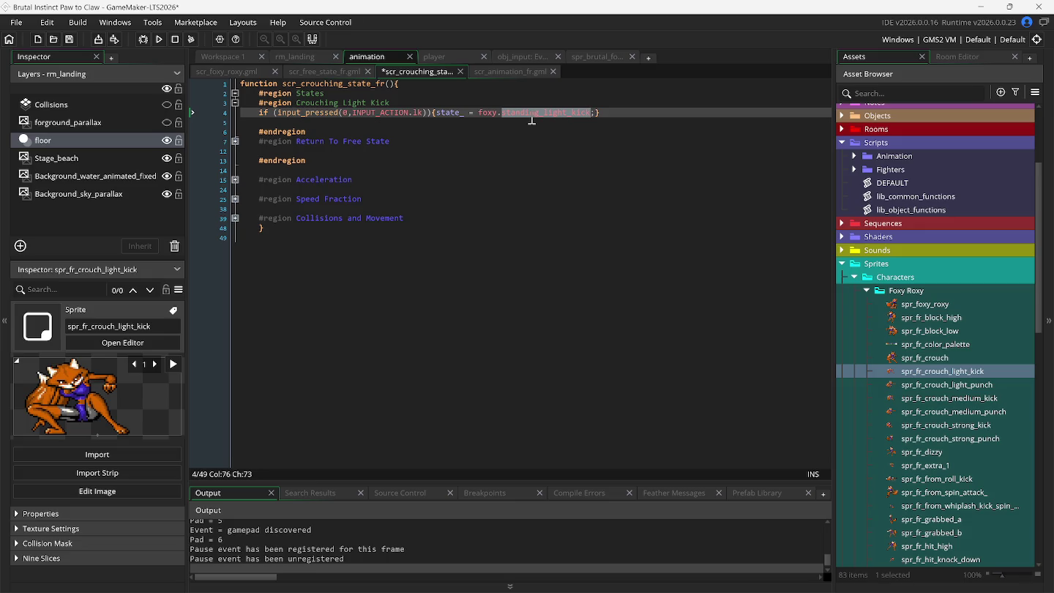
{"action": "type", "text": "c"}
{"action": "key", "text": "Down"}
{"action": "key", "text": "Down"}
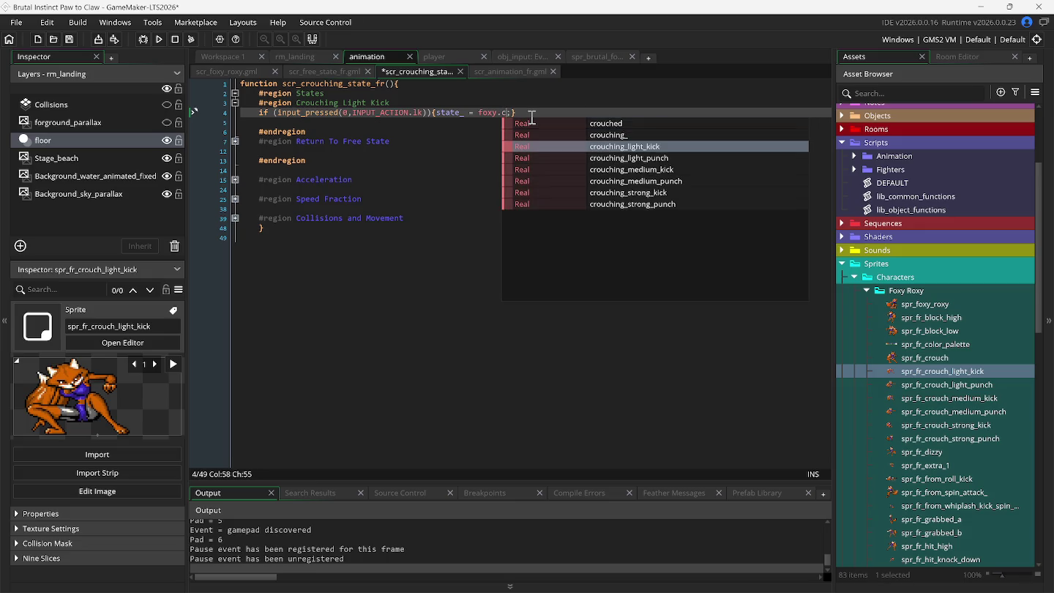
{"action": "key", "text": "Return"}
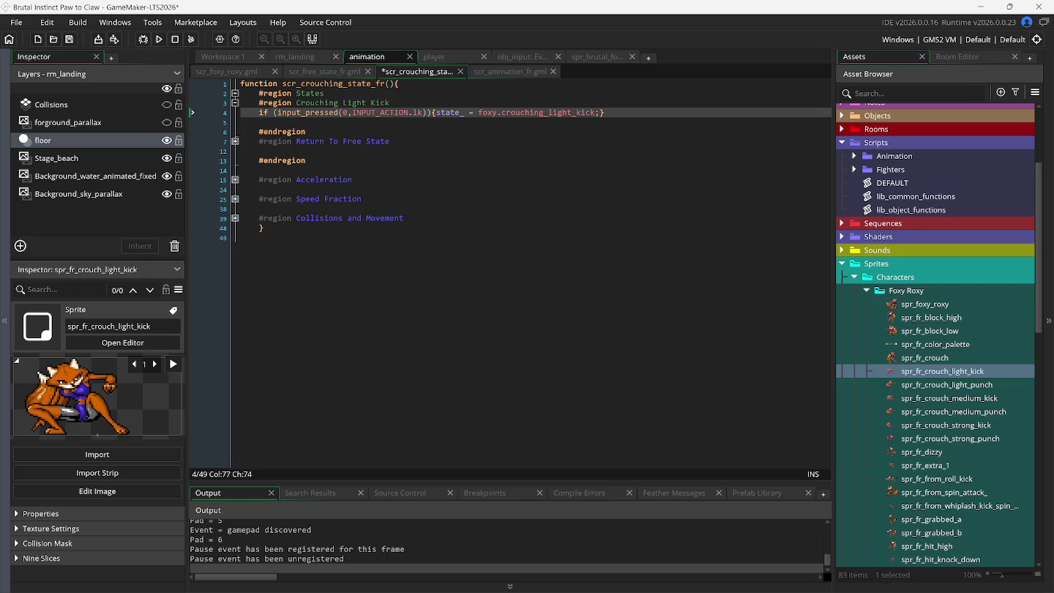
{"action": "mouse_move", "coordinate": [183, 590]}
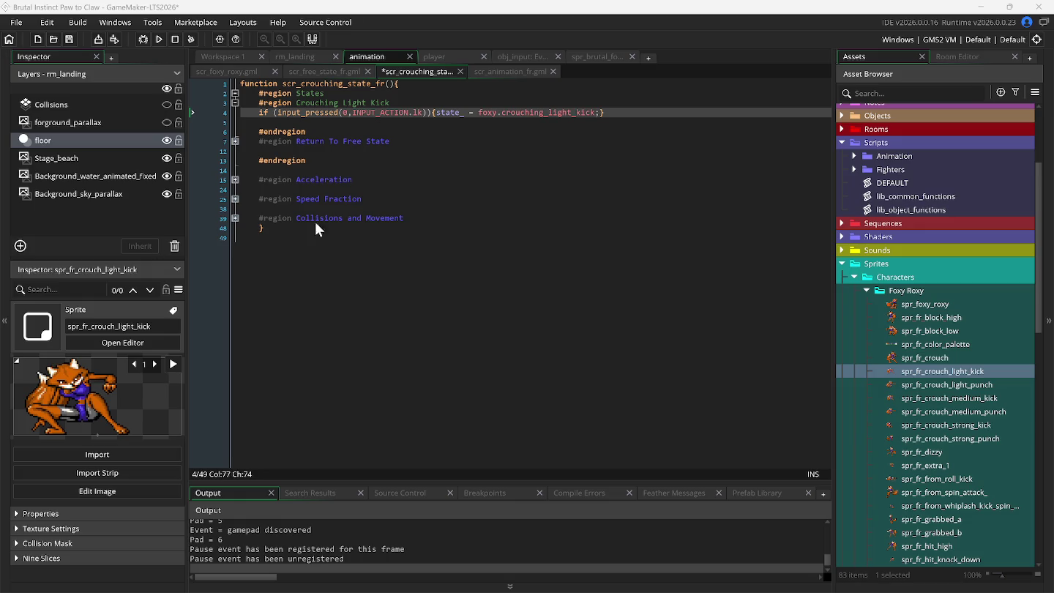
Run the game and test crouching light kicks with Down and J, then return to scr_animation_fr
{"action": "left_click", "coordinate": [163, 40]}
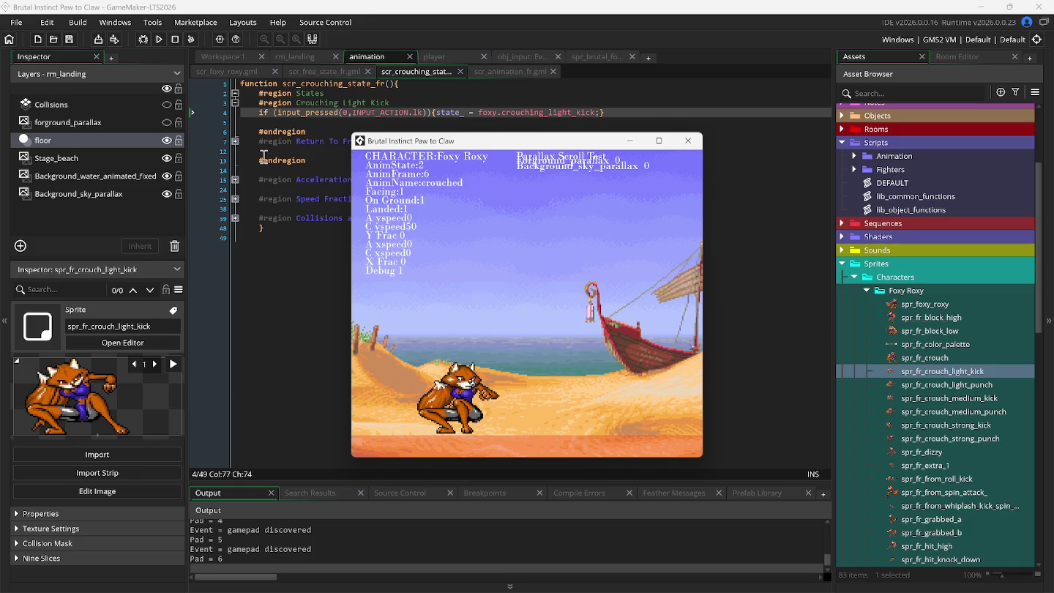
{"action": "key", "text": "j"}
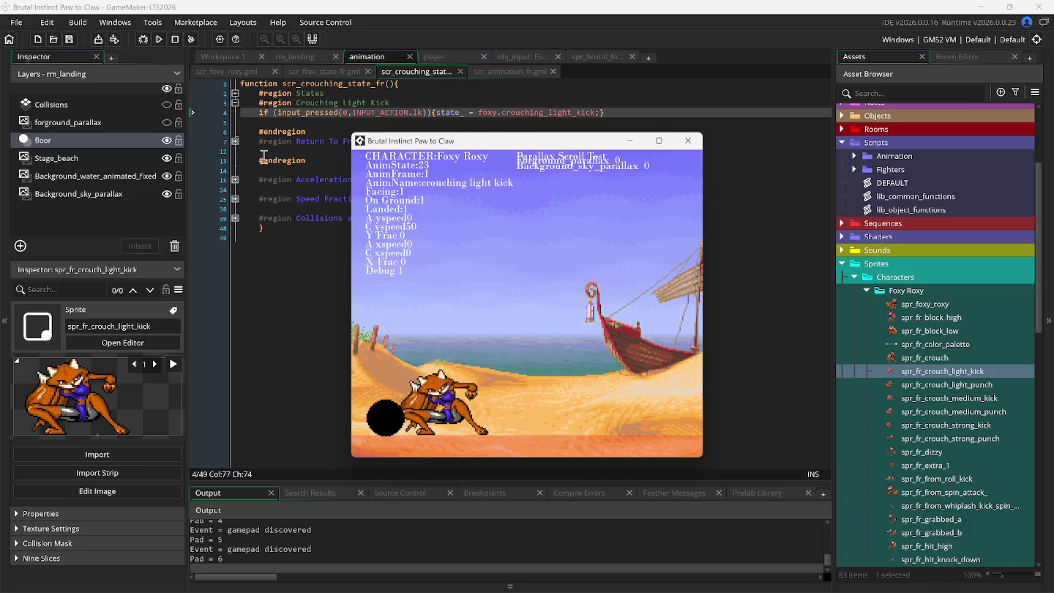
{"action": "key", "text": "Down"}
{"action": "key", "text": "j"}
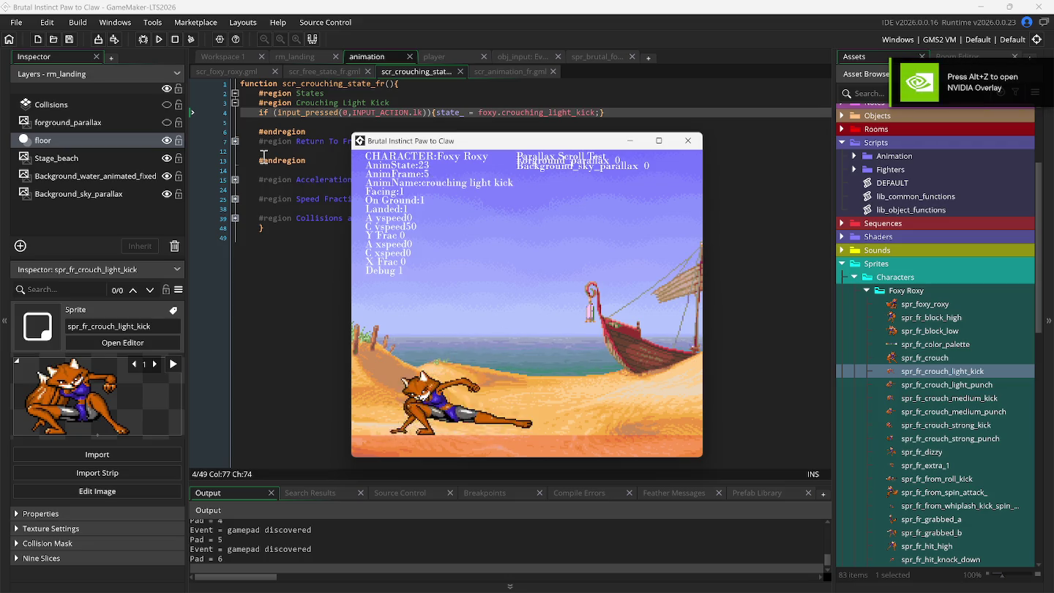
{"action": "key", "text": "Left"}
{"action": "key", "text": "Down"}
{"action": "key", "text": "j"}
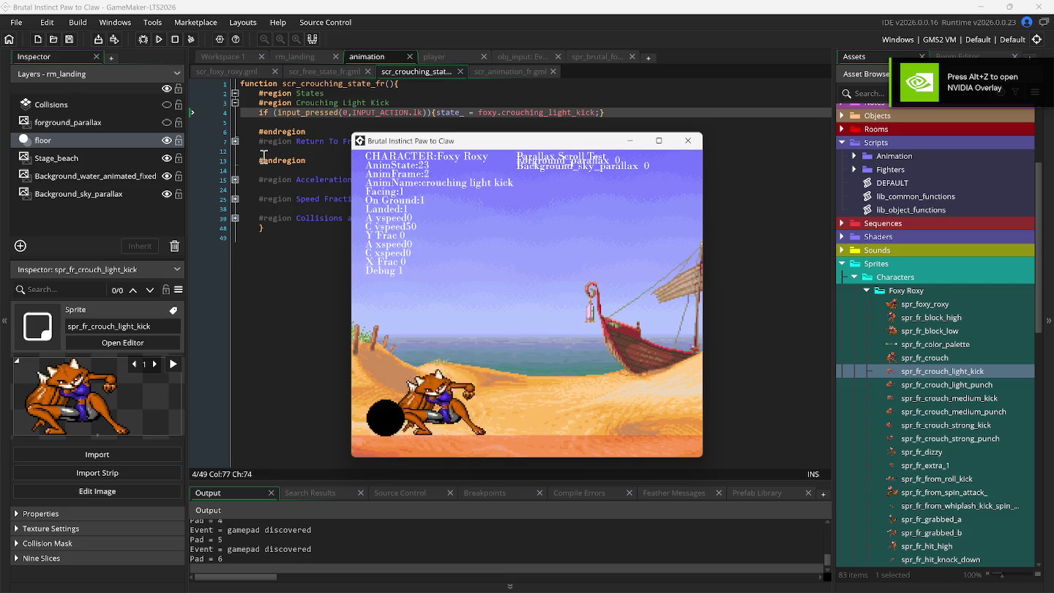
{"action": "key", "text": "j"}
{"action": "key", "text": "Down"}
{"action": "key", "text": "Down"}
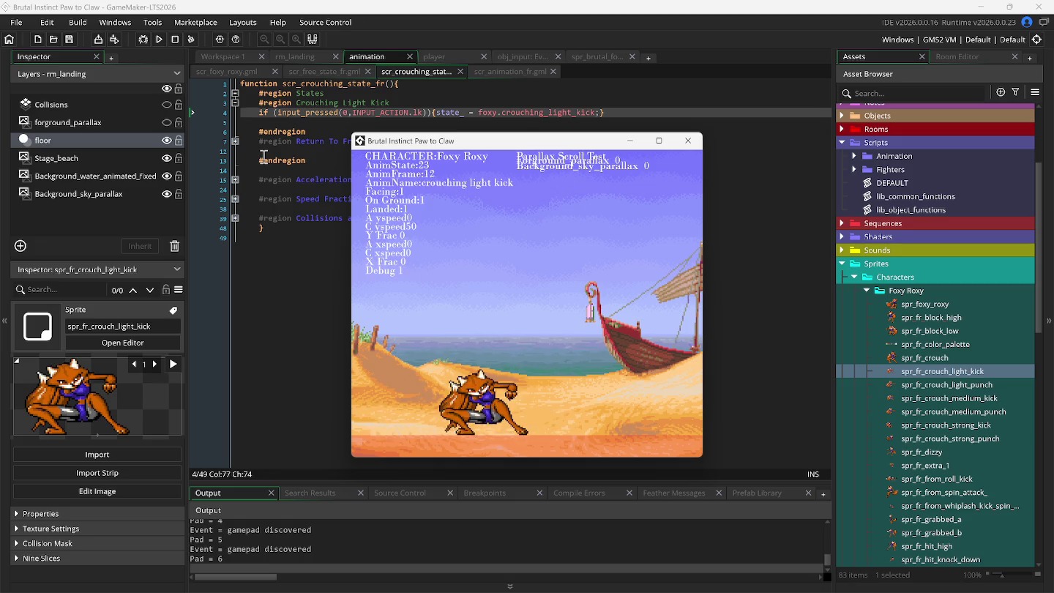
{"action": "key", "text": "j"}
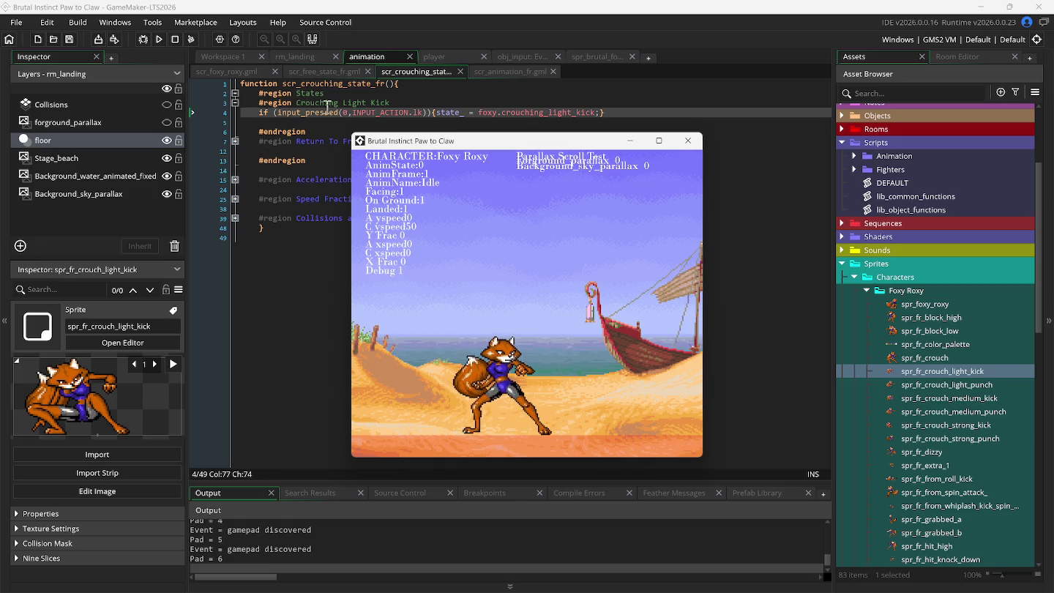
{"action": "left_click", "coordinate": [493, 74]}
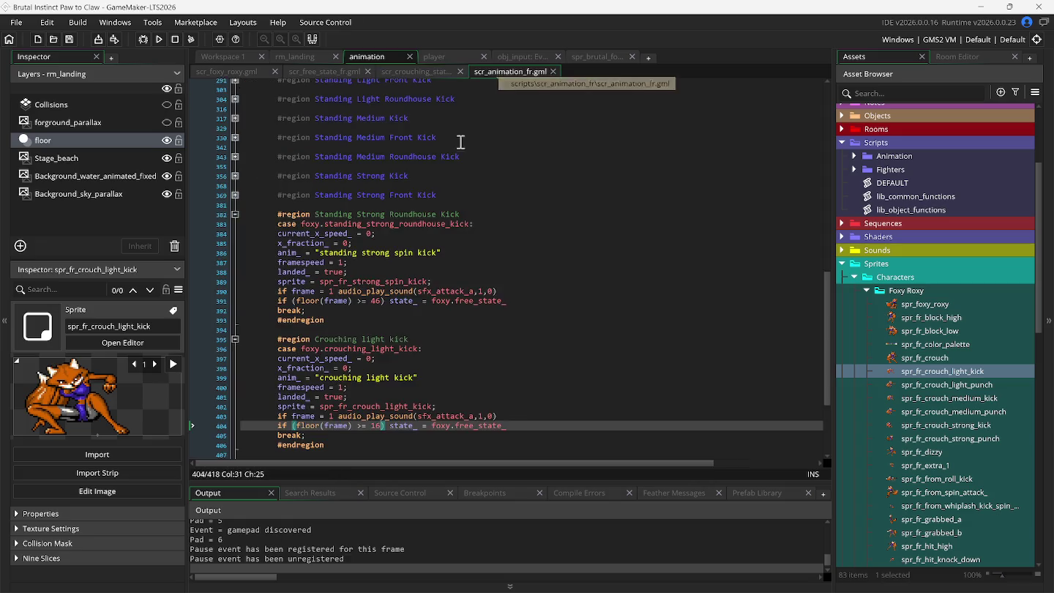
Change the crouching light kick's end state on line 404 from foxy.free_state_ to foxy.crouched
{"action": "left_click", "coordinate": [508, 425]}
{"action": "key", "text": "BackSpace"}
{"action": "key", "text": "BackSpace"}
{"action": "key", "text": "BackSpace"}
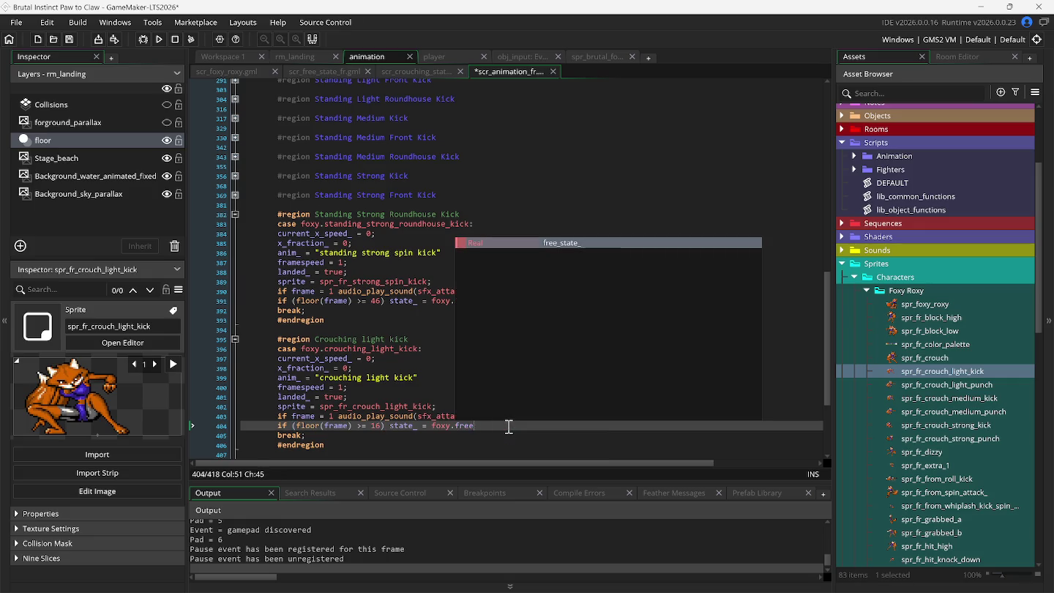
{"action": "key", "text": "BackSpace"}
{"action": "key", "text": "BackSpace"}
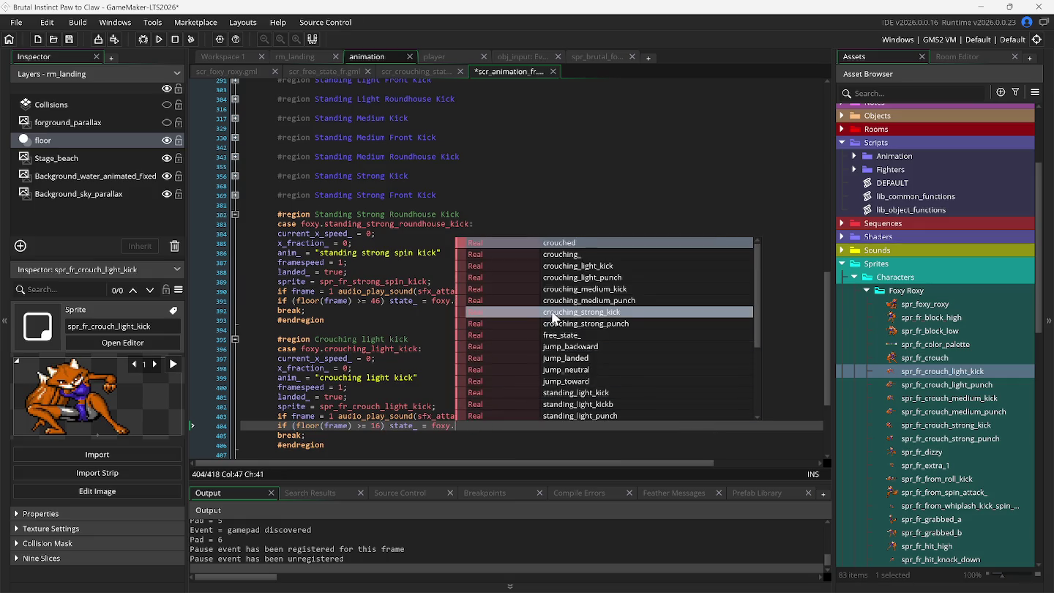
{"action": "left_click", "coordinate": [545, 243]}
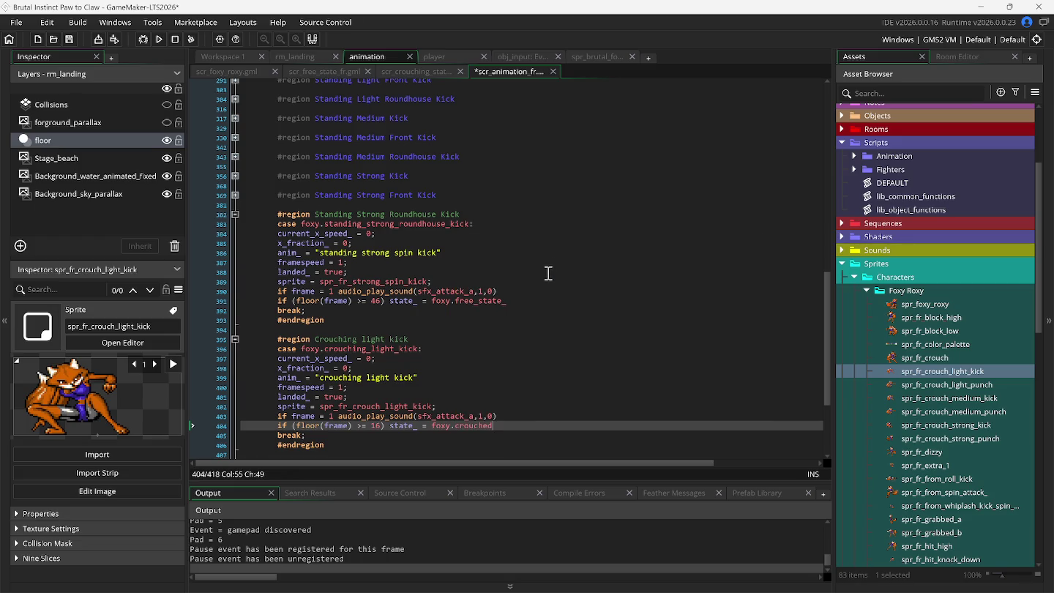
Rerun the game with F5 and test the crouching light kick
{"action": "key", "text": "F5"}
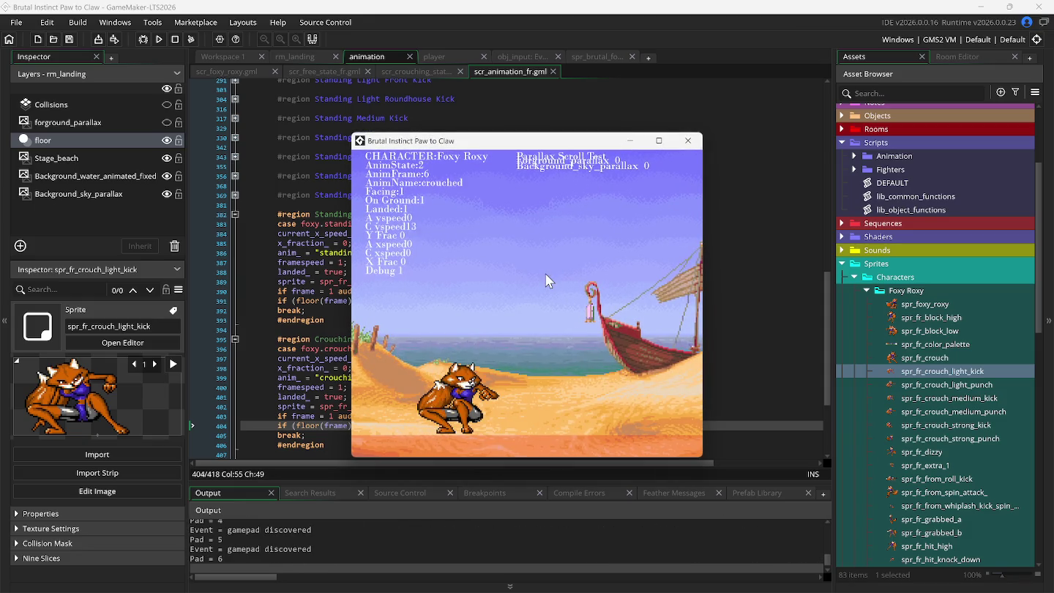
{"action": "key", "text": "z"}
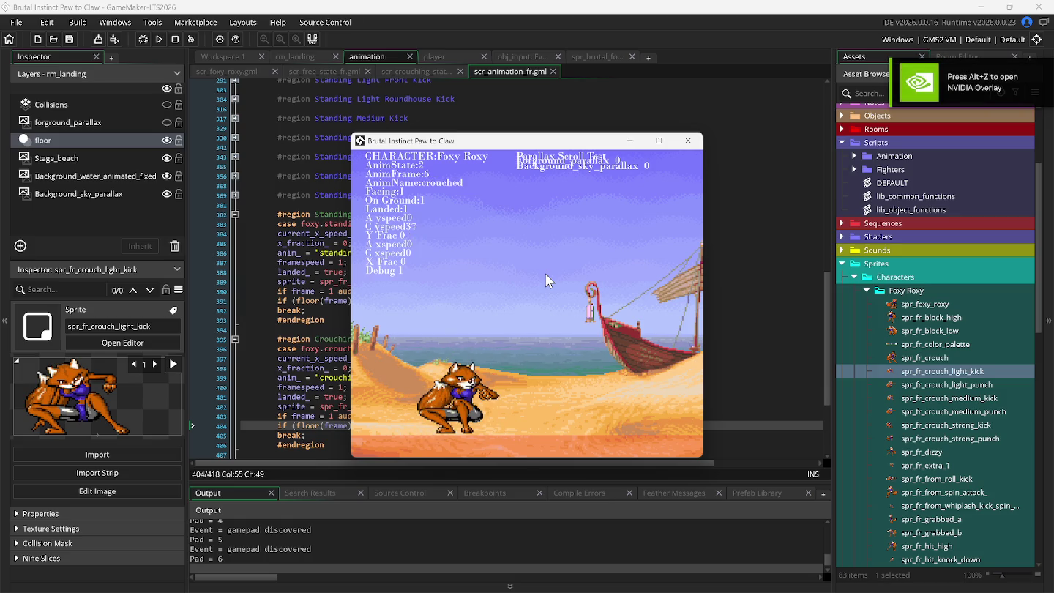
{"action": "key", "text": "Down"}
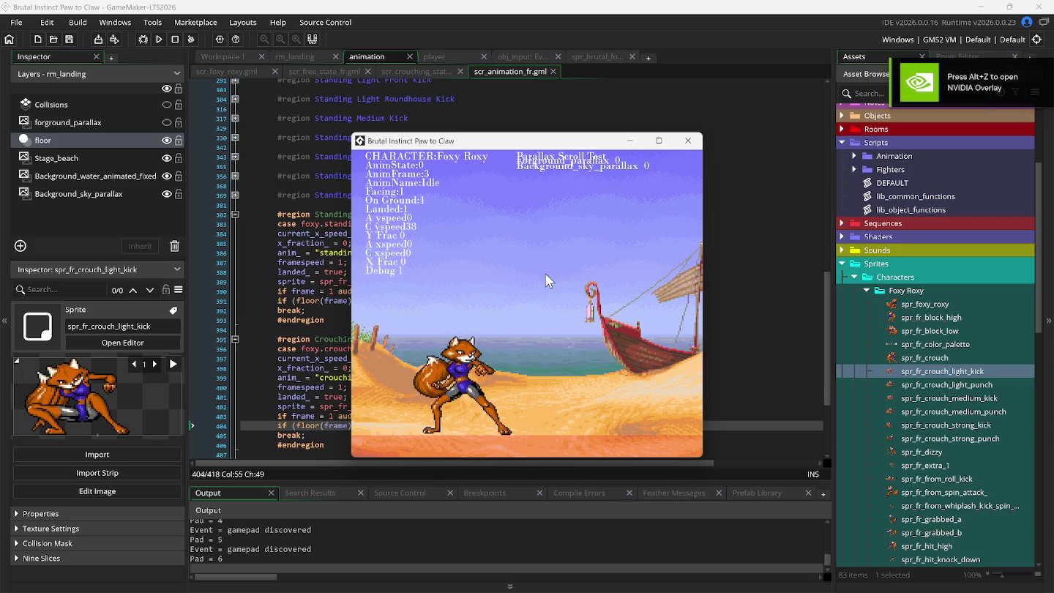
Collapse Animation Jump Landed, expand Animation Crouched, and open spr_fr_crouch in the sprite editor
{"action": "left_click", "coordinate": [275, 196]}
{"action": "scroll", "coordinate": [282, 220], "scroll_direction": "up", "scroll_amount": 6}
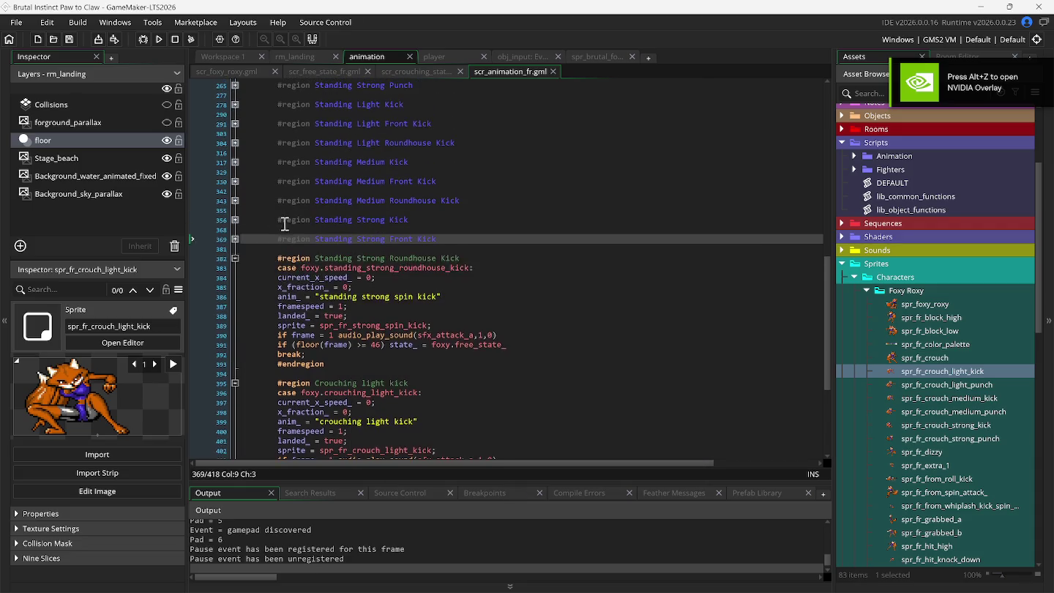
{"action": "scroll", "coordinate": [284, 231], "scroll_direction": "up", "scroll_amount": 6}
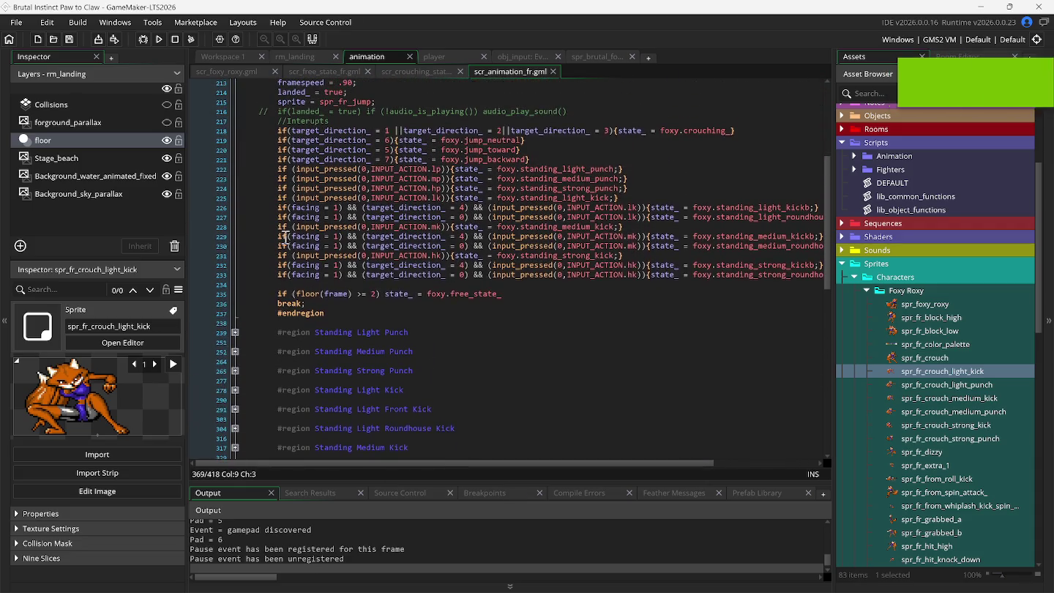
{"action": "scroll", "coordinate": [290, 235], "scroll_direction": "up", "scroll_amount": 1}
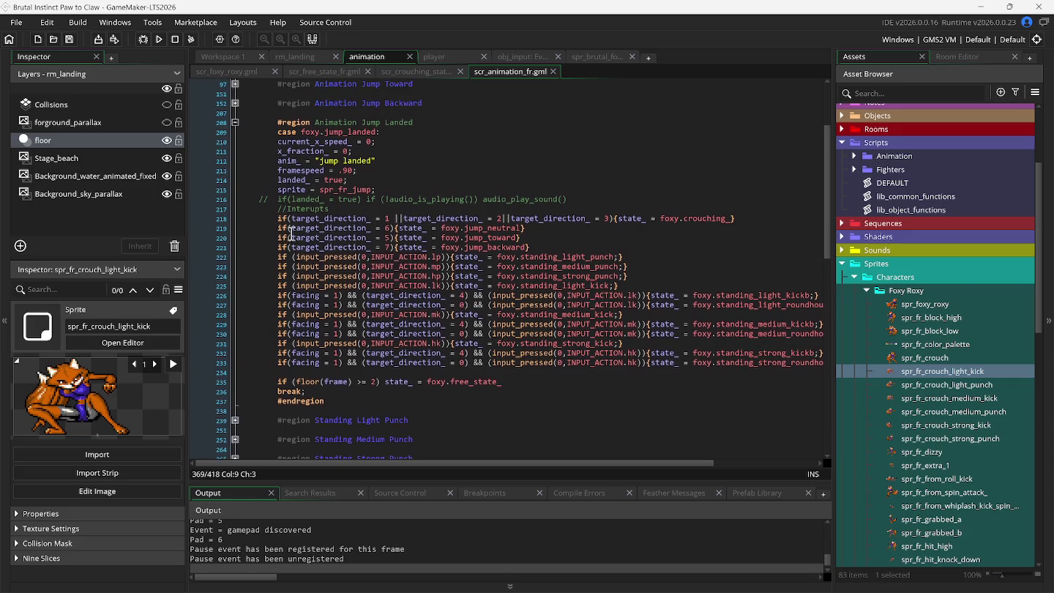
{"action": "scroll", "coordinate": [290, 241], "scroll_direction": "up", "scroll_amount": 2}
{"action": "left_click", "coordinate": [235, 166]}
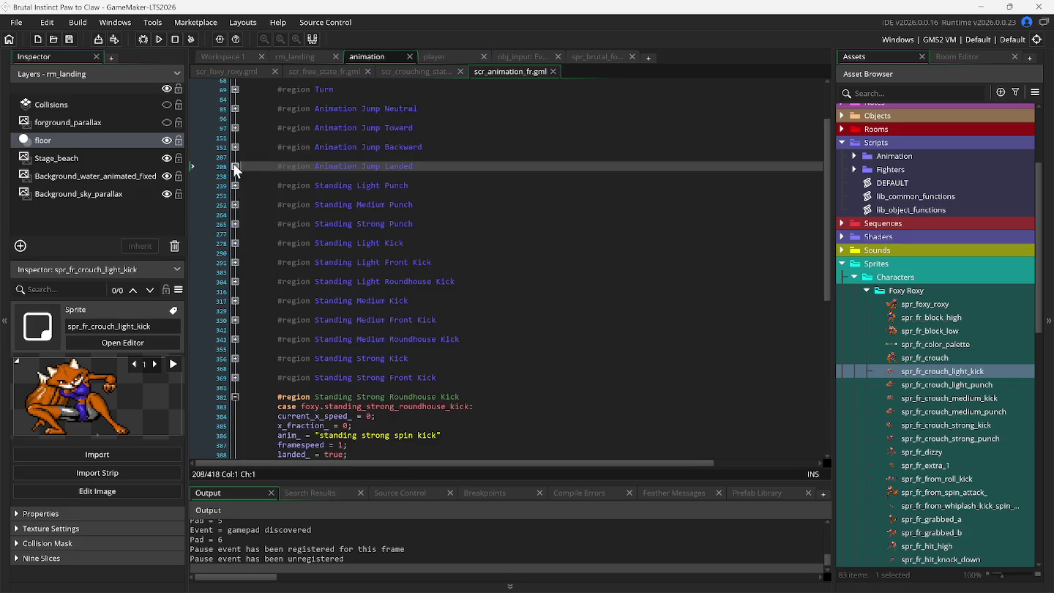
{"action": "scroll", "coordinate": [284, 189], "scroll_direction": "up", "scroll_amount": 3}
{"action": "scroll", "coordinate": [284, 189], "scroll_direction": "up", "scroll_amount": 1}
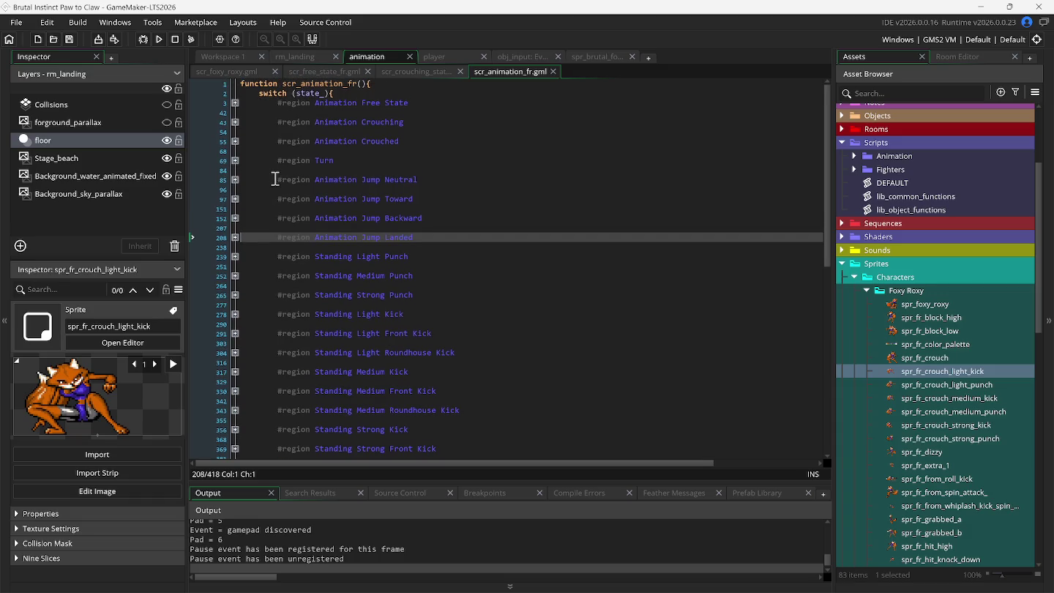
{"action": "left_click", "coordinate": [235, 142]}
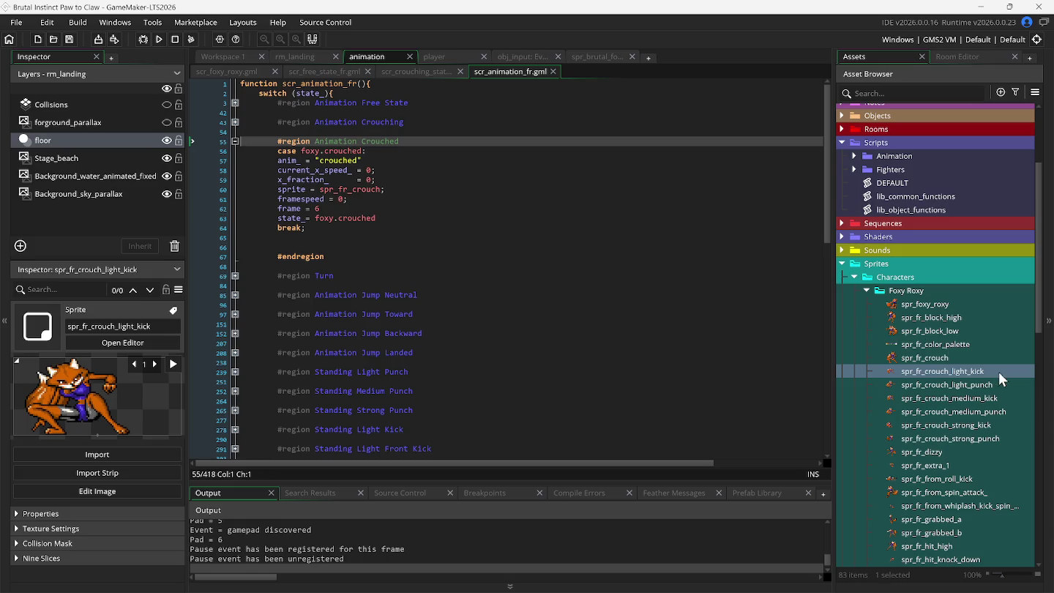
{"action": "double_click", "coordinate": [933, 358]}
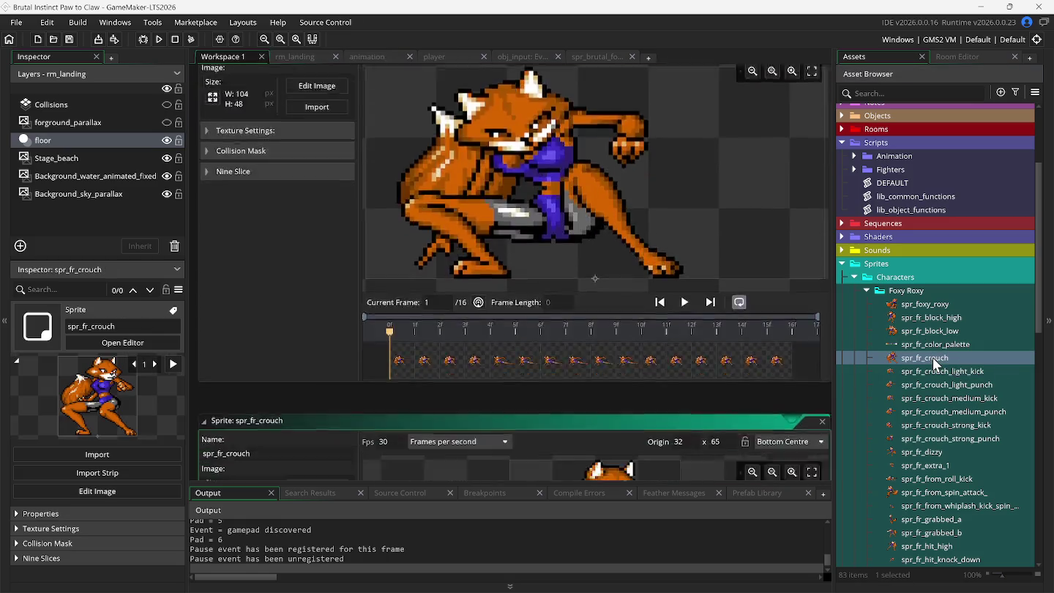
Review the spr_fr_crouch frames and change the crouched frame on line 62 from 6 to 7
{"action": "left_click", "coordinate": [489, 431]}
{"action": "left_click", "coordinate": [540, 432]}
{"action": "left_click", "coordinate": [590, 431]}
{"action": "left_click", "coordinate": [641, 432]}
{"action": "left_click", "coordinate": [692, 436]}
{"action": "left_click", "coordinate": [751, 435]}
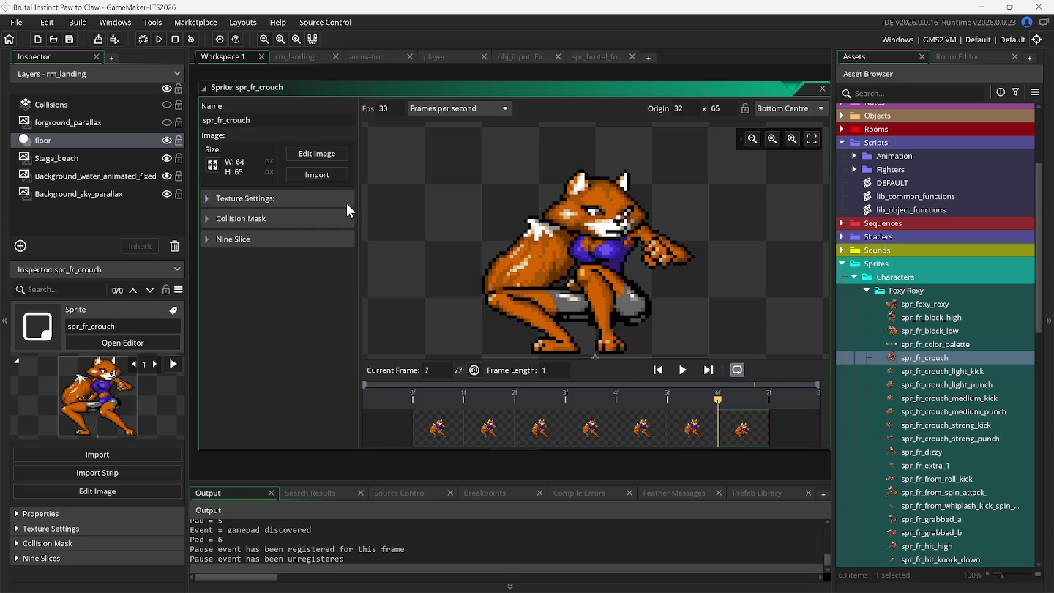
{"action": "left_click", "coordinate": [367, 58]}
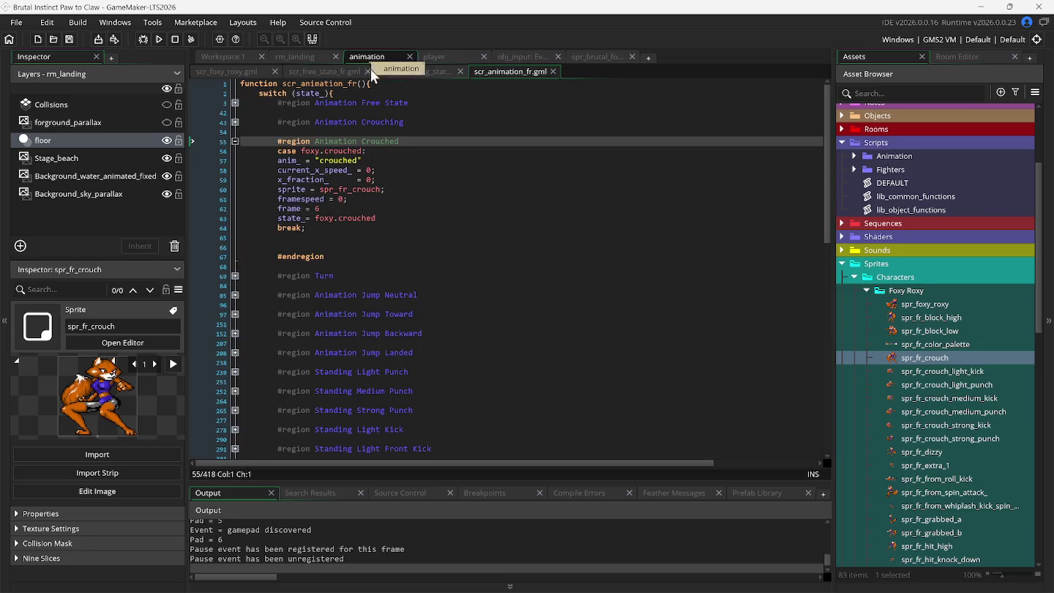
{"action": "left_click", "coordinate": [322, 209]}
{"action": "key", "text": "BackSpace"}
{"action": "type", "text": "7"}
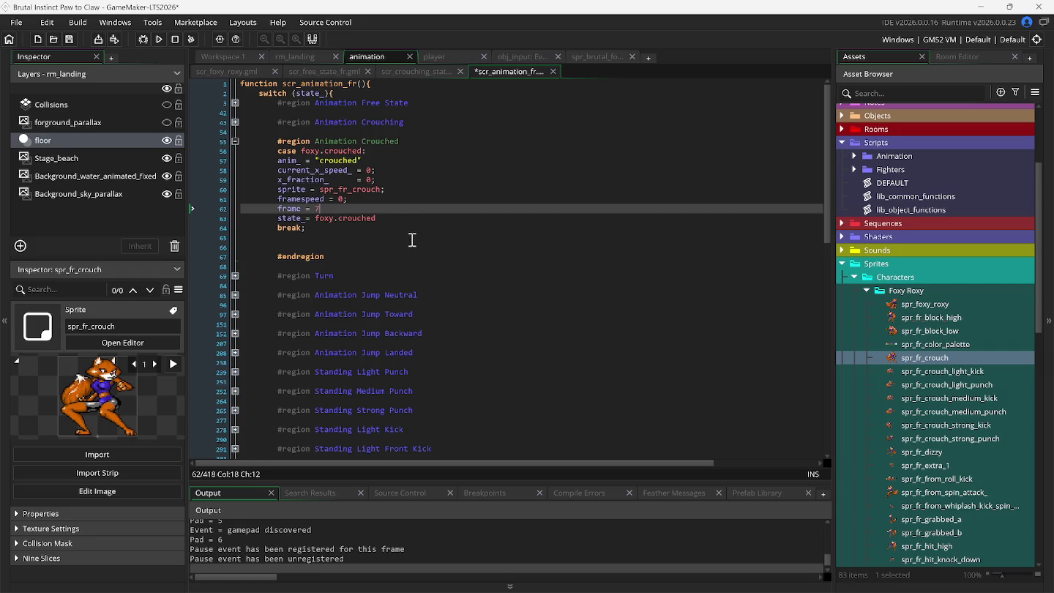
Run the game to test the crouching light kick, then reopen spr_fr_crouch
{"action": "key", "text": "F5"}
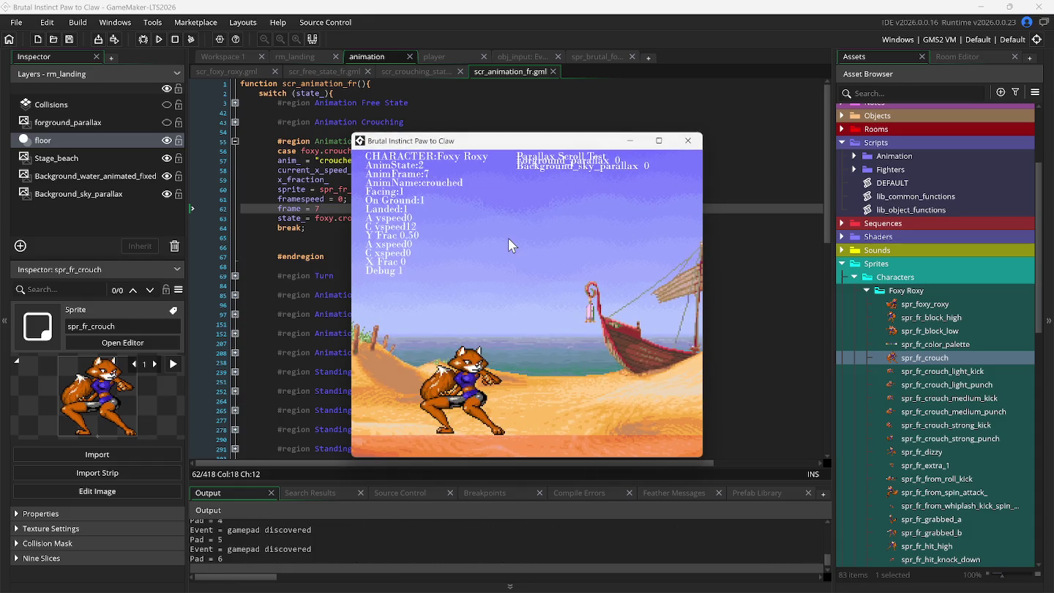
{"action": "key", "text": "z"}
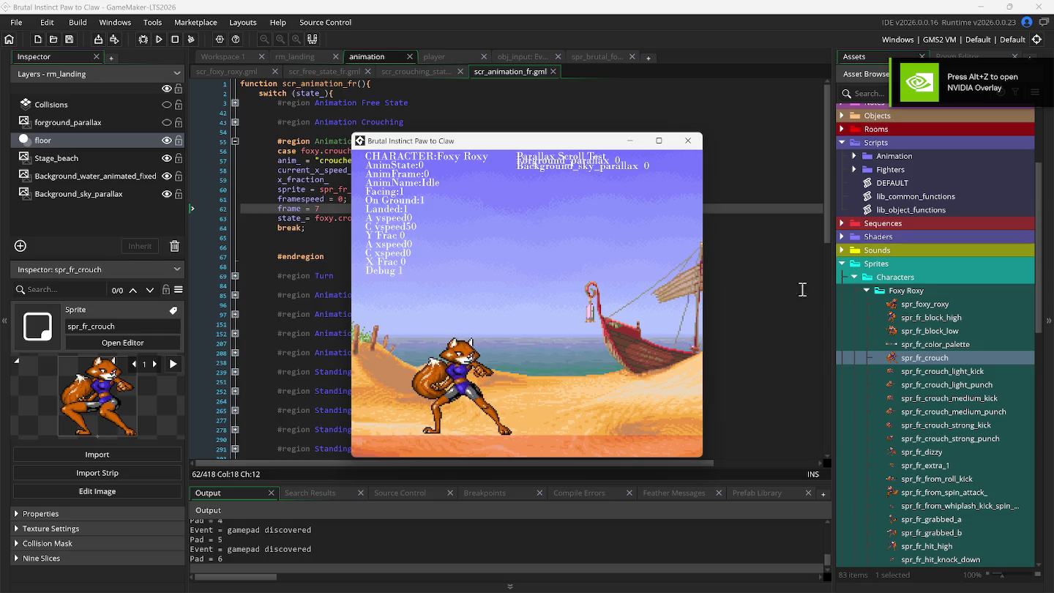
{"action": "double_click", "coordinate": [912, 358]}
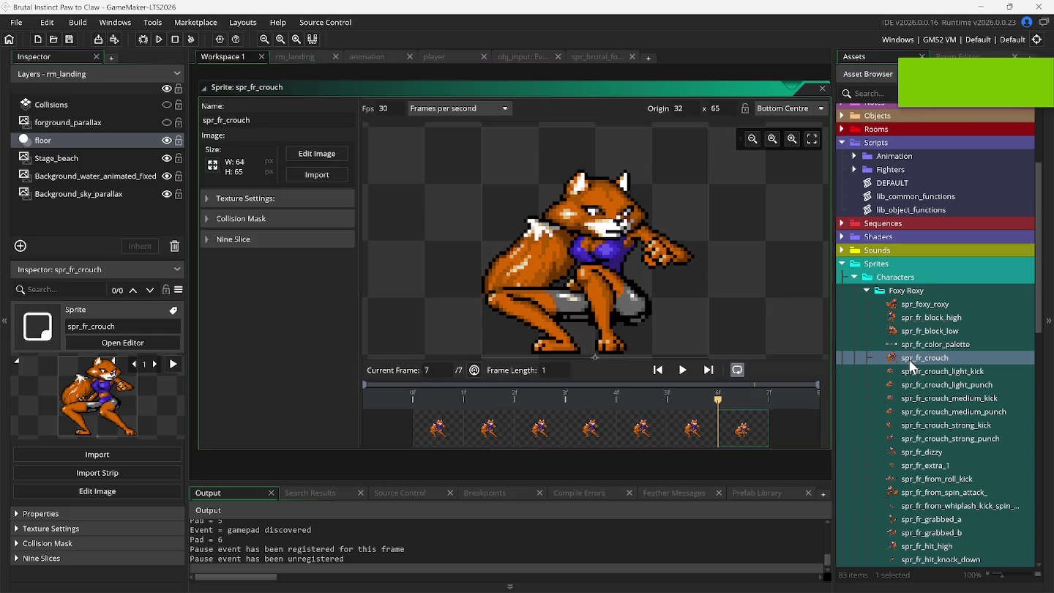
Review the crouch sprite's frames and set line 62's crouched frame back to 6
{"action": "left_click", "coordinate": [442, 443]}
{"action": "left_click", "coordinate": [520, 439]}
{"action": "left_click", "coordinate": [578, 438]}
{"action": "left_click", "coordinate": [645, 437]}
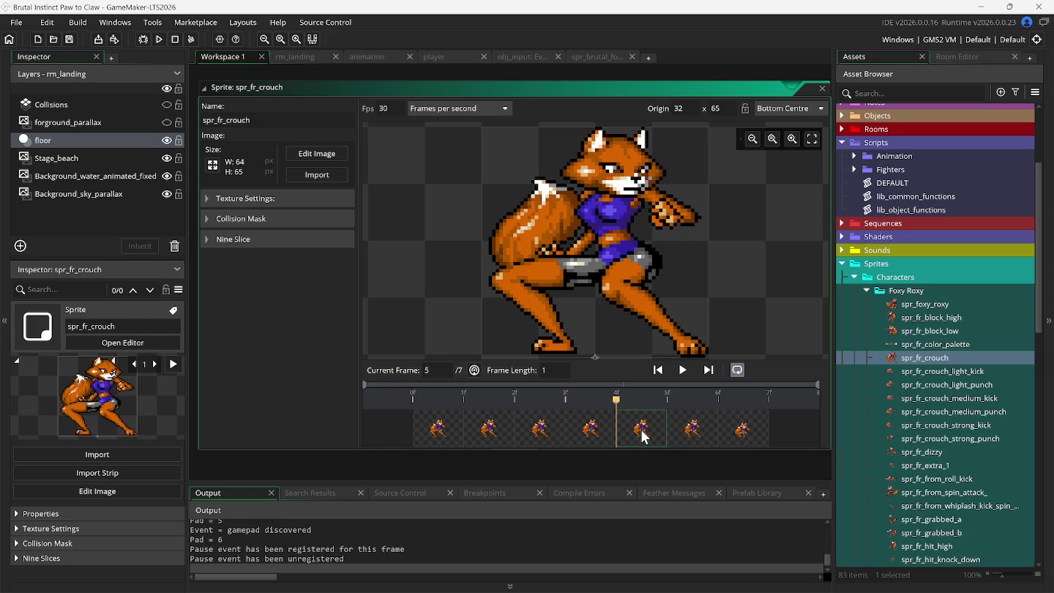
{"action": "left_click", "coordinate": [692, 437]}
{"action": "left_click", "coordinate": [754, 437]}
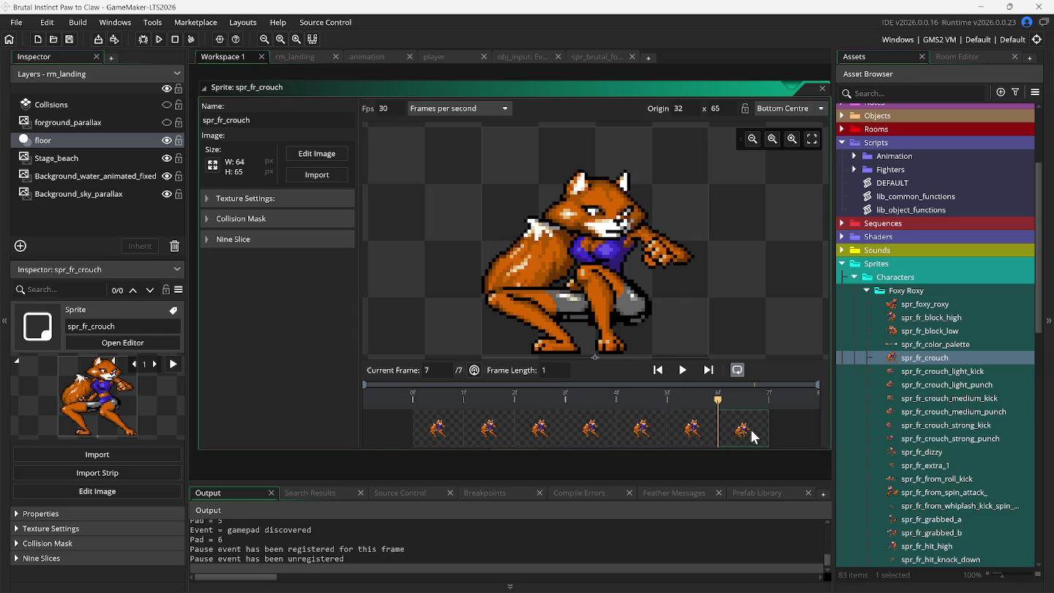
{"action": "left_click", "coordinate": [380, 58]}
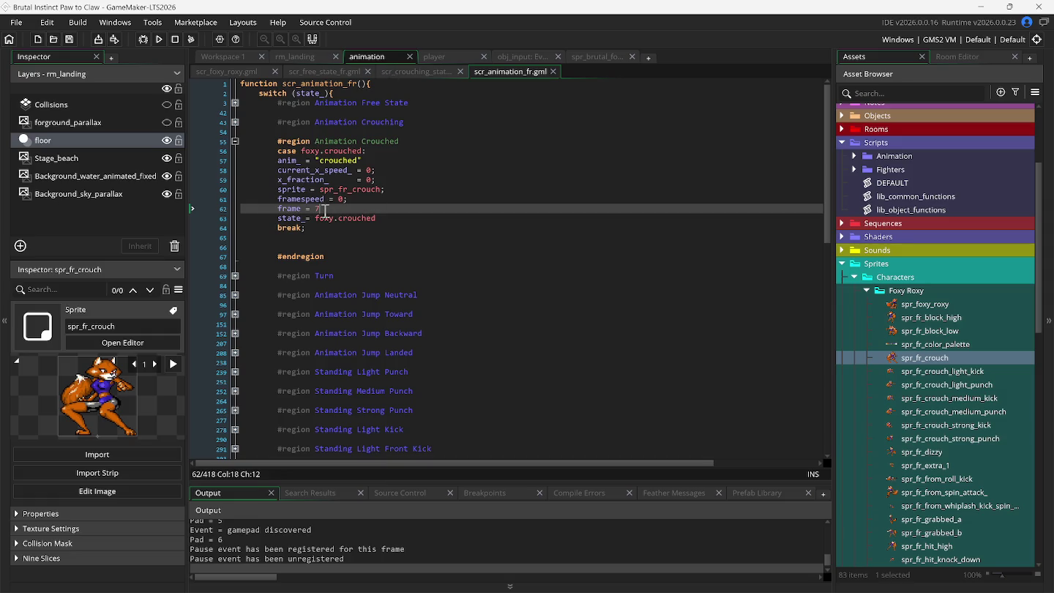
{"action": "key", "text": "BackSpace"}
Run the game, test crouching with several light kicks, then open spr_fr_crouch_light_kick
{"action": "key", "text": "F5"}
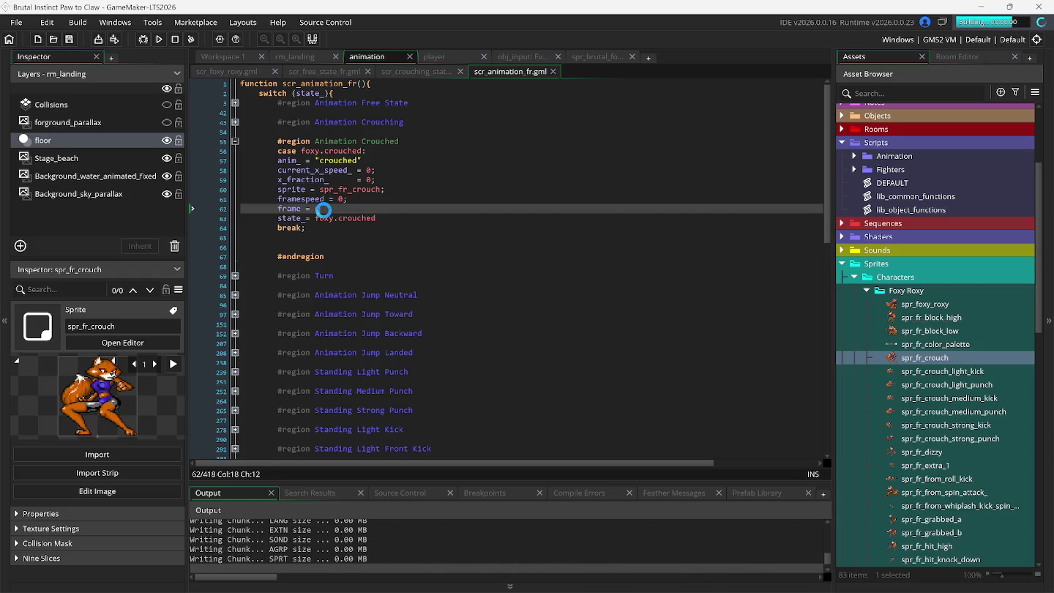
{"action": "key", "text": "Down"}
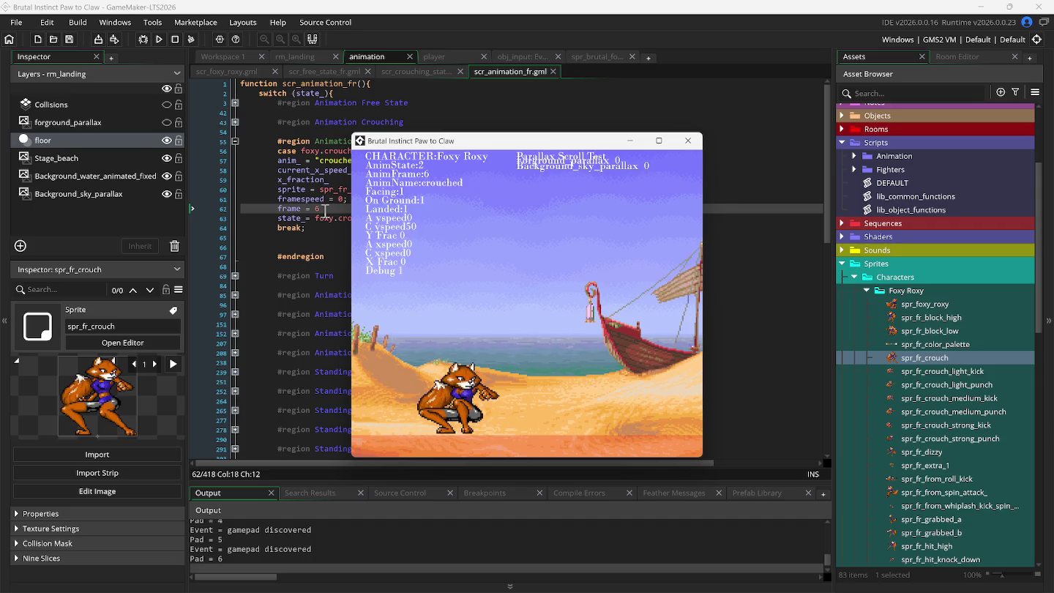
{"action": "key", "text": "z"}
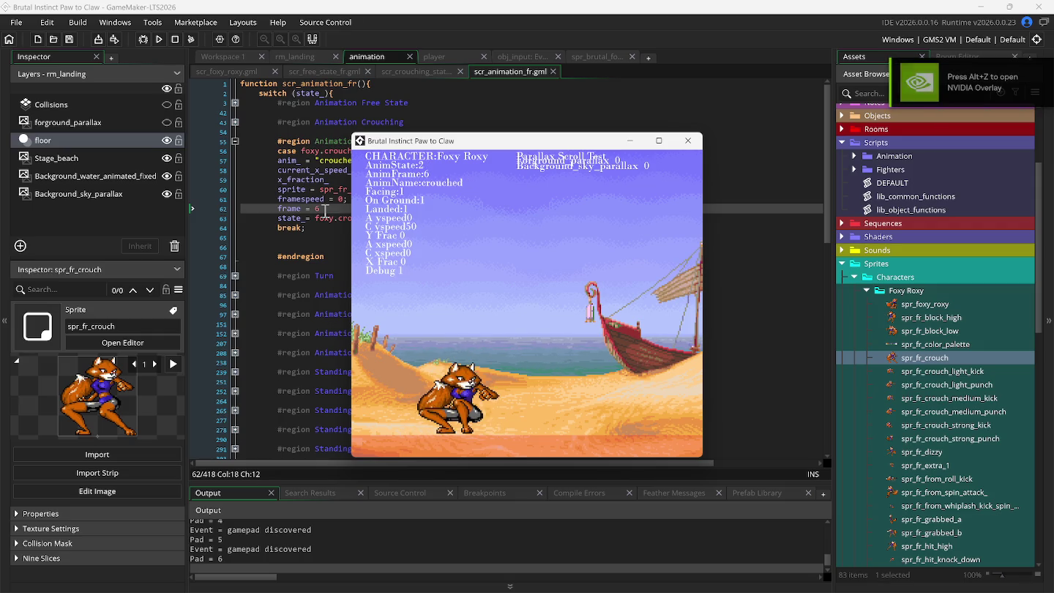
{"action": "key", "text": "z"}
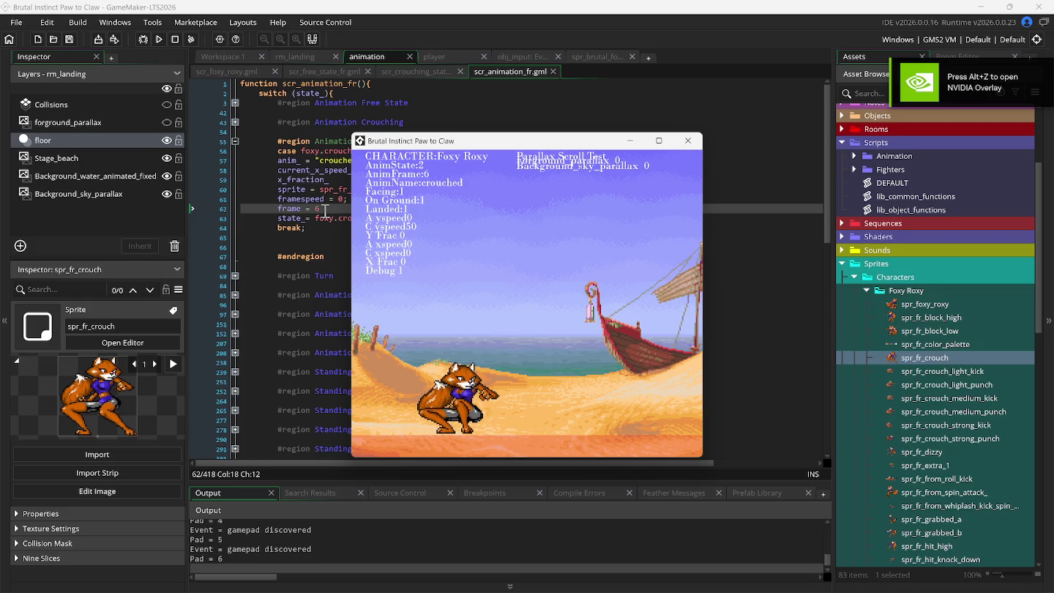
{"action": "key", "text": "z"}
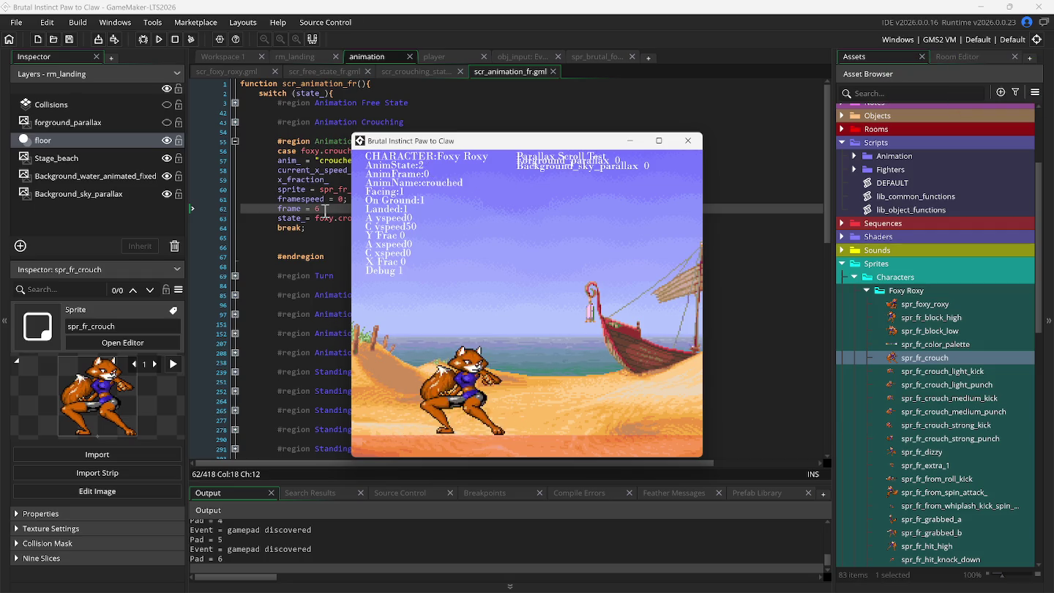
{"action": "key", "text": "Down"}
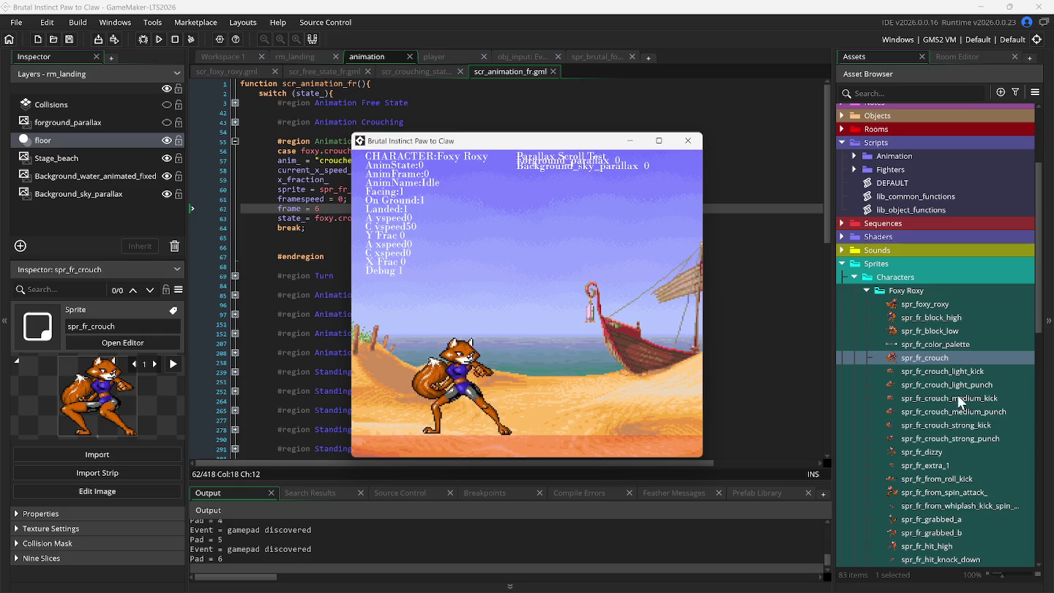
{"action": "double_click", "coordinate": [931, 372]}
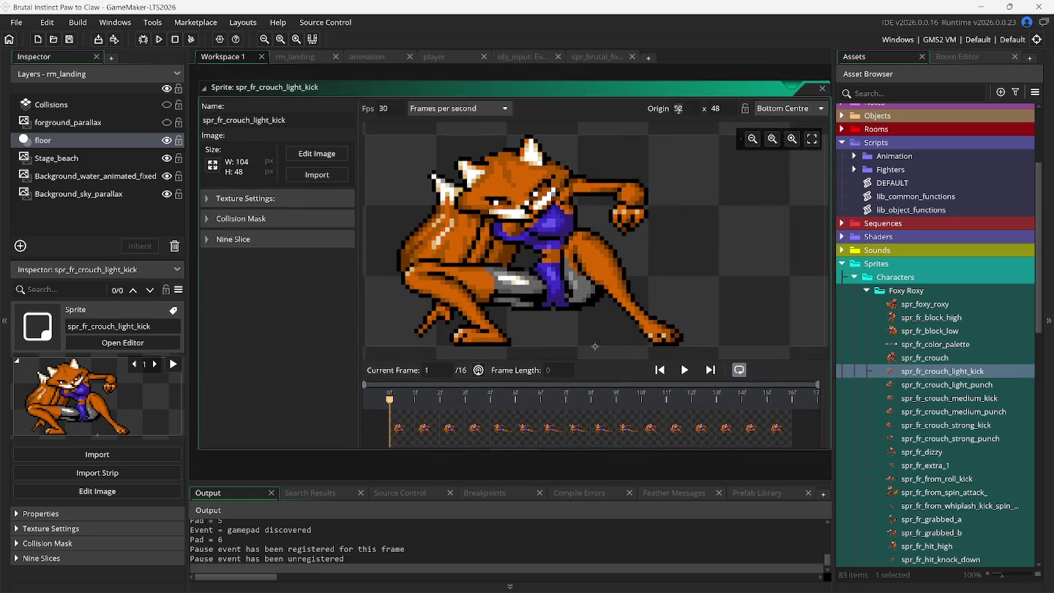
Test the 35, 49 origin on the crouching light kick in the running game
{"action": "key", "text": "F5"}
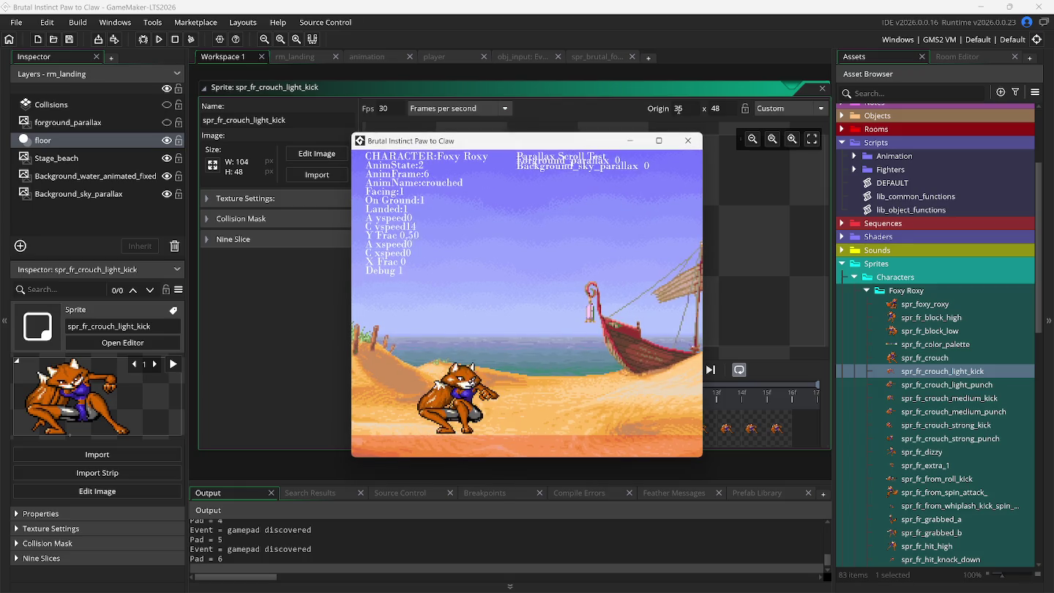
{"action": "key", "text": "k"}
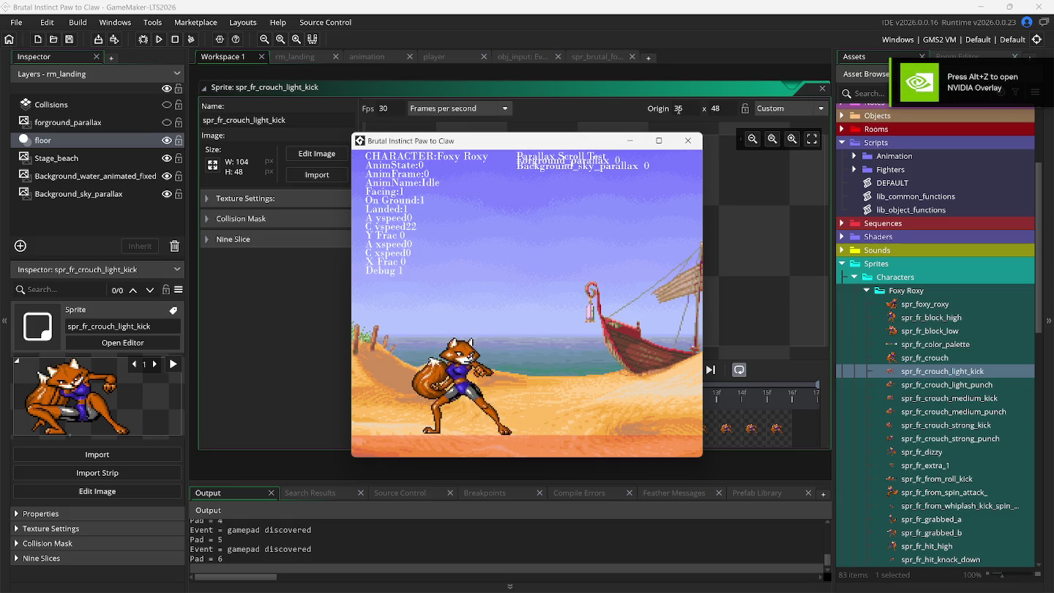
{"action": "left_click", "coordinate": [733, 107]}
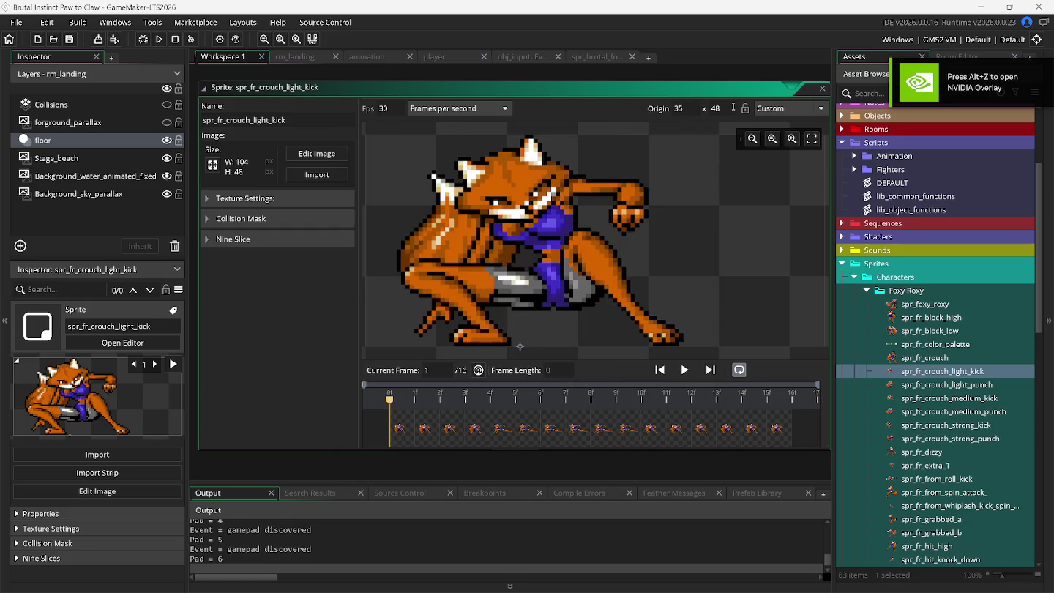
{"action": "key", "text": "F5"}
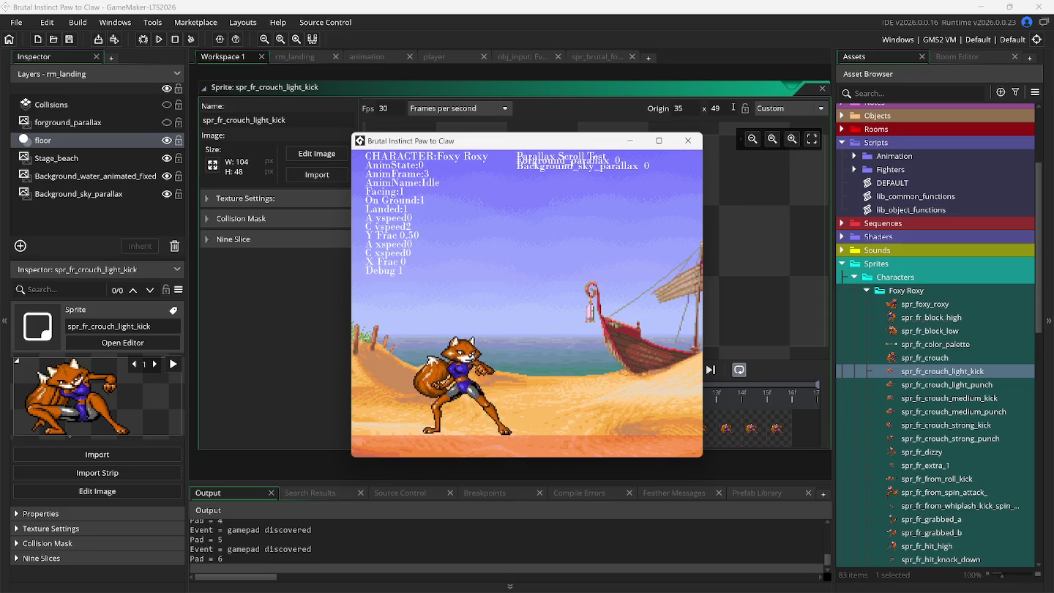
{"action": "left_click", "coordinate": [695, 107]}
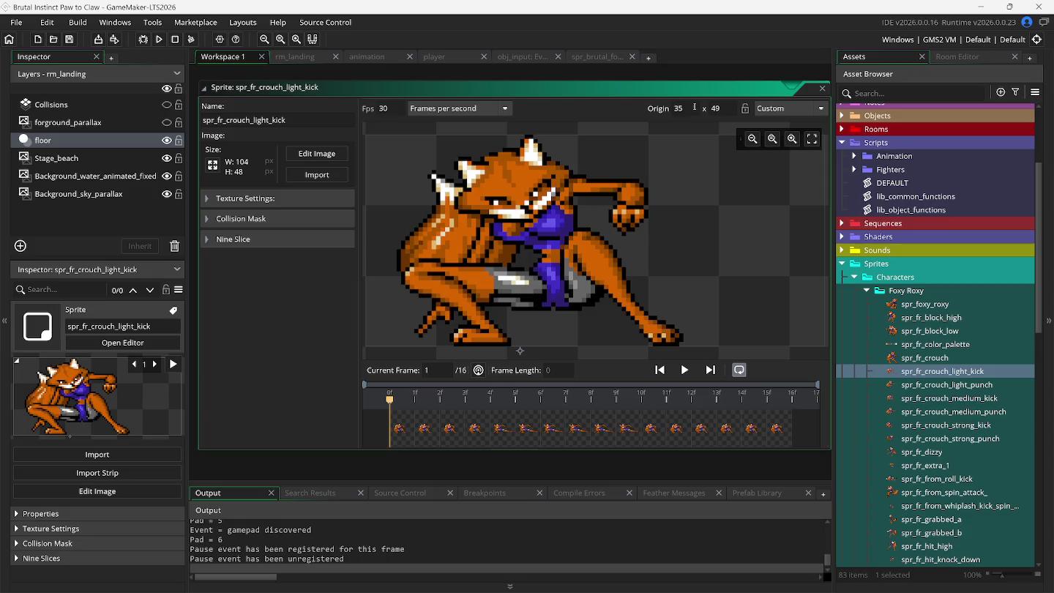
Change the crouching light kick origin X to 36 and test it in game
{"action": "key", "text": "BackSpace"}
{"action": "type", "text": "6"}
{"action": "key", "text": "F5"}
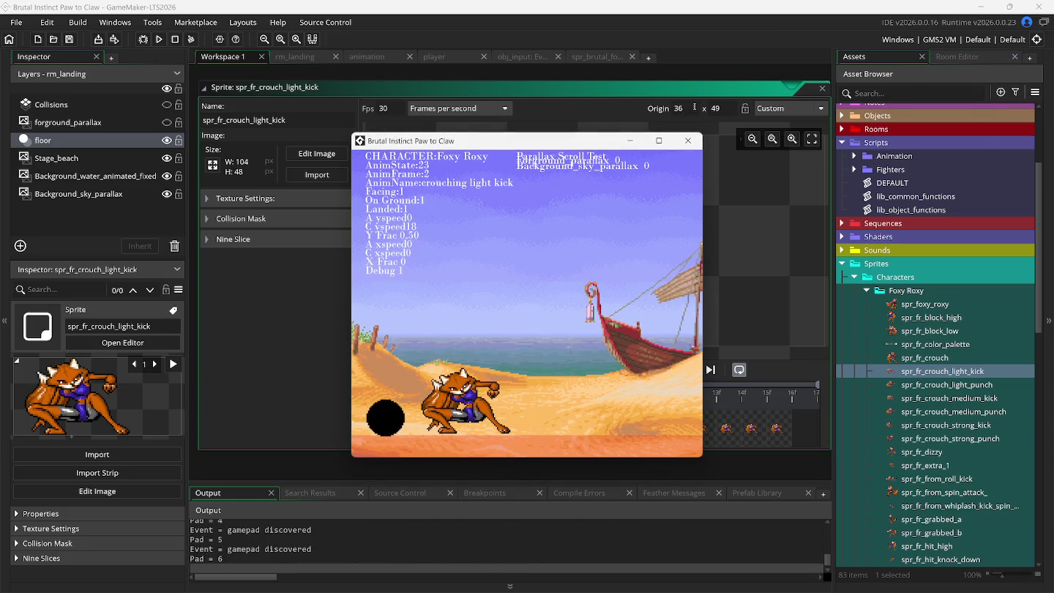
{"action": "key", "text": "Escape"}
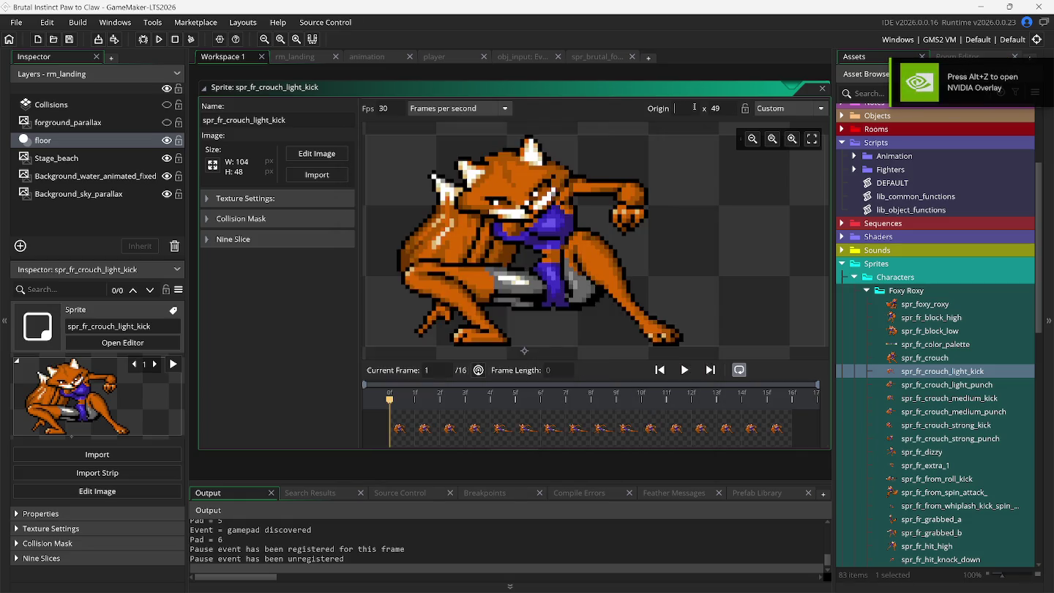
Try origin X 34, then settle on 37, retesting the crouching light kick
{"action": "type", "text": "34"}
{"action": "key", "text": "F5"}
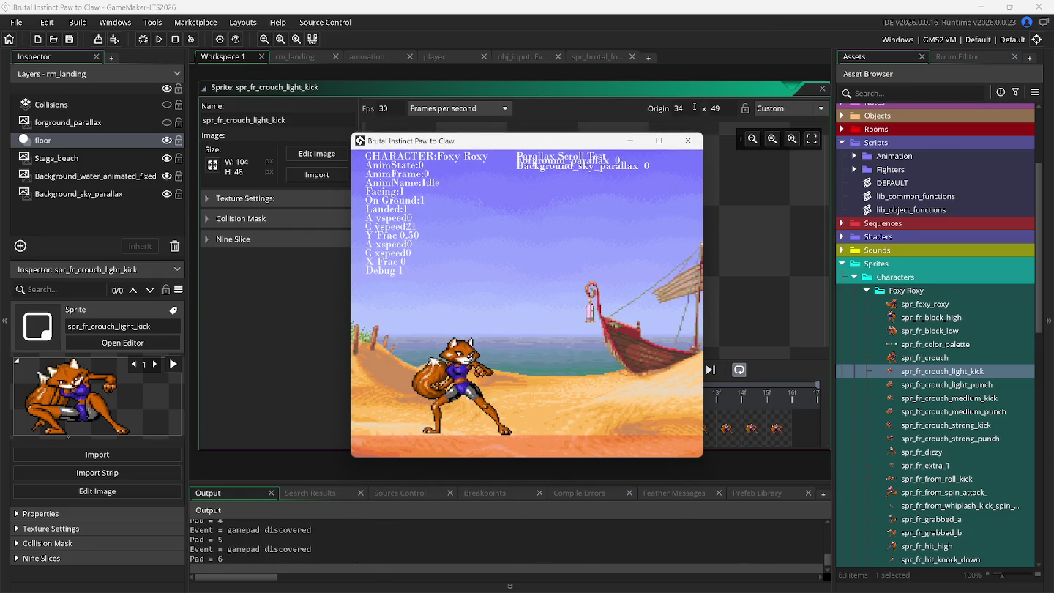
{"action": "left_click", "coordinate": [688, 110]}
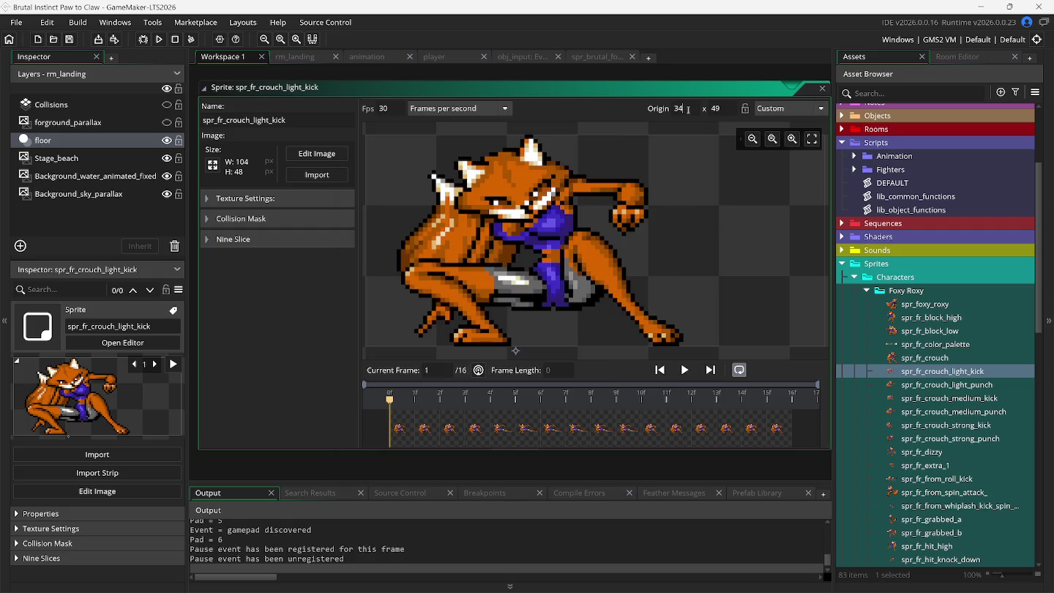
{"action": "key", "text": "F5"}
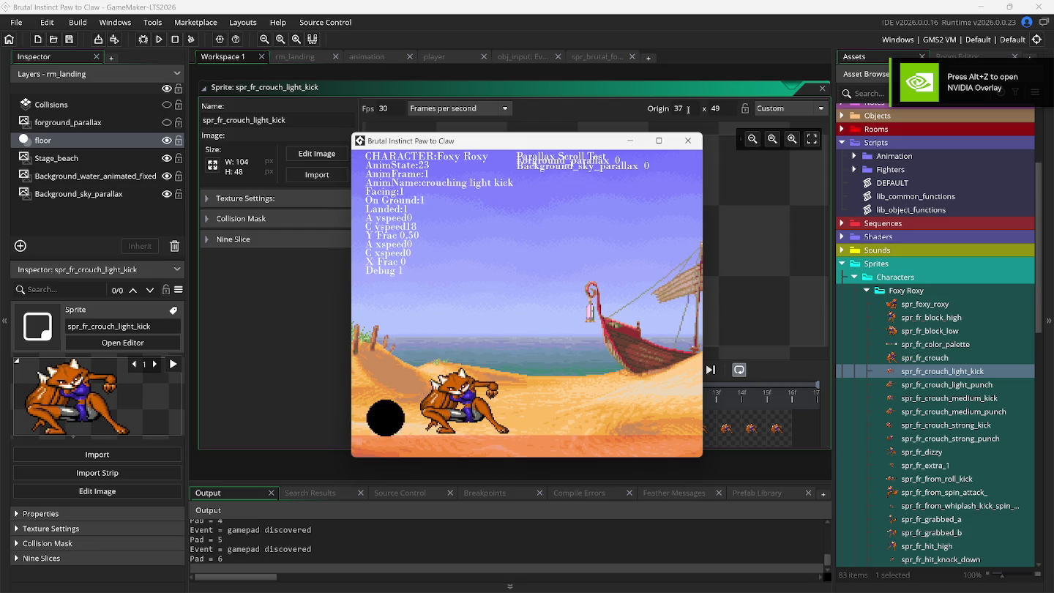
{"action": "key", "text": "z"}
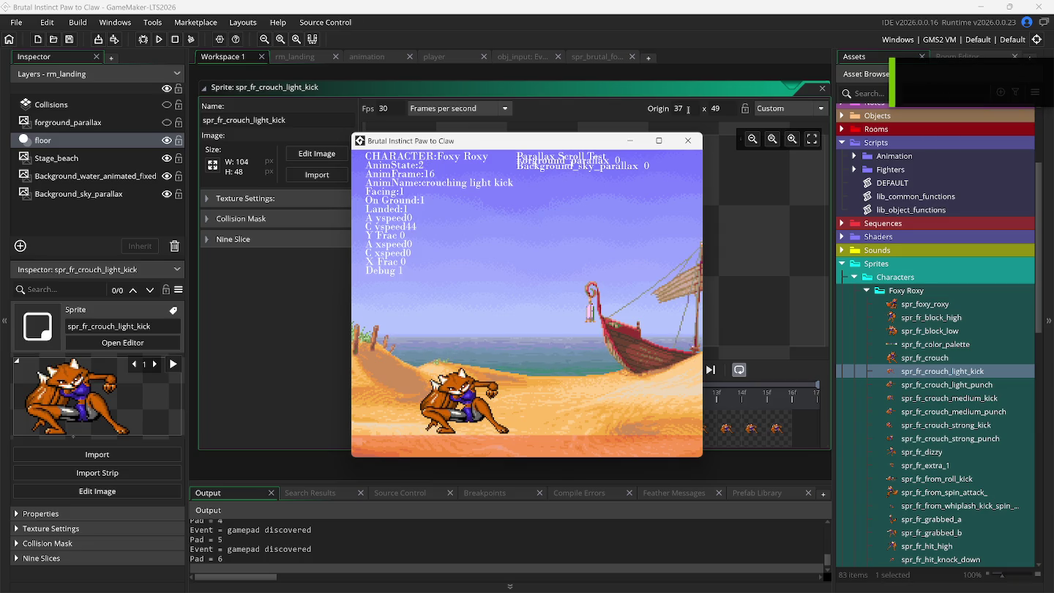
{"action": "key", "text": "z"}
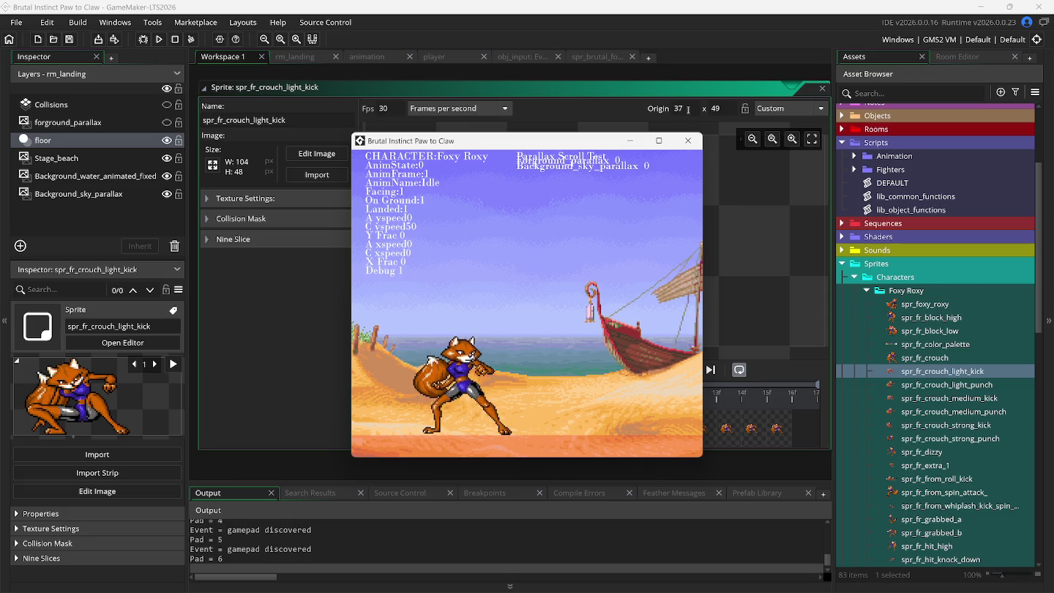
{"action": "left_click", "coordinate": [381, 59]}
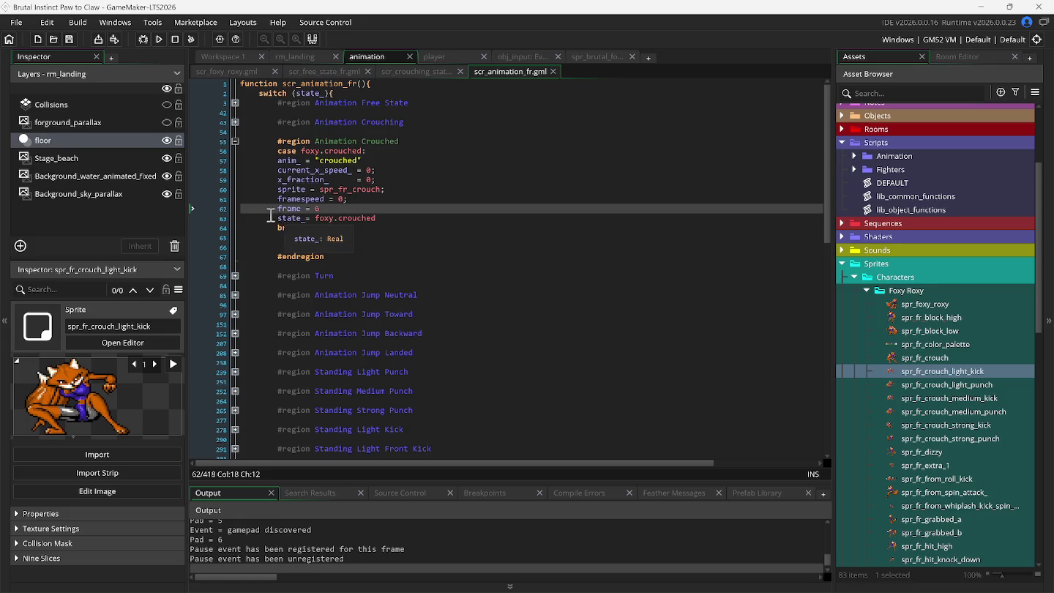
Cut the frame = 6 and state_ = foxy.crouched lines and remove blank lines after break
{"action": "key", "text": "Down"}
{"action": "key", "text": "Down"}
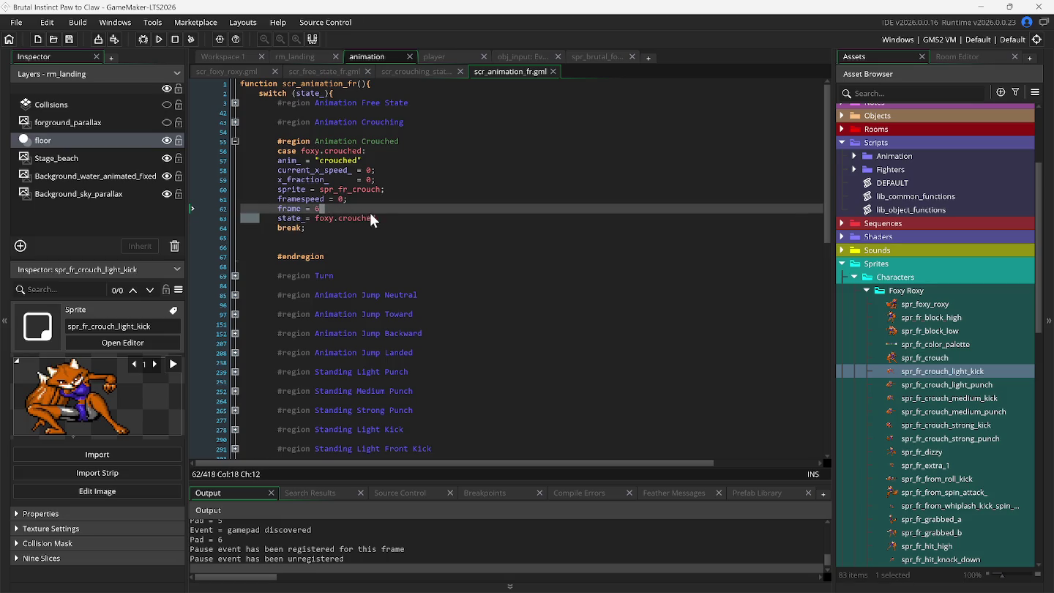
{"action": "left_click", "coordinate": [249, 211]}
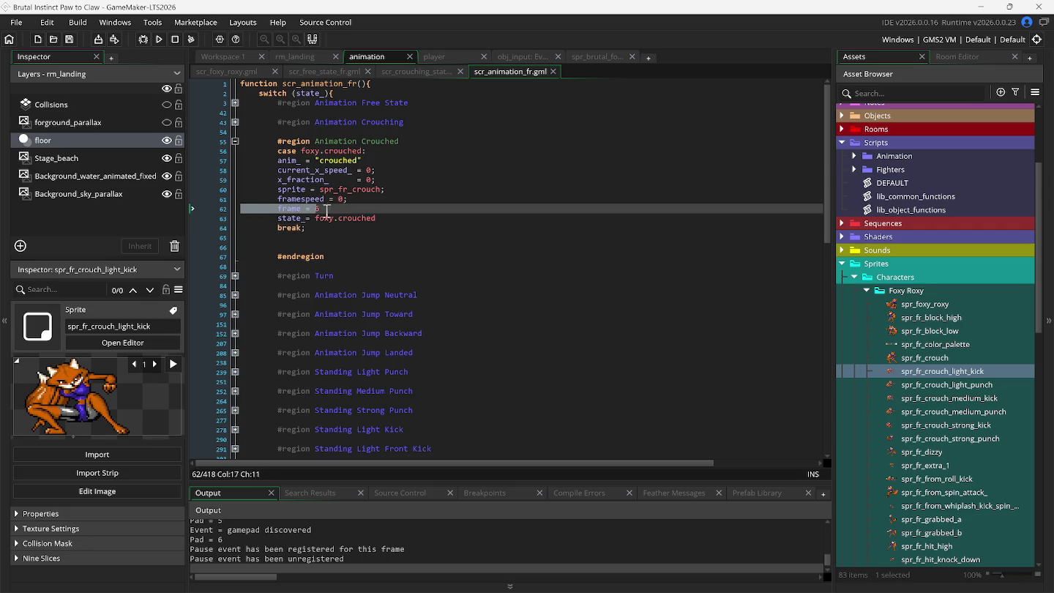
{"action": "left_click", "coordinate": [419, 218], "text": "shift"}
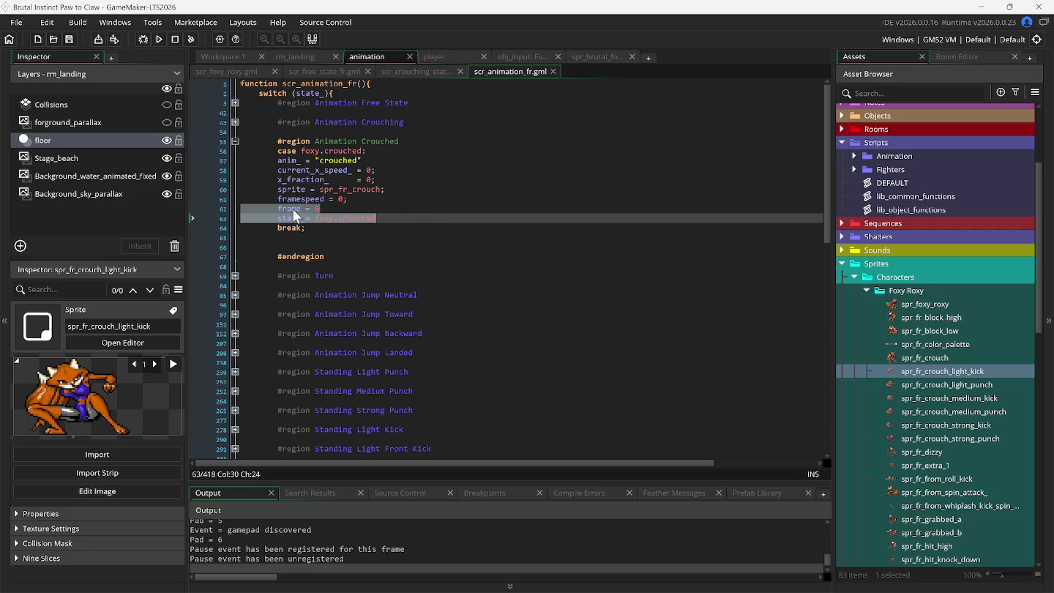
{"action": "right_click", "coordinate": [295, 215]}
{"action": "key", "text": "Escape"}
{"action": "left_click_drag", "start_coordinate": [295, 210], "coordinate": [402, 219]}
{"action": "left_click", "coordinate": [258, 209]}
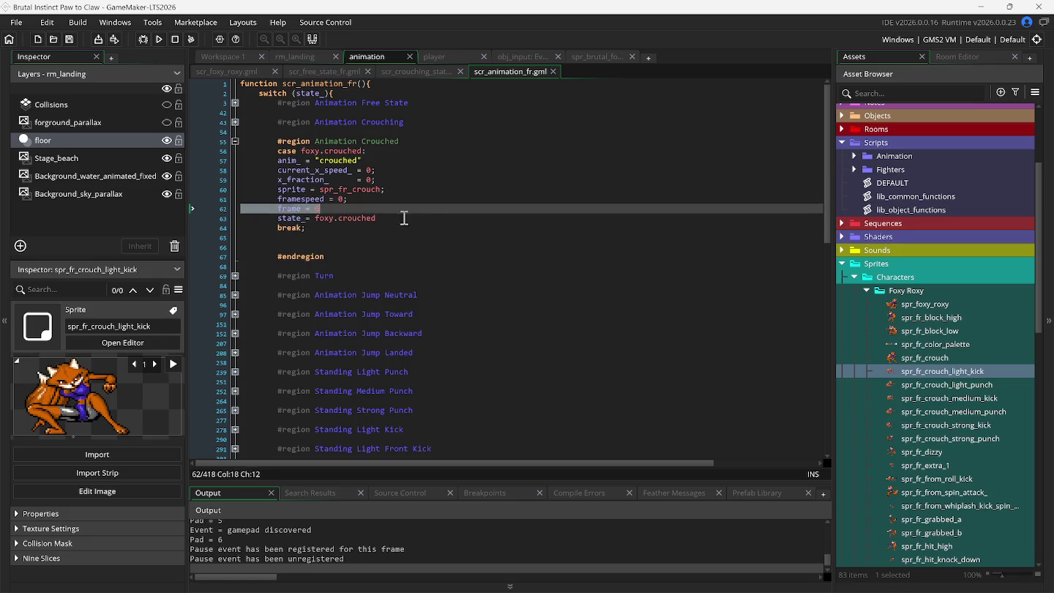
{"action": "right_click", "coordinate": [308, 209]}
{"action": "left_click", "coordinate": [332, 213]}
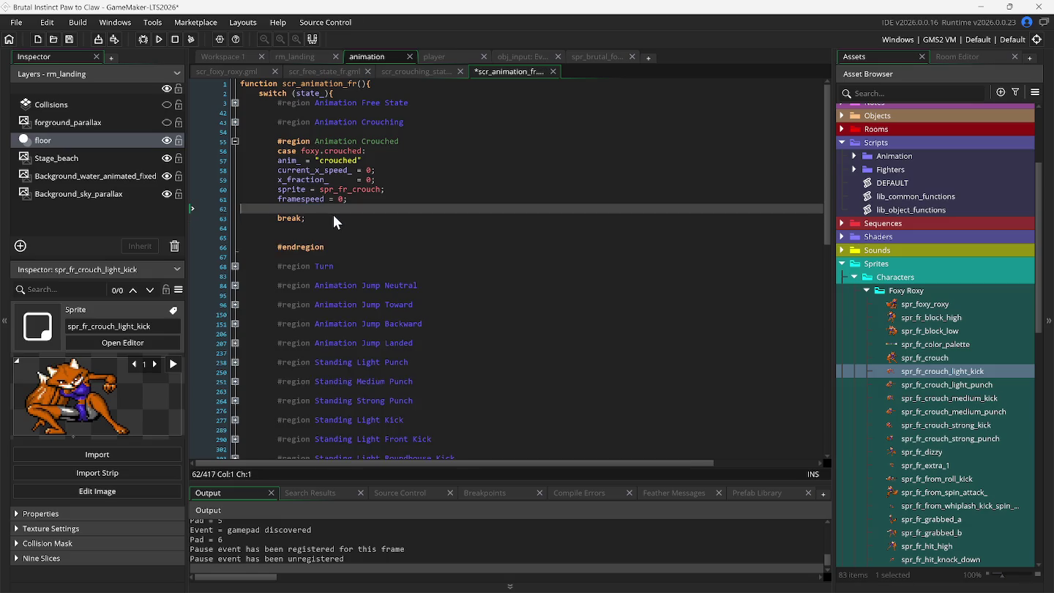
{"action": "key", "text": "BackSpace"}
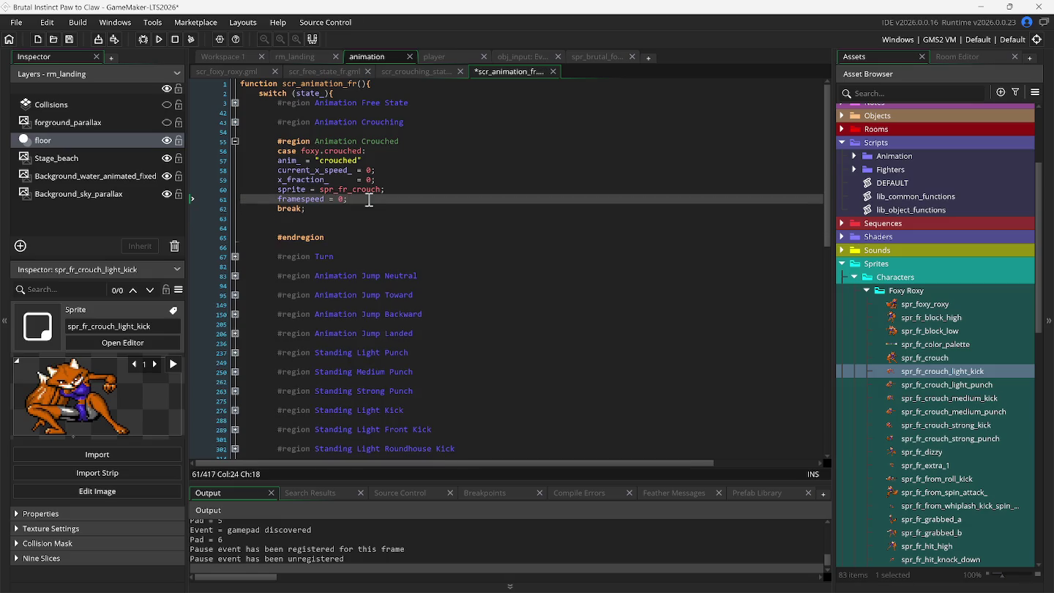
{"action": "left_click", "coordinate": [348, 208]}
{"action": "key", "text": "Delete"}
{"action": "key", "text": "Delete"}
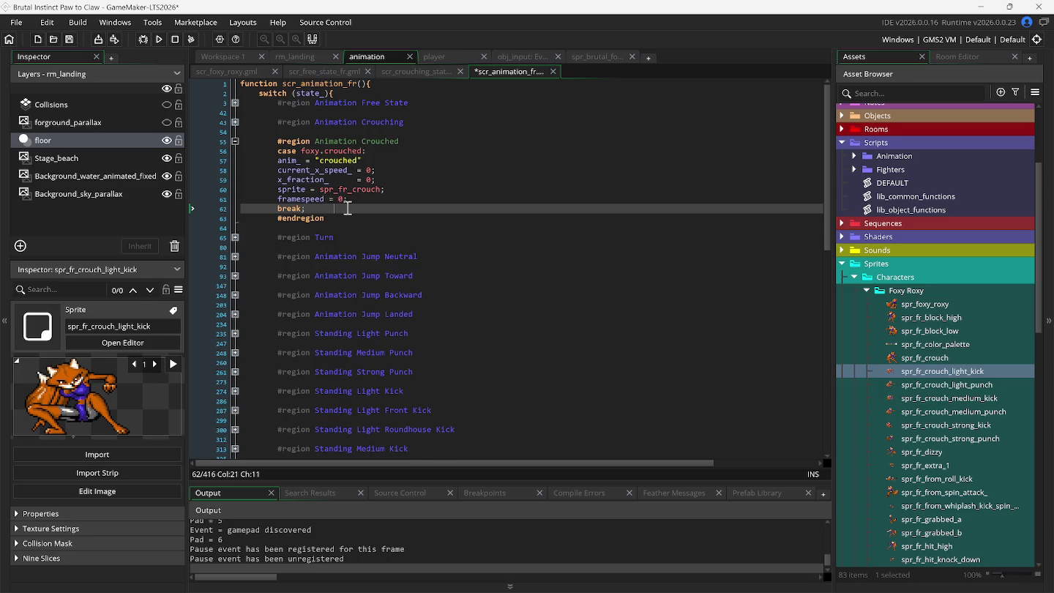
Paste those lines below anim_ = "crouched" with corrected indentation, expanding Animation Crouching
{"action": "left_click", "coordinate": [371, 162]}
{"action": "key", "text": "Return"}
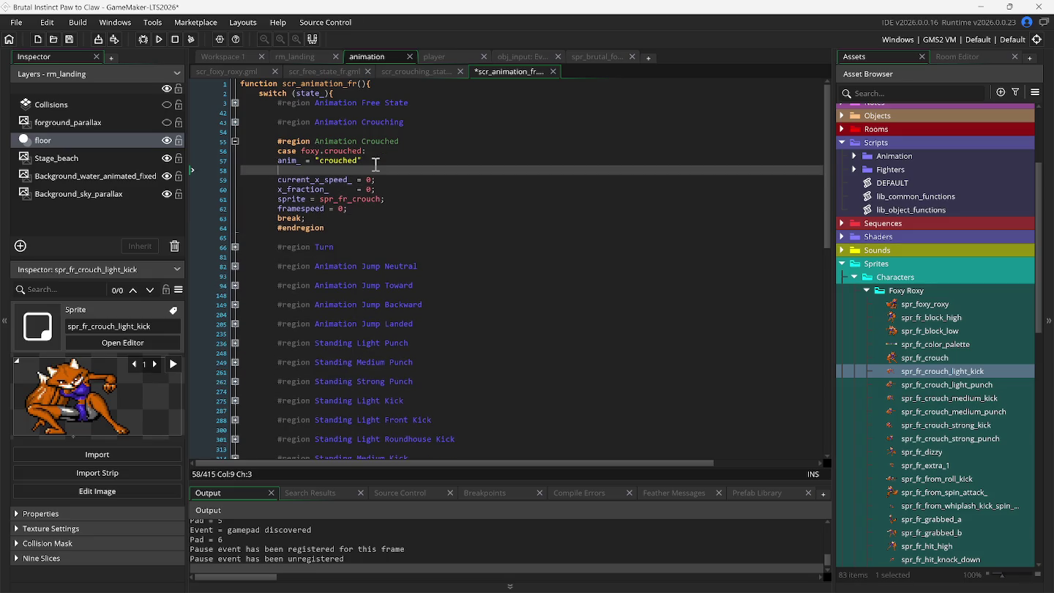
{"action": "key", "text": "ctrl+v"}
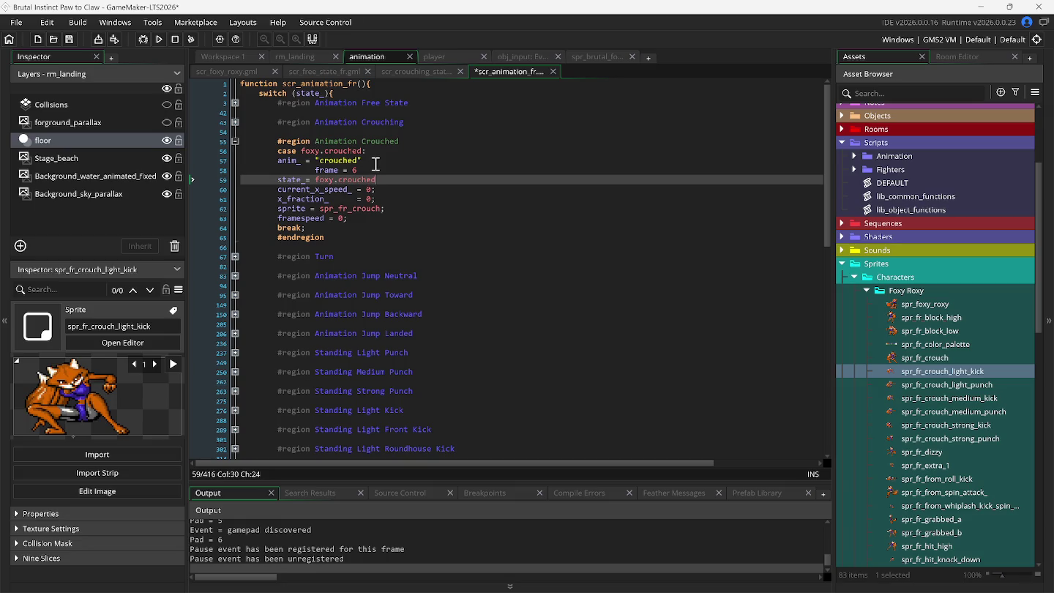
{"action": "left_click", "coordinate": [281, 170]}
{"action": "key", "text": "Delete"}
{"action": "key", "text": "Delete"}
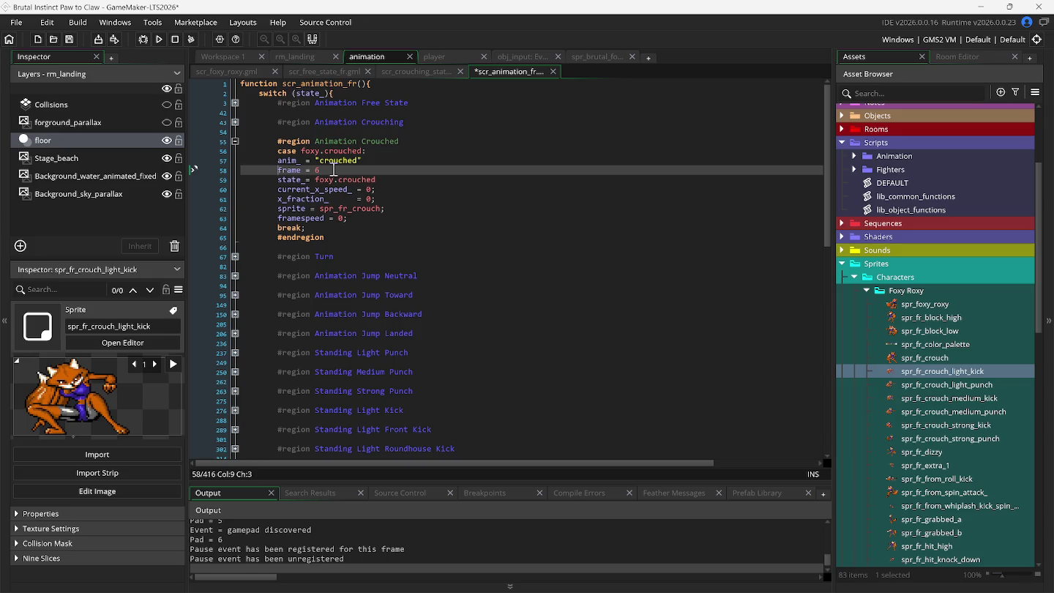
{"action": "left_click", "coordinate": [235, 122]}
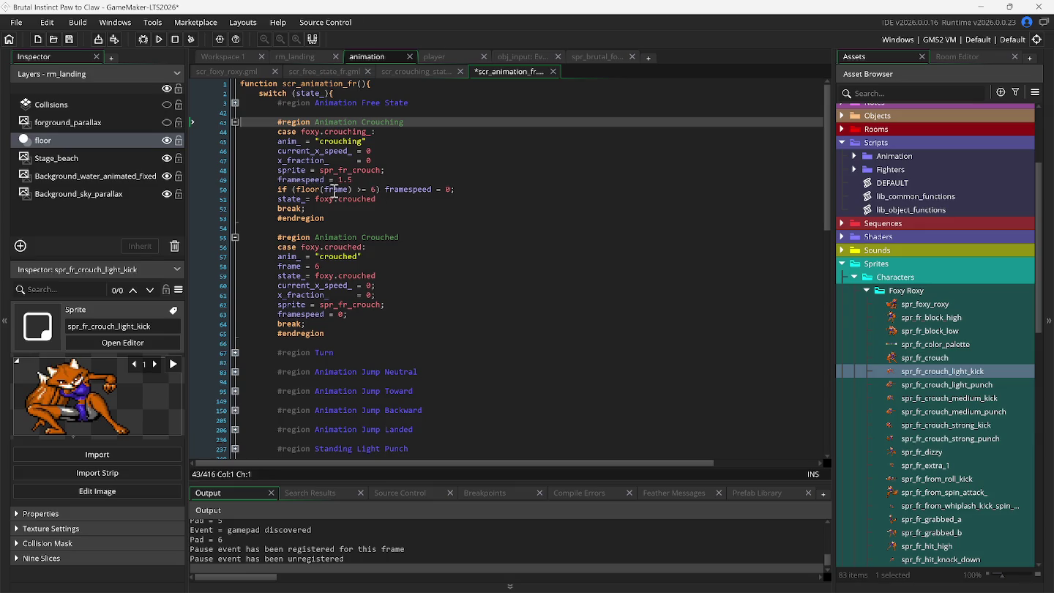
{"action": "left_click", "coordinate": [387, 204]}
{"action": "type", "text": ";"}
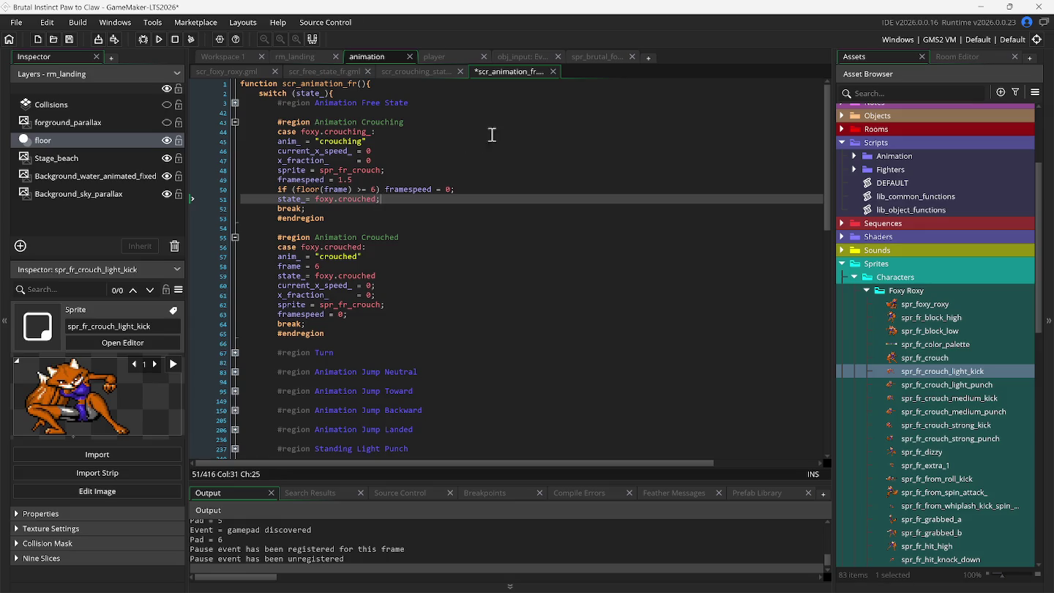
{"action": "double_click", "coordinate": [923, 371]}
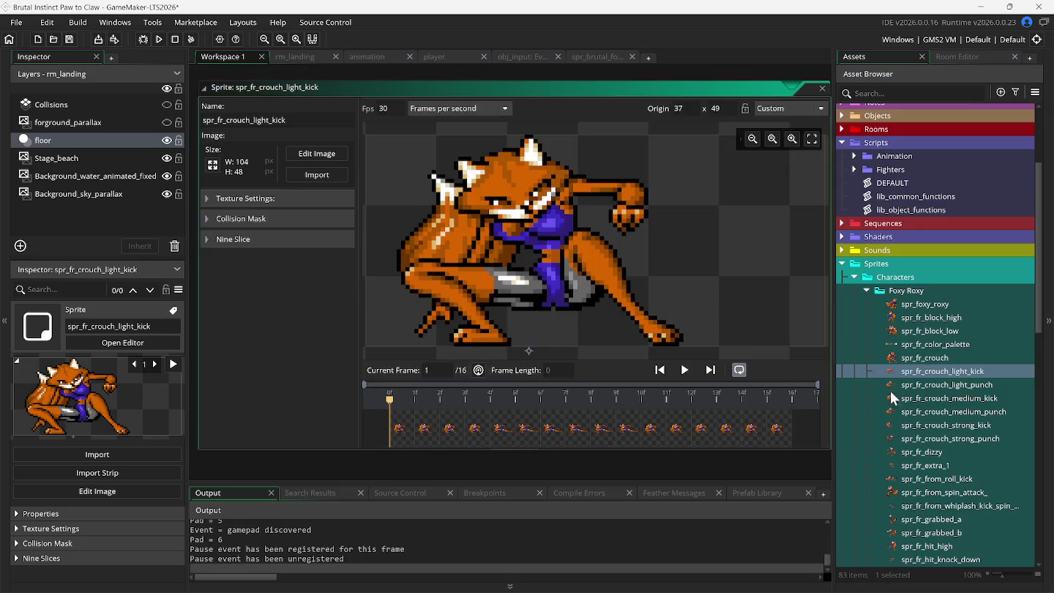
{"action": "double_click", "coordinate": [930, 361]}
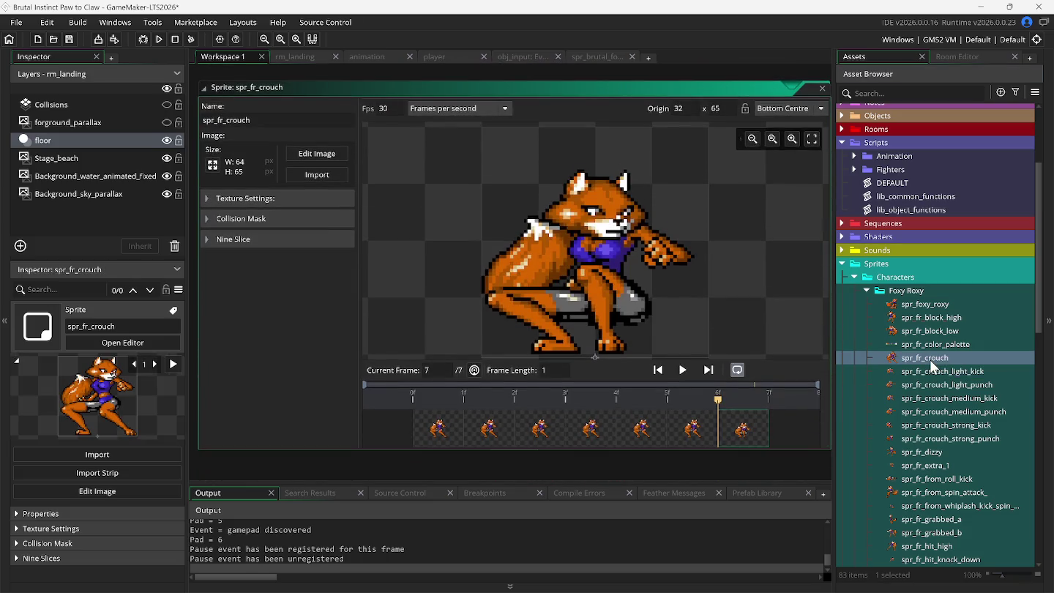
{"action": "left_click", "coordinate": [441, 436]}
{"action": "left_click", "coordinate": [490, 431]}
{"action": "left_click", "coordinate": [550, 440]}
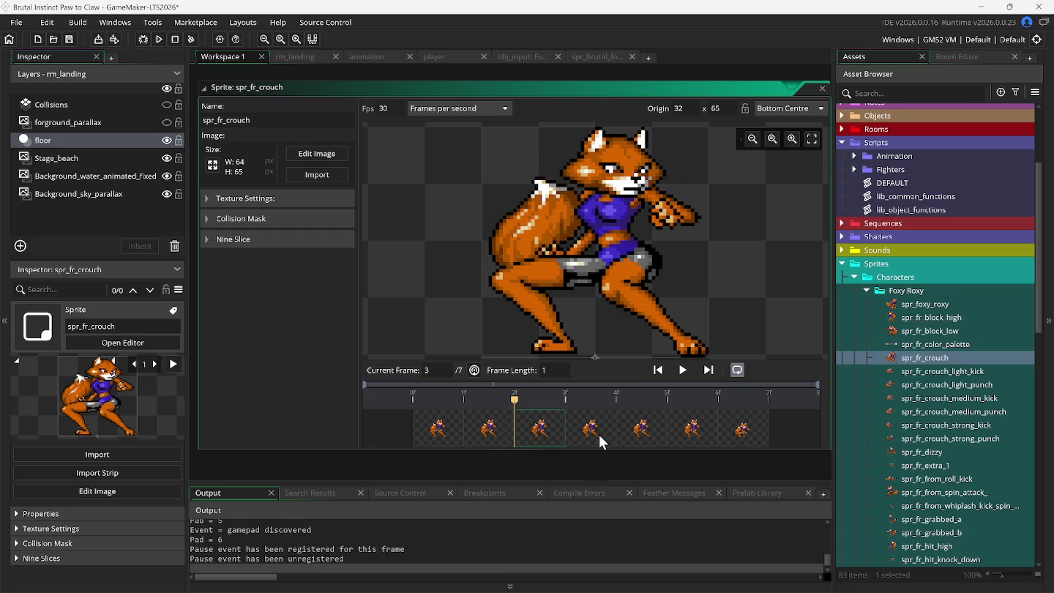
{"action": "key", "text": "Left"}
{"action": "key", "text": "Left"}
{"action": "key", "text": "Right"}
{"action": "key", "text": "Right"}
{"action": "key", "text": "Right"}
{"action": "left_click", "coordinate": [642, 438]}
{"action": "left_click", "coordinate": [692, 436]}
{"action": "left_click", "coordinate": [751, 434]}
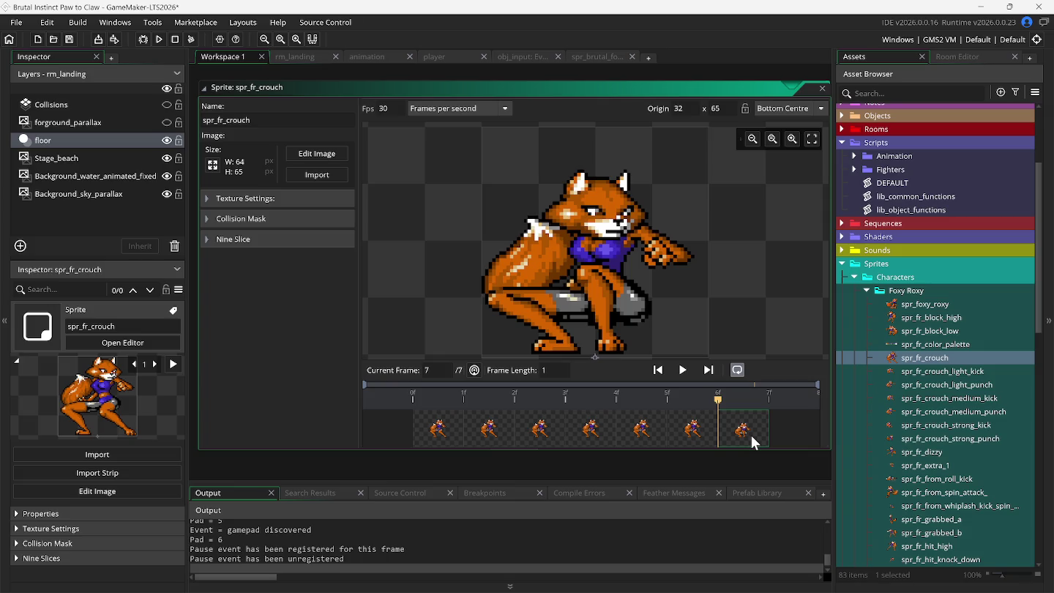
{"action": "left_click", "coordinate": [366, 60]}
{"action": "scroll", "coordinate": [387, 336], "scroll_direction": "down", "scroll_amount": 10}
{"action": "scroll", "coordinate": [401, 377], "scroll_direction": "down", "scroll_amount": 5}
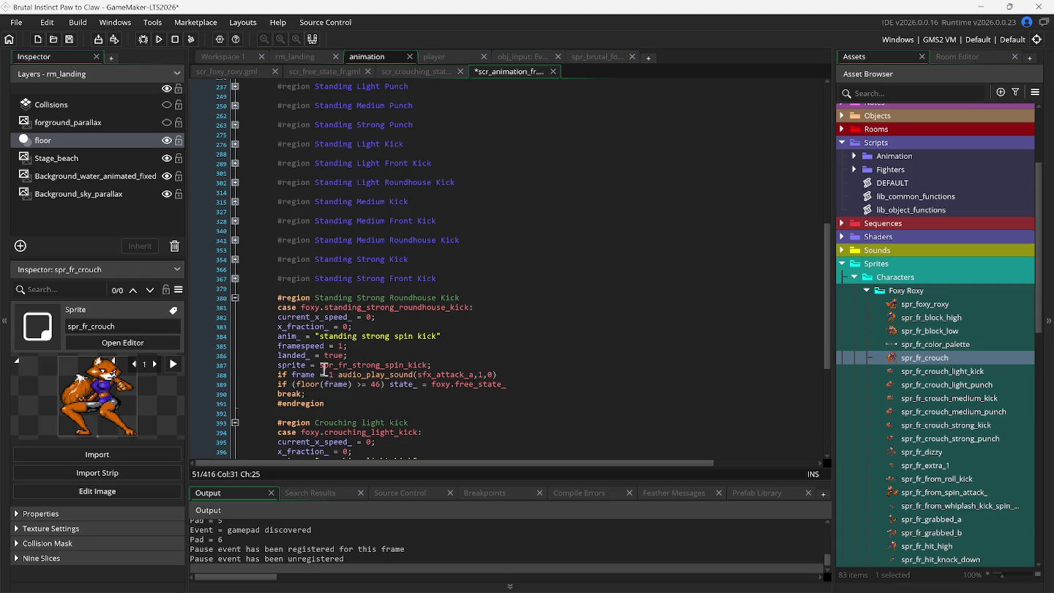
Delete the state_ = foxy.crouched line from the crouched case
{"action": "left_click", "coordinate": [238, 298]}
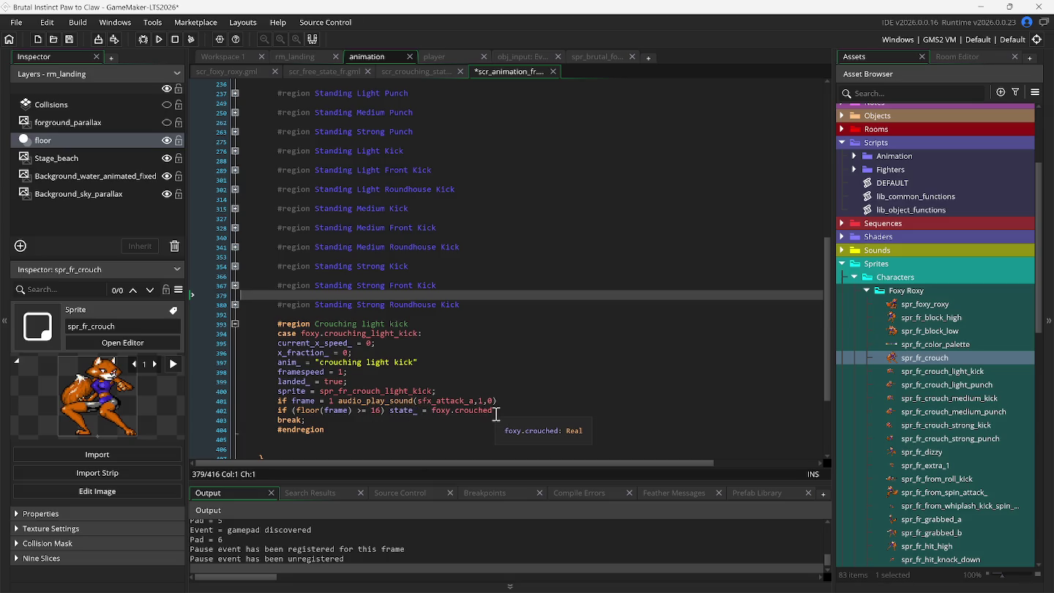
{"action": "scroll", "coordinate": [487, 347], "scroll_direction": "up", "scroll_amount": 10}
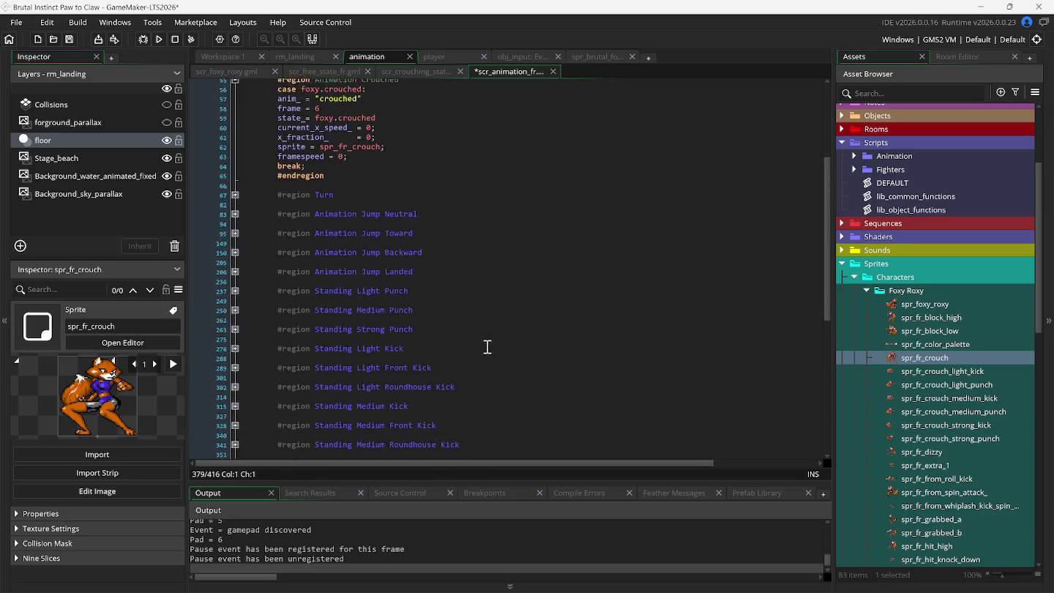
{"action": "scroll", "coordinate": [486, 347], "scroll_direction": "up", "scroll_amount": 4}
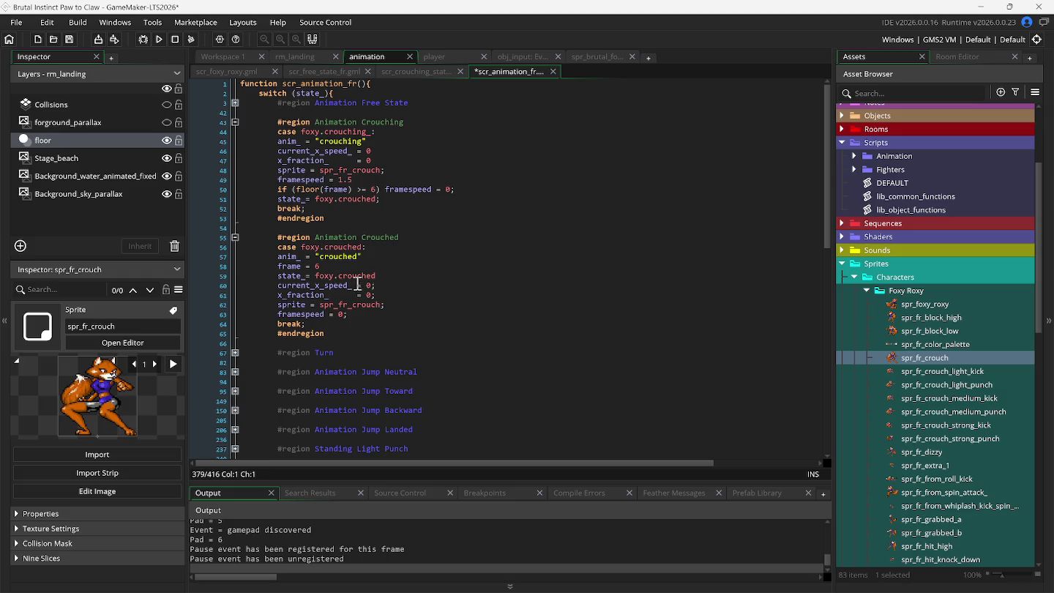
{"action": "mouse_move", "coordinate": [363, 282]}
{"action": "mouse_move", "coordinate": [282, 279]}
{"action": "left_click_drag", "start_coordinate": [280, 279], "coordinate": [414, 279]}
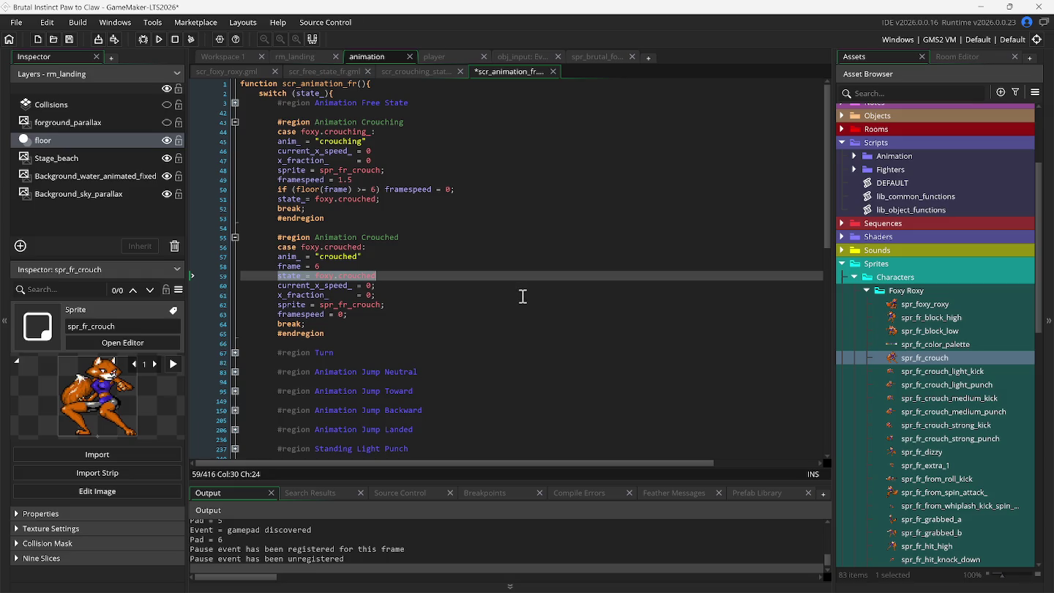
{"action": "key", "text": "Delete"}
{"action": "key", "text": "Delete"}
{"action": "key", "text": "Delete"}
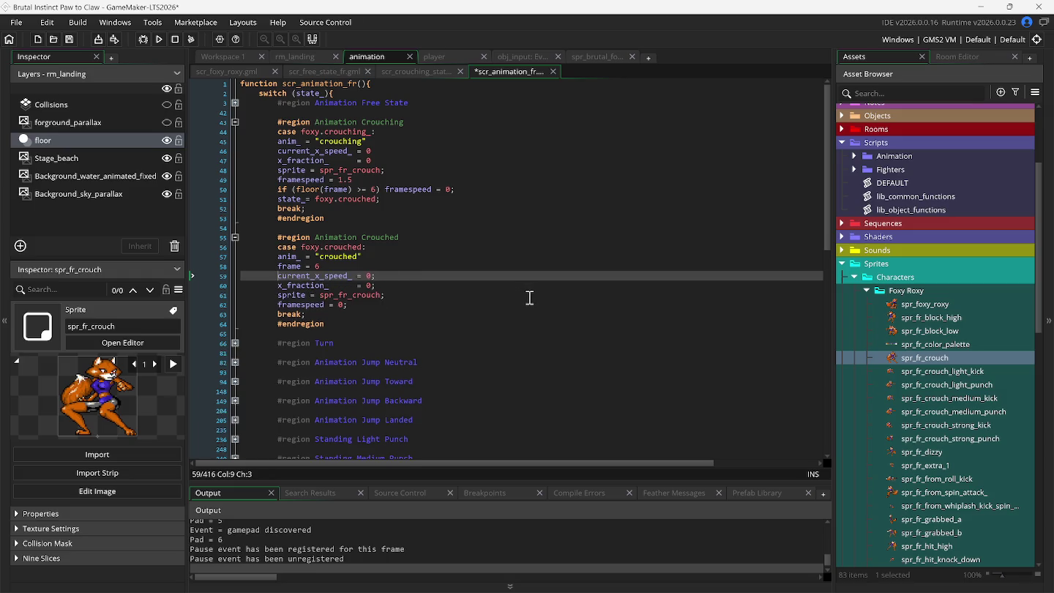
Move framespeed = 0 from below sprite to directly after anim_ = "crouched"
{"action": "left_click", "coordinate": [316, 266]}
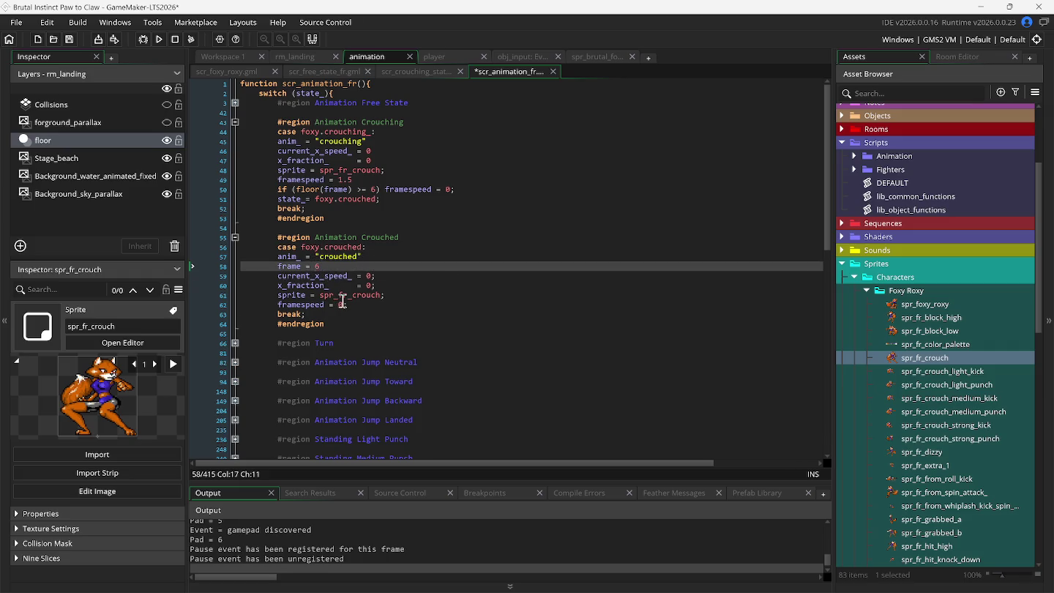
{"action": "left_click_drag", "start_coordinate": [349, 305], "coordinate": [247, 312]}
{"action": "key", "text": "ctrl+c"}
{"action": "right_click", "coordinate": [248, 311]}
{"action": "left_click", "coordinate": [253, 314]}
{"action": "left_click", "coordinate": [396, 295]}
{"action": "key", "text": "Delete"}
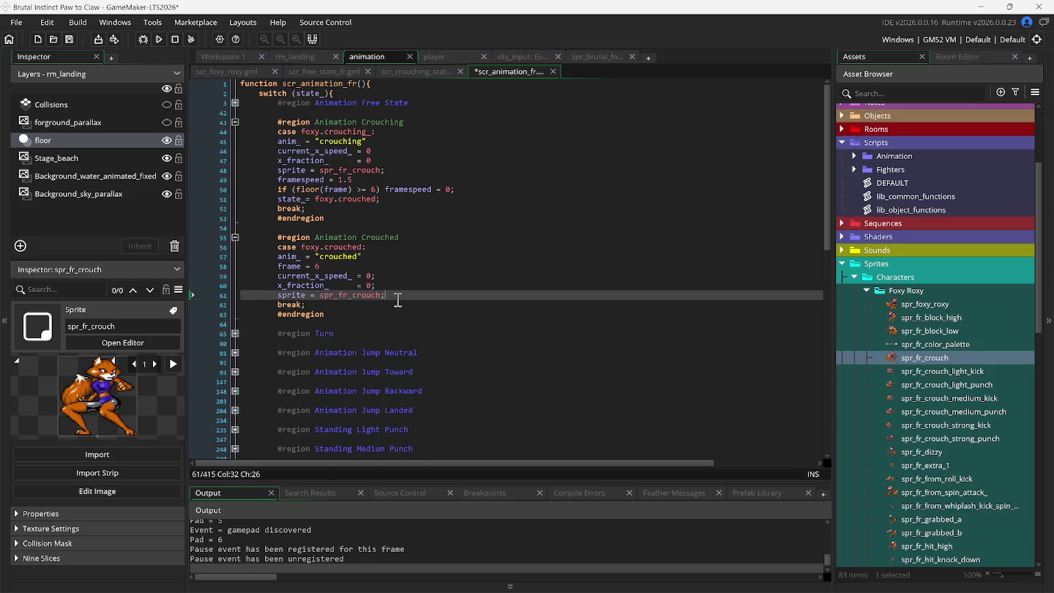
{"action": "left_click", "coordinate": [379, 261]}
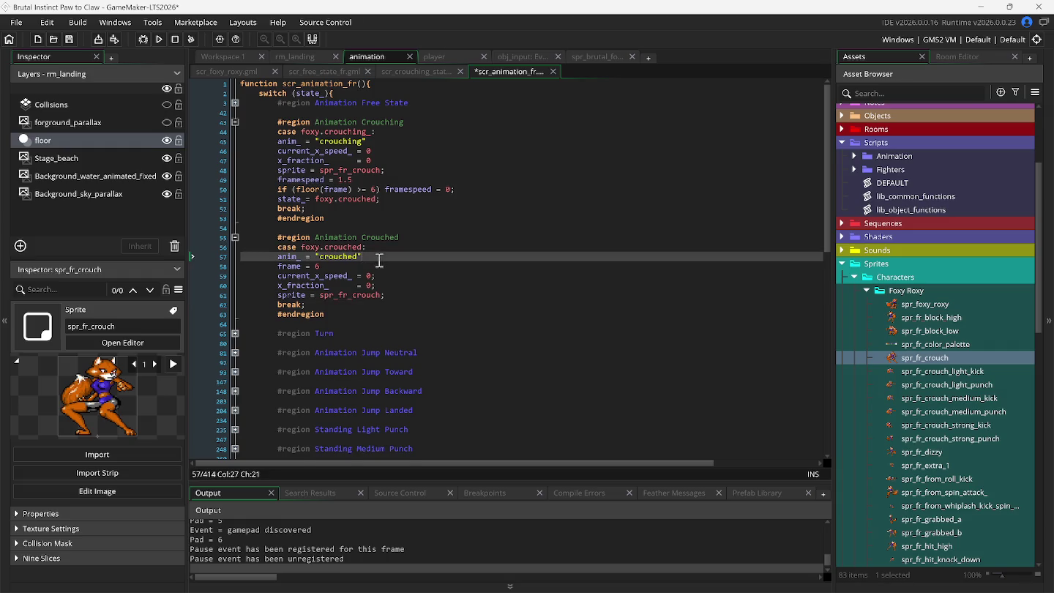
{"action": "key", "text": "Return"}
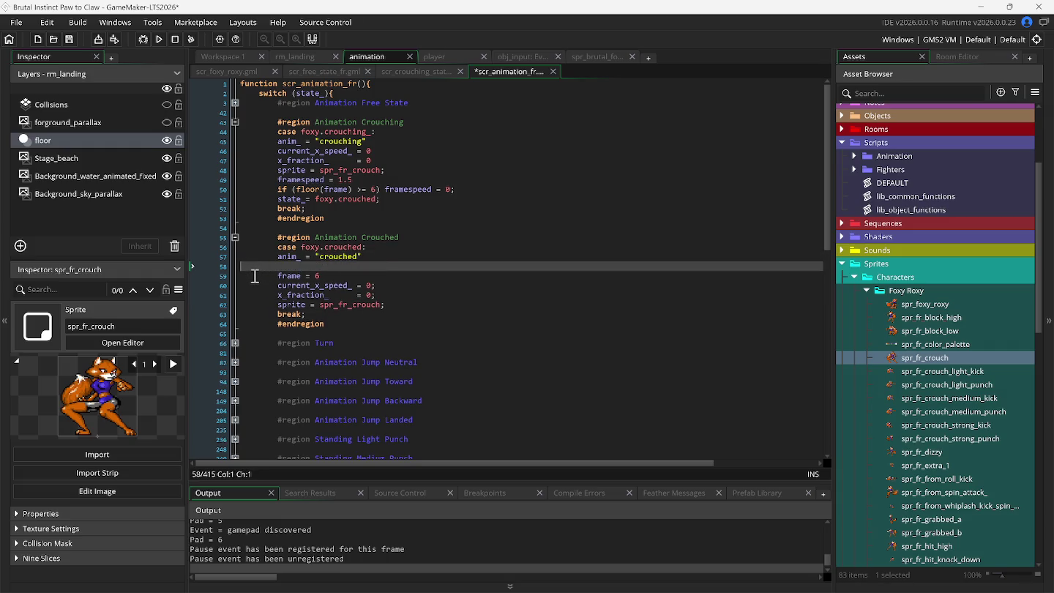
{"action": "key", "text": "ctrl+v"}
{"action": "left_click", "coordinate": [284, 277]}
{"action": "left_click", "coordinate": [288, 287]}
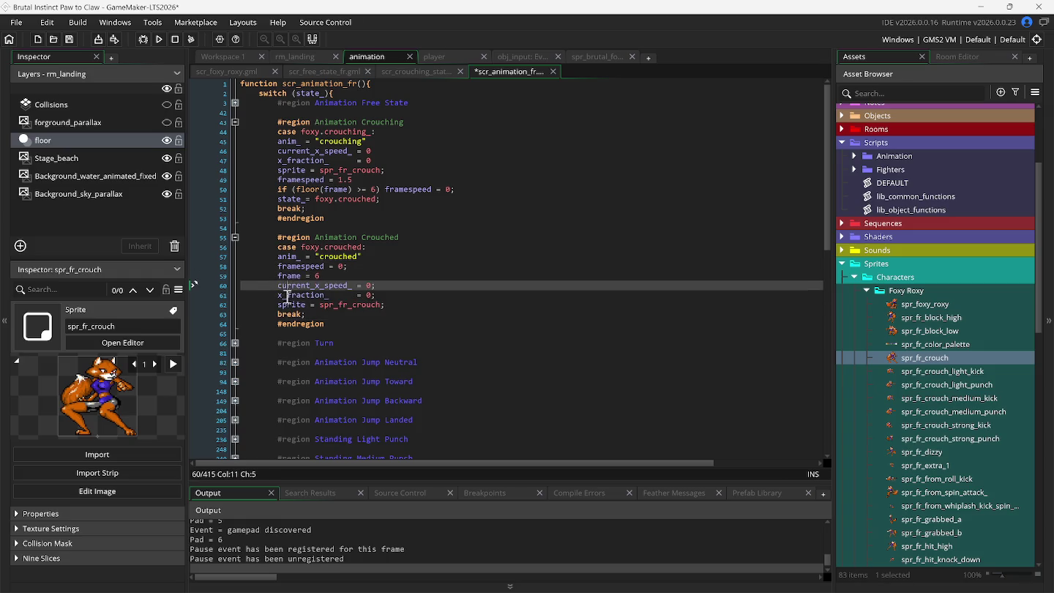
{"action": "mouse_move", "coordinate": [349, 310]}
Run the game, try the light kick, and crouch to confirm AnimName reads crouched
{"action": "left_click", "coordinate": [158, 39]}
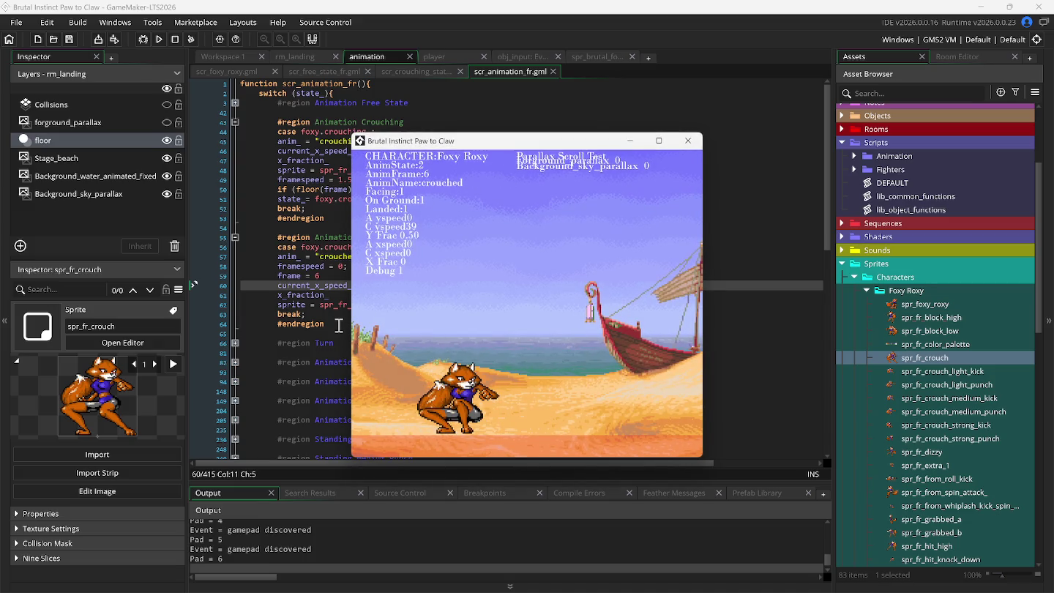
{"action": "key", "text": "z"}
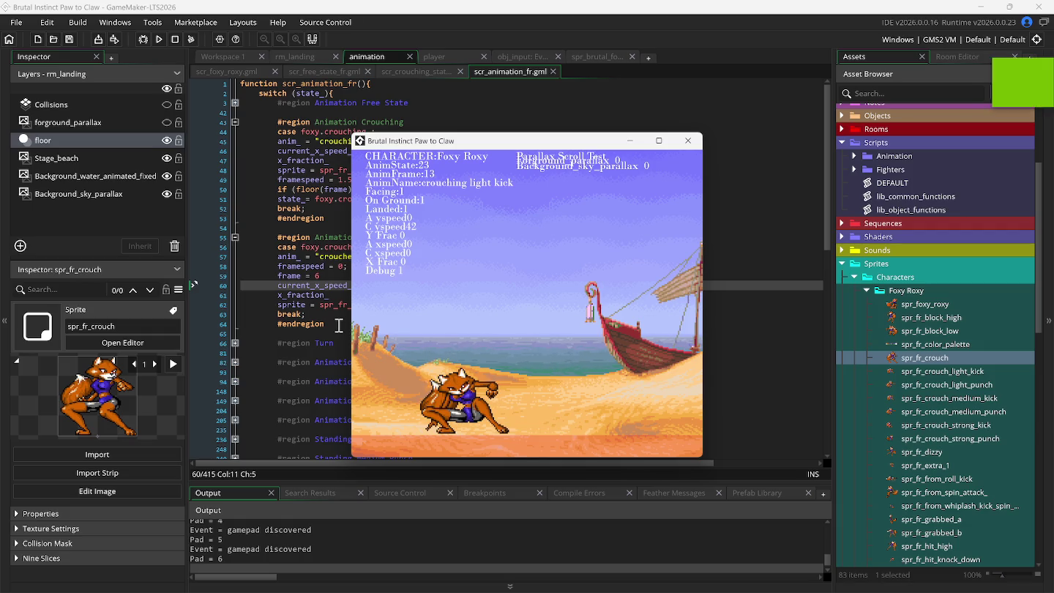
{"action": "key", "text": "z"}
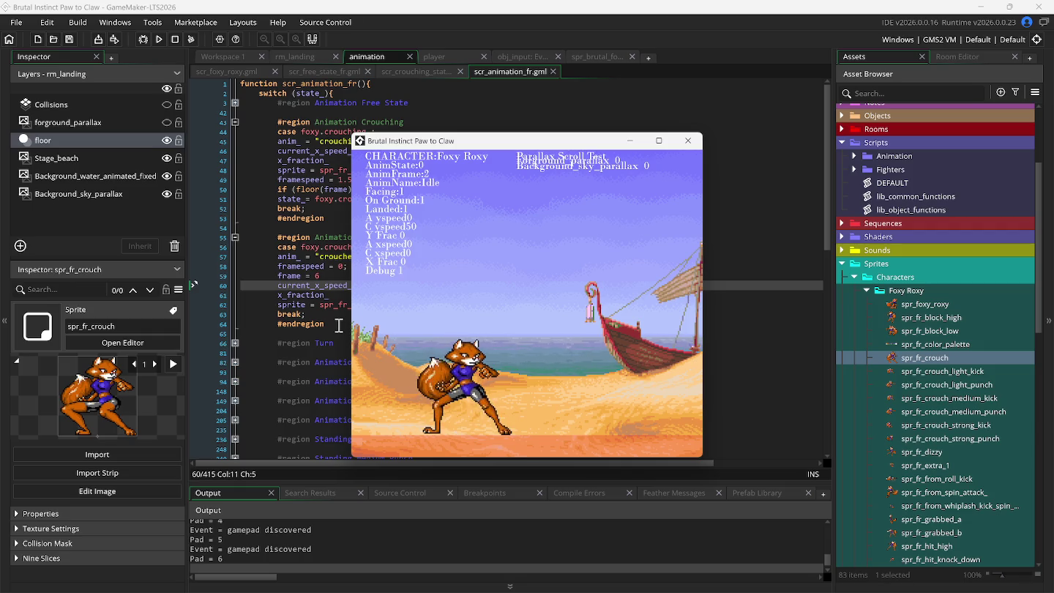
{"action": "left_click_drag", "start_coordinate": [411, 142], "coordinate": [578, 147]}
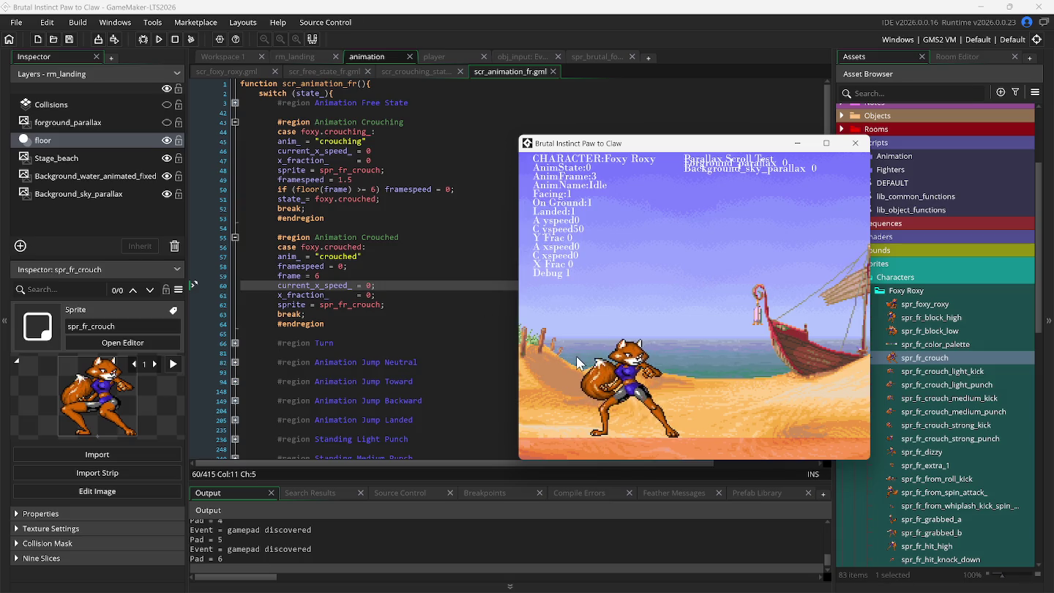
{"action": "key", "text": "Down"}
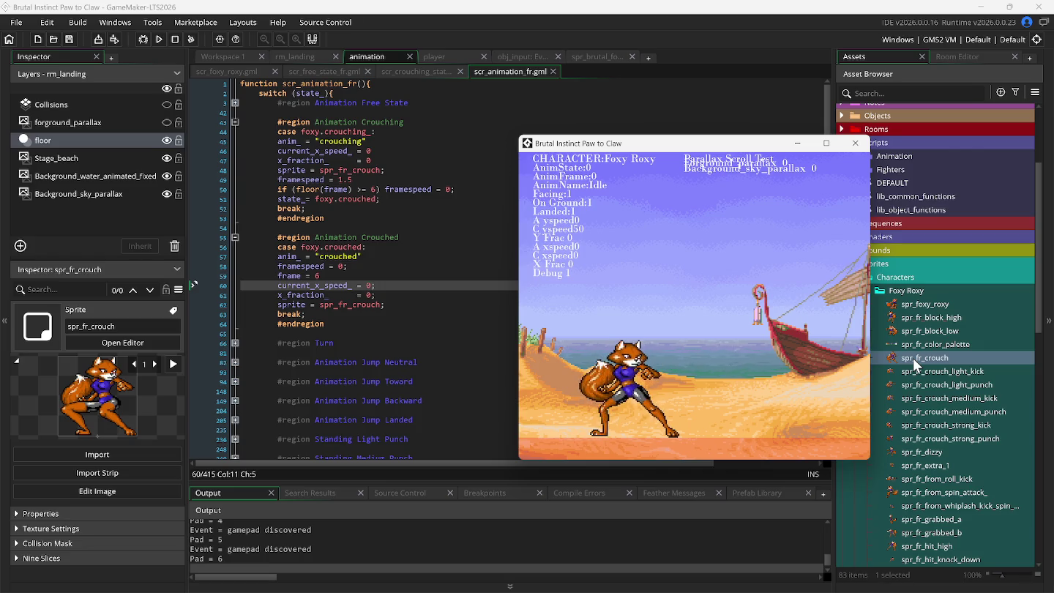
Duplicate spr_fr_crouch as spr_fr_crouch_1 and reduce it to two crouched-pose frames
{"action": "right_click", "coordinate": [912, 358]}
{"action": "left_click", "coordinate": [924, 228]}
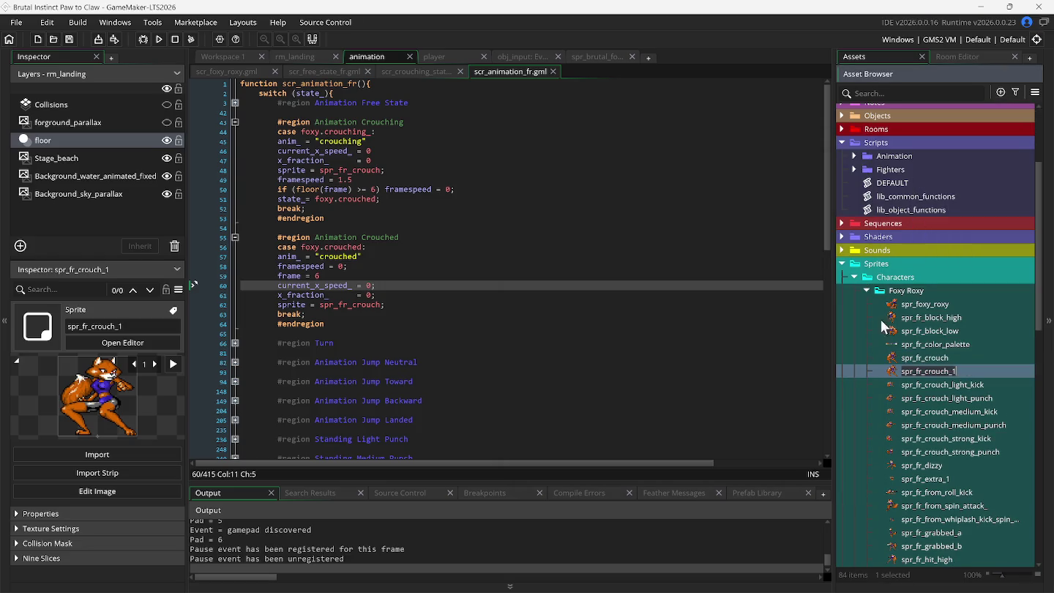
{"action": "double_click", "coordinate": [900, 370]}
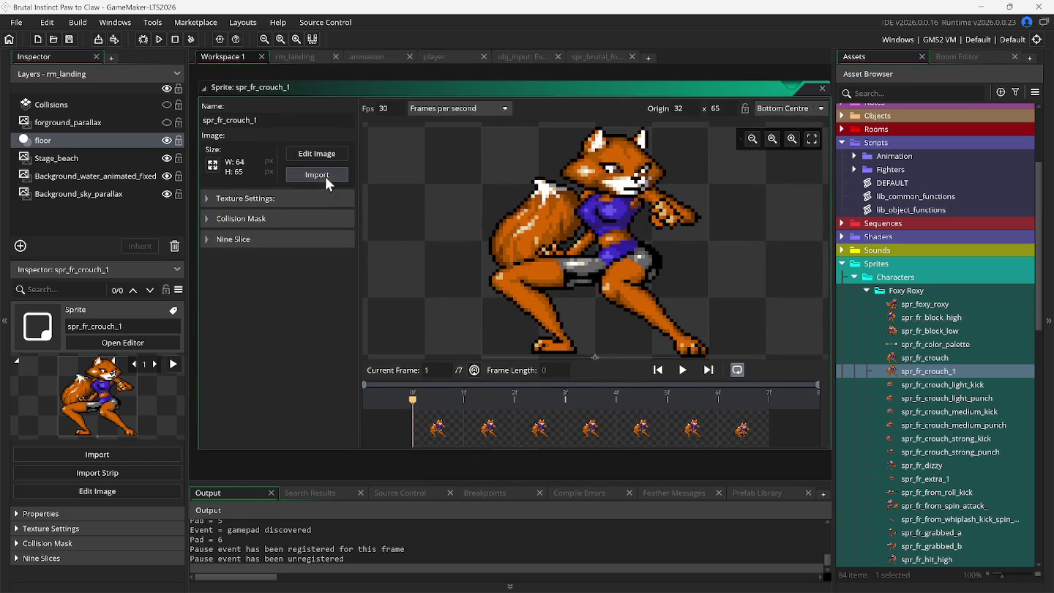
{"action": "left_click", "coordinate": [314, 155]}
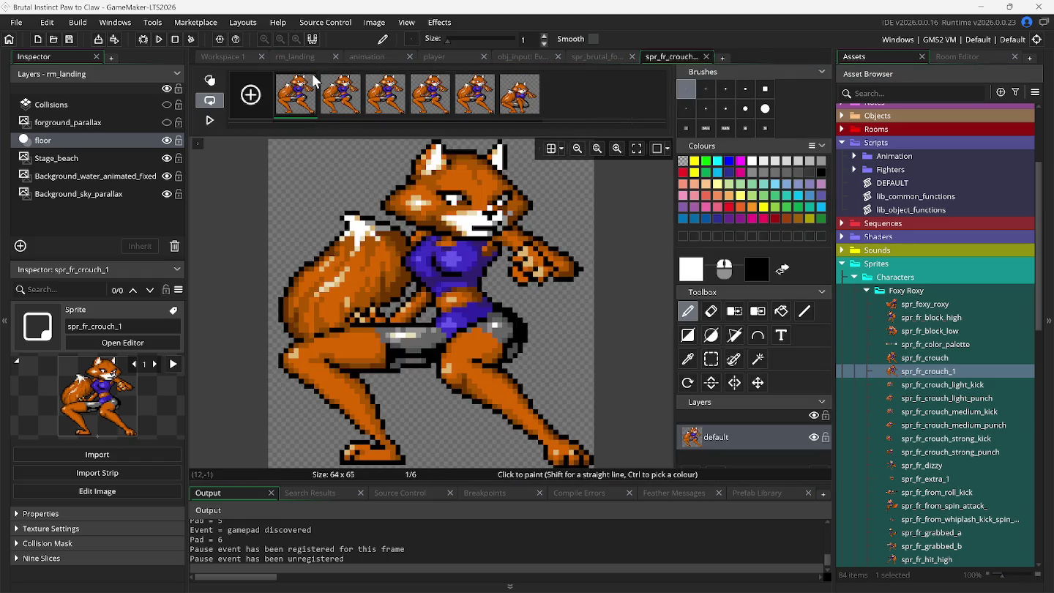
{"action": "key", "text": "Delete"}
{"action": "key", "text": "Delete"}
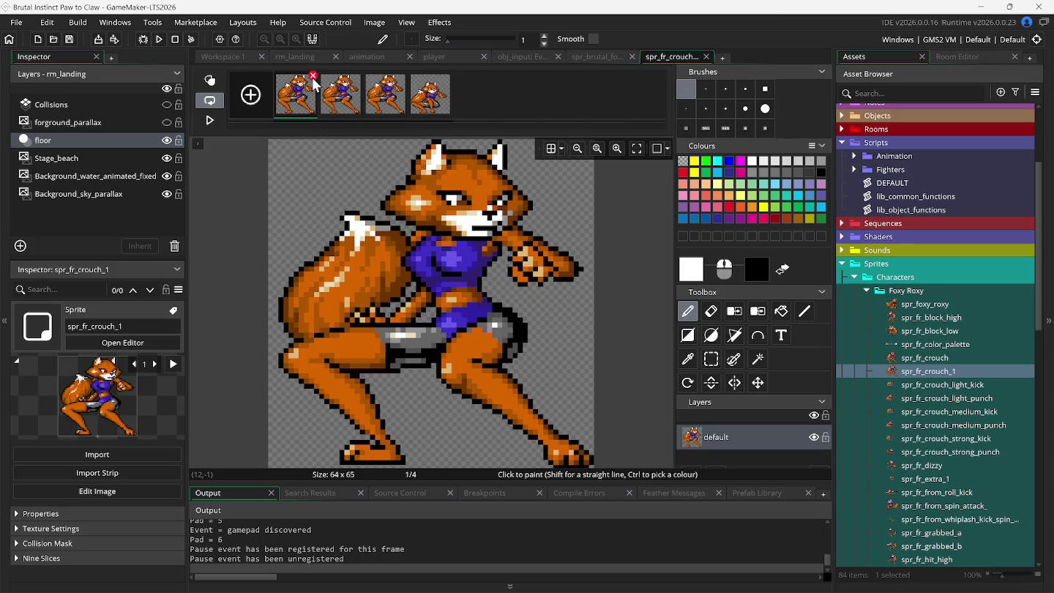
{"action": "left_click", "coordinate": [313, 76]}
{"action": "double_click", "coordinate": [313, 76]}
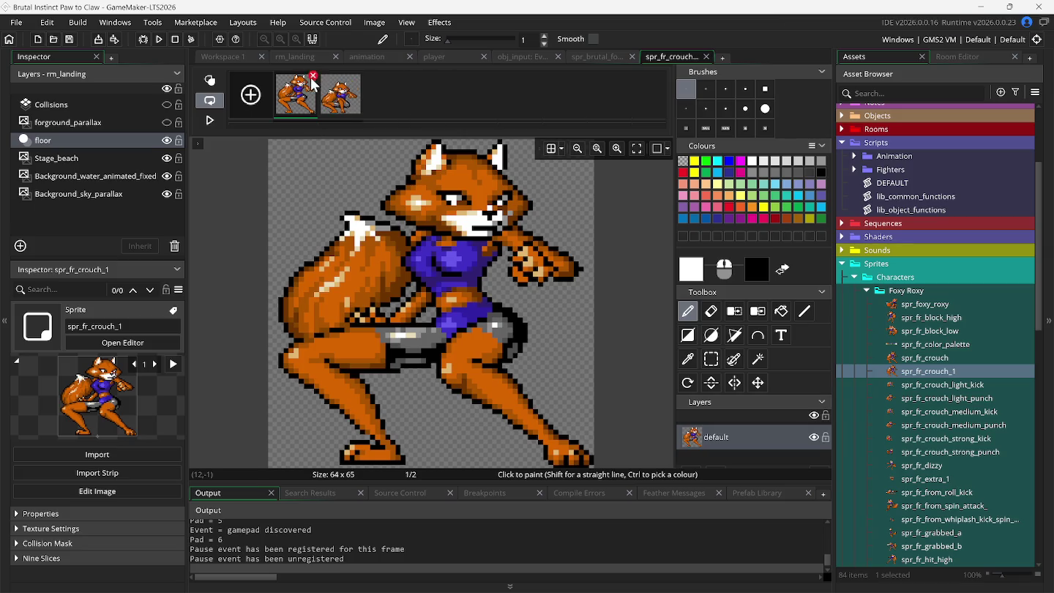
{"action": "right_click", "coordinate": [304, 88]}
{"action": "left_click", "coordinate": [310, 118]}
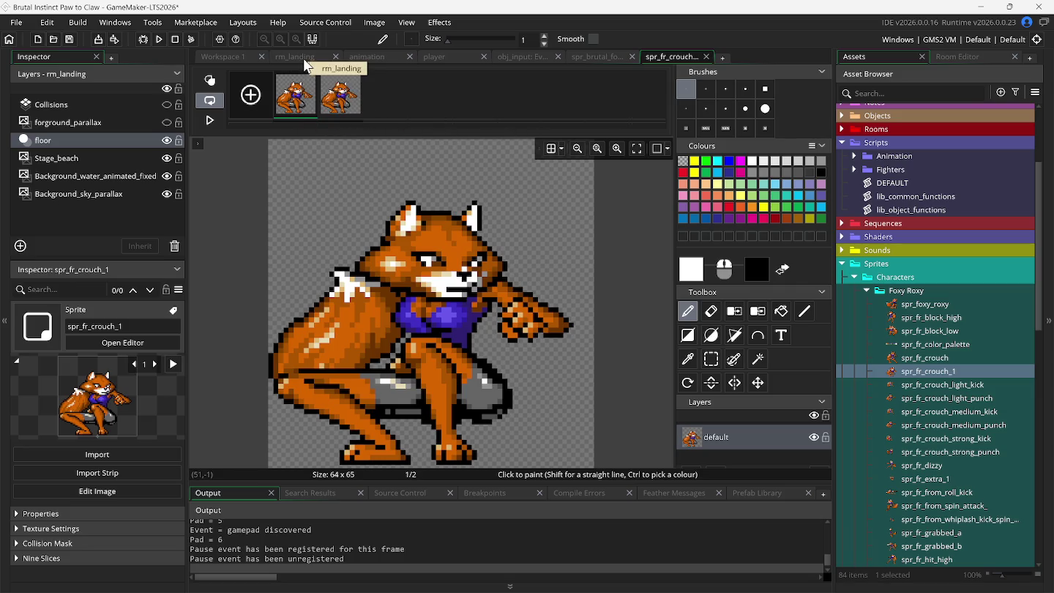
Set the crouched case's sprite to spr_fr_crouch_1 and run the game
{"action": "left_click", "coordinate": [376, 58]}
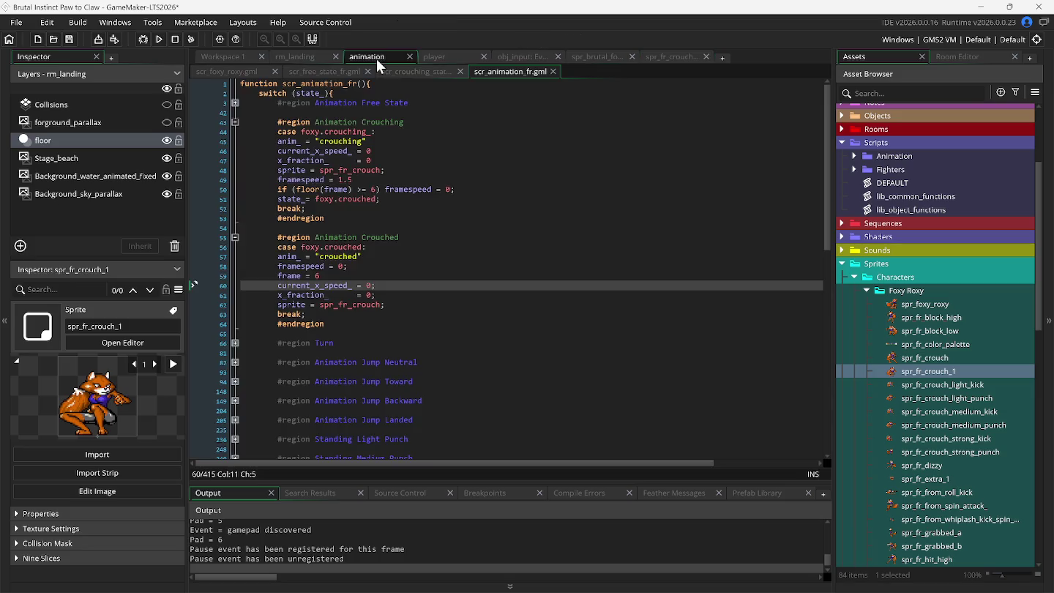
{"action": "left_click", "coordinate": [379, 295]}
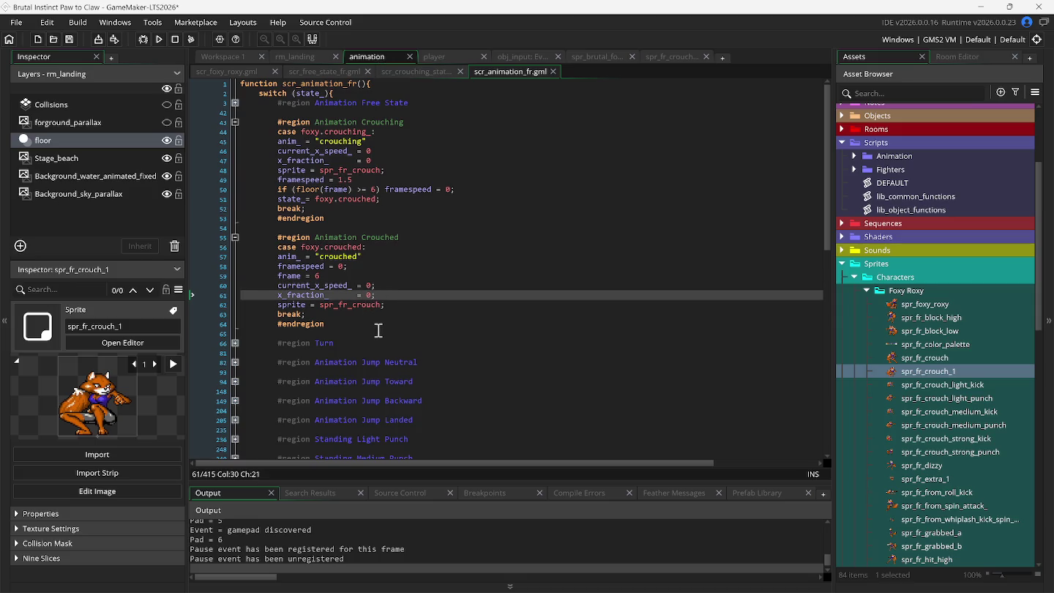
{"action": "key", "text": "Down"}
{"action": "type", "text": "_1"}
{"action": "key", "text": "F5"}
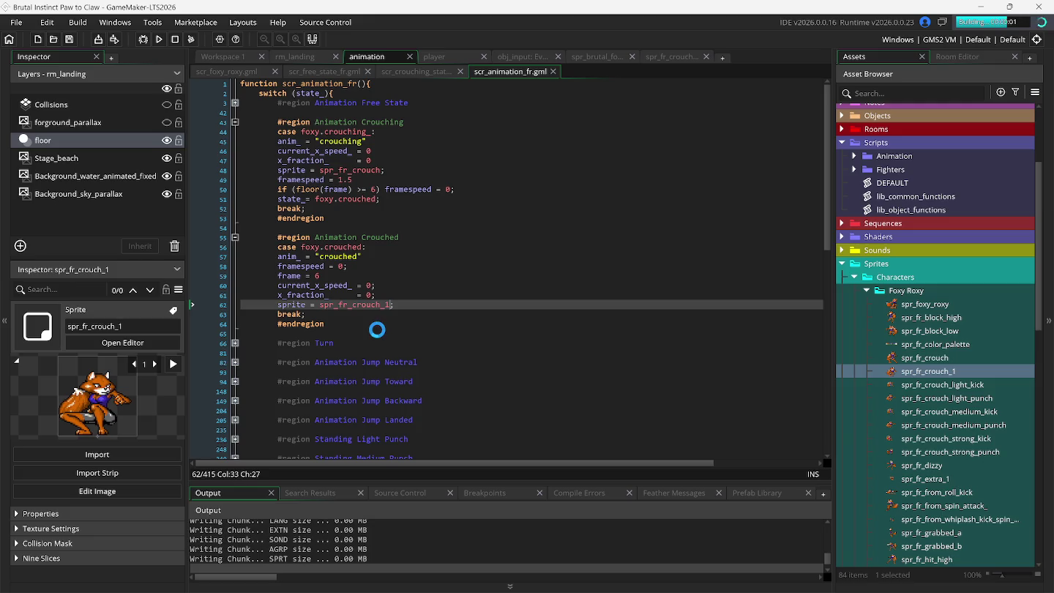
Comment out frame = 6, test the crouching kick, then delete that line
{"action": "left_click", "coordinate": [279, 276]}
{"action": "type", "text": "//"}
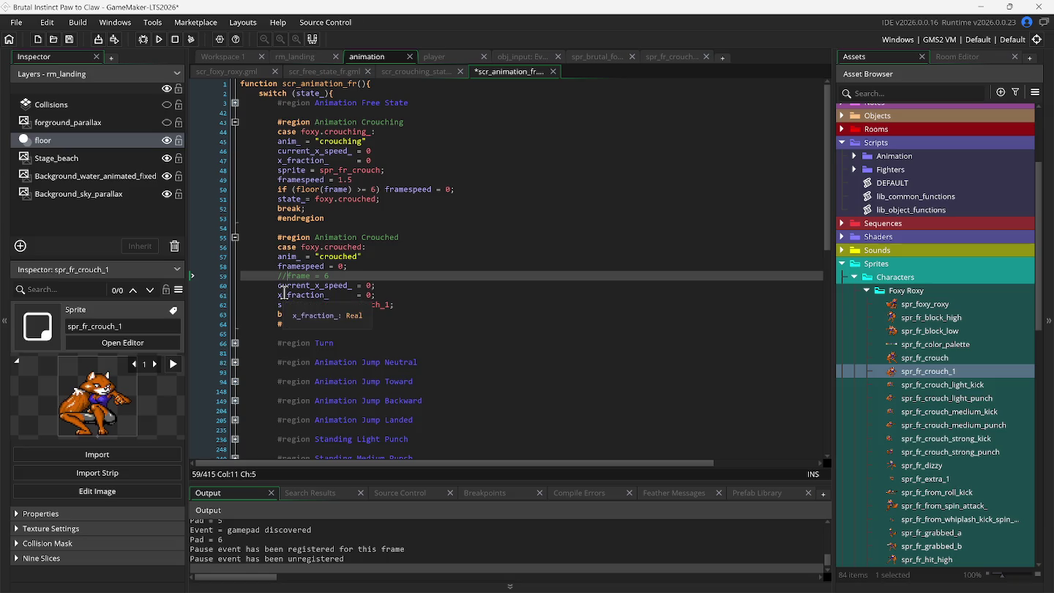
{"action": "key", "text": "F5"}
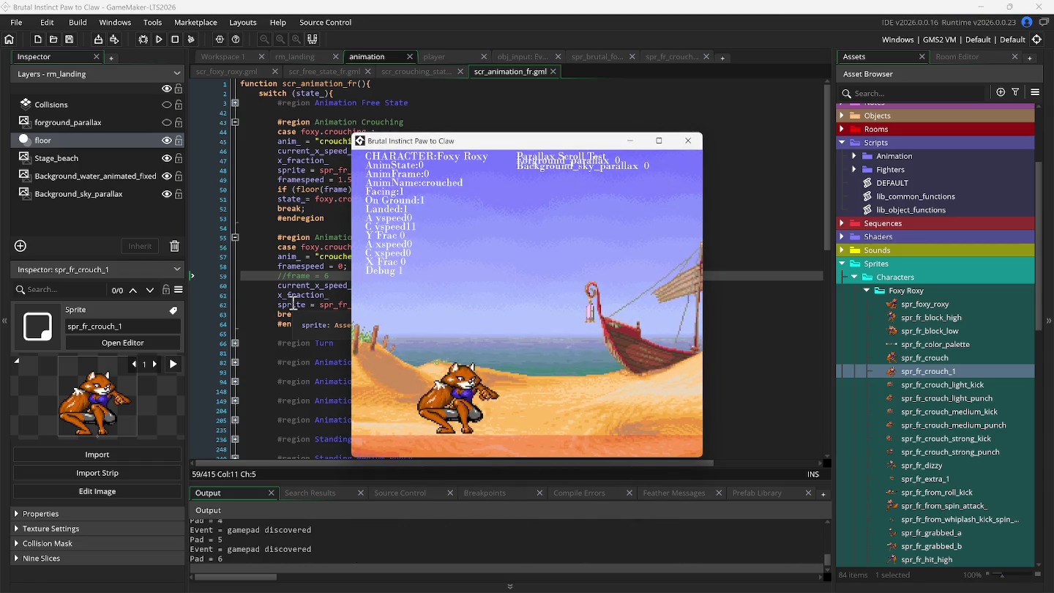
{"action": "key", "text": "z"}
{"action": "key", "text": "z"}
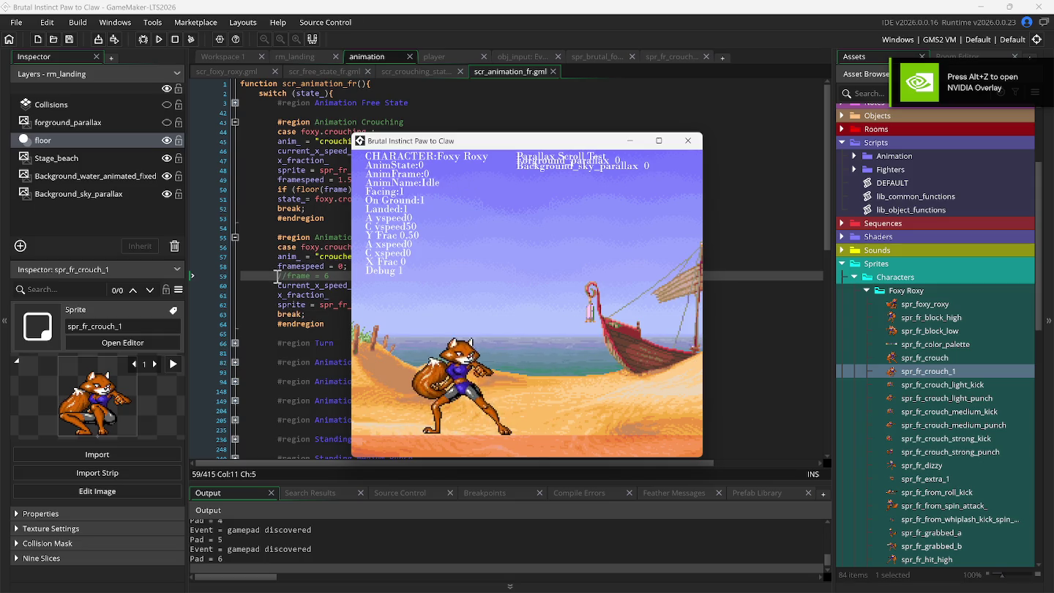
{"action": "left_click", "coordinate": [313, 276]}
{"action": "left_click_drag", "start_coordinate": [313, 275], "coordinate": [367, 277]}
{"action": "key", "text": "BackSpace"}
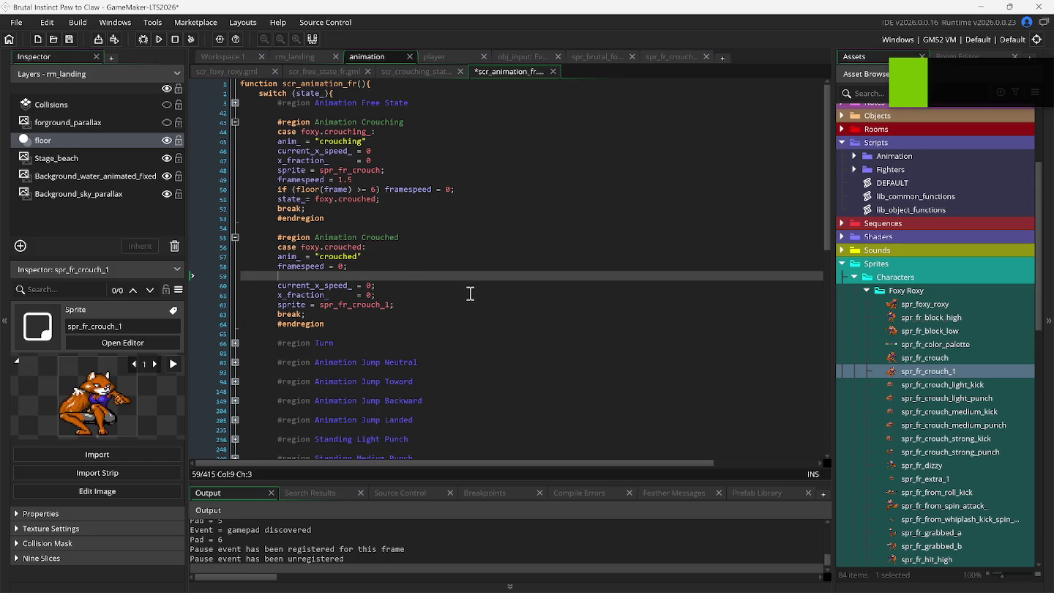
Delete blank line 59 and rename the sprites spr_fr_crouched and spr_fr_crouching
{"action": "key", "text": "Delete"}
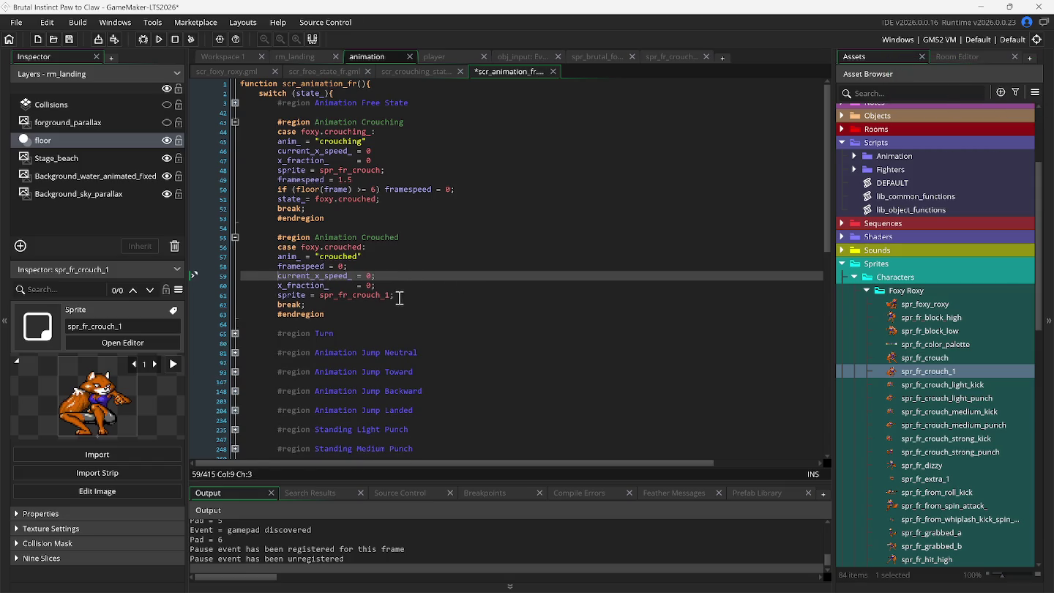
{"action": "left_click", "coordinate": [919, 372]}
{"action": "type", "text": "ed"}
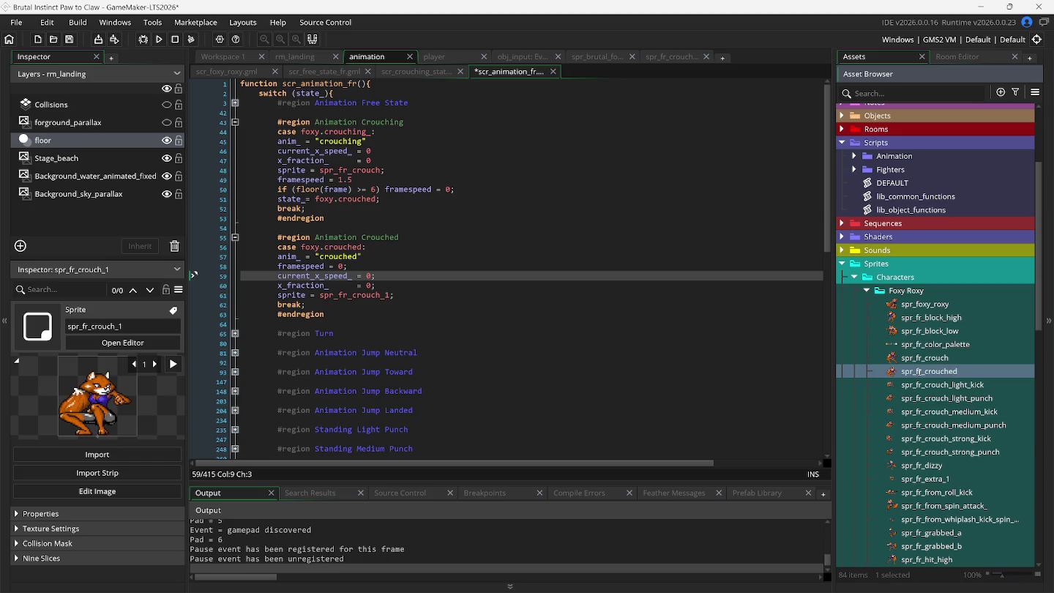
{"action": "left_click", "coordinate": [934, 359]}
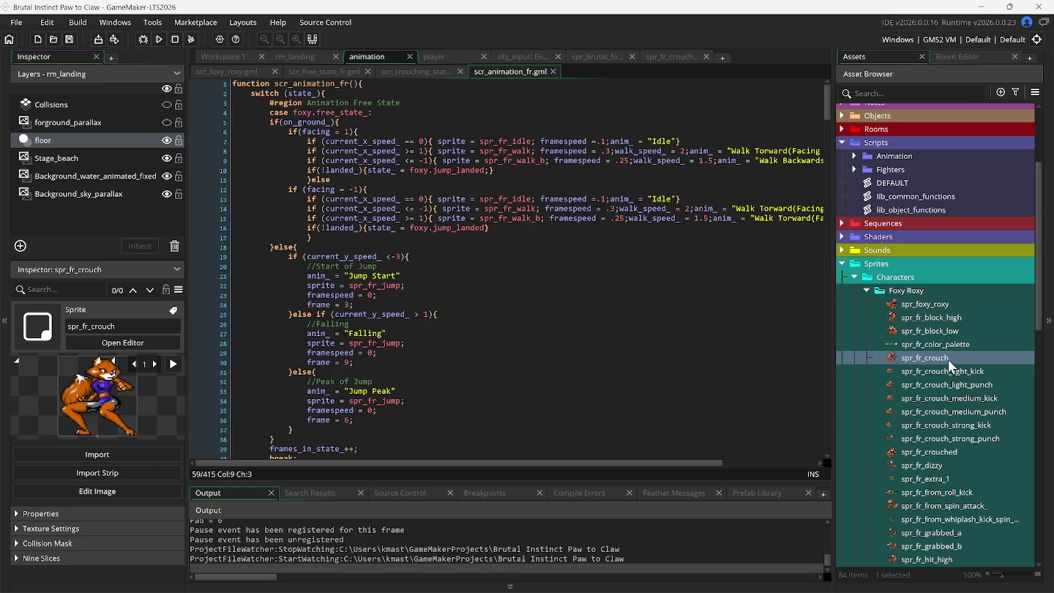
{"action": "left_click", "coordinate": [946, 359]}
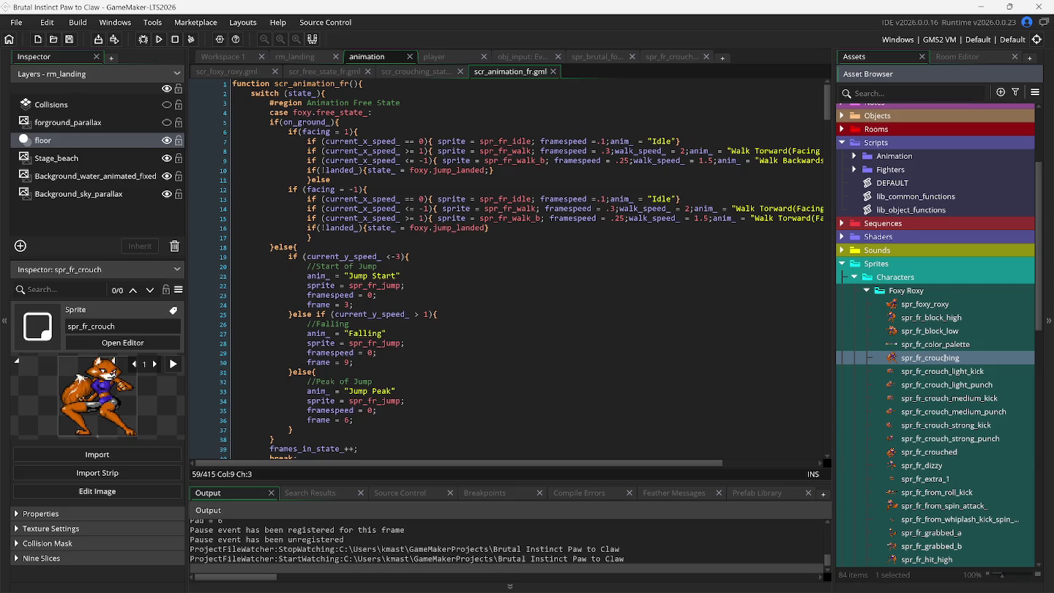
{"action": "key", "text": "Return"}
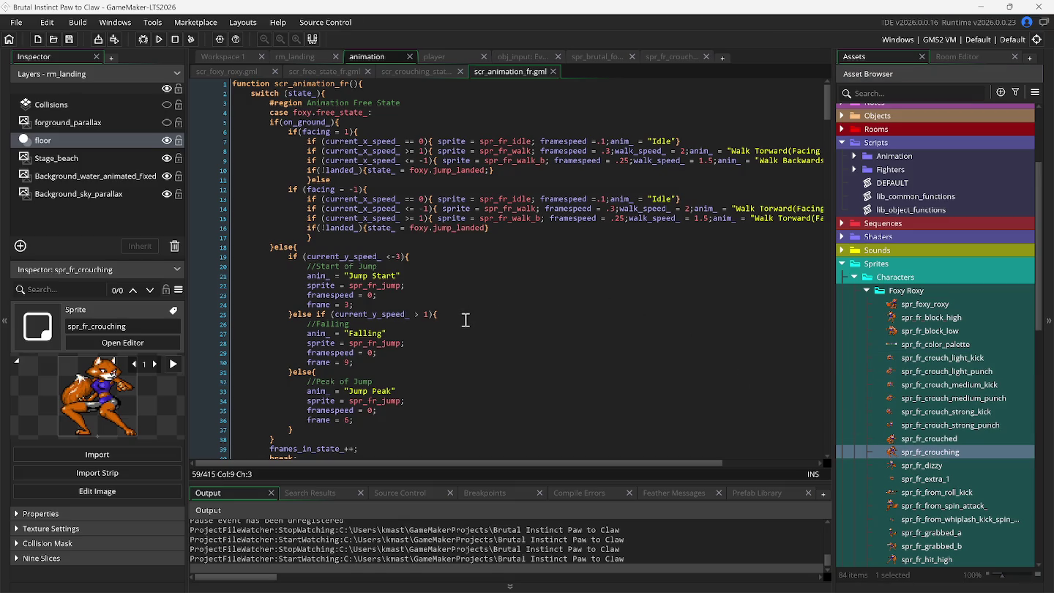
{"action": "left_click", "coordinate": [451, 295]}
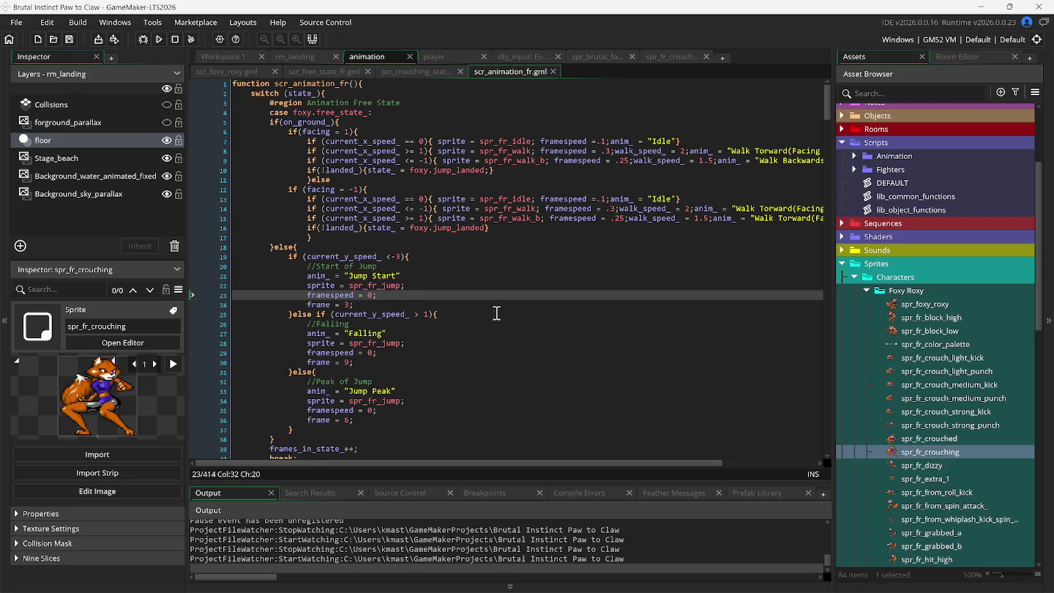
Replace line 116 with an autocompleted #endregion to close the open region
{"action": "scroll", "coordinate": [496, 312], "scroll_direction": "down", "scroll_amount": 7}
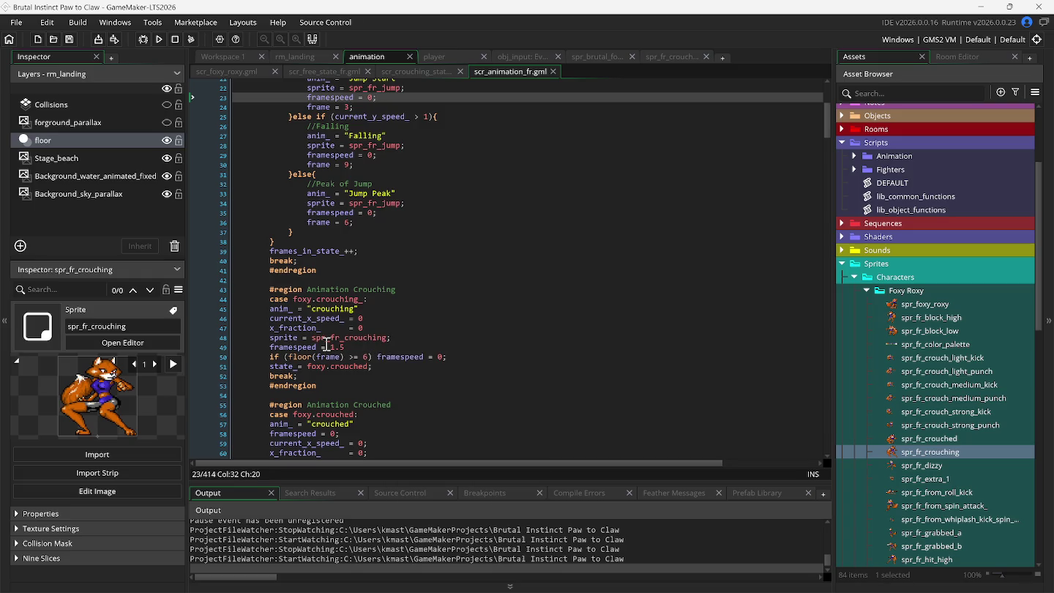
{"action": "mouse_move", "coordinate": [330, 341]}
{"action": "scroll", "coordinate": [480, 348], "scroll_direction": "down", "scroll_amount": 5}
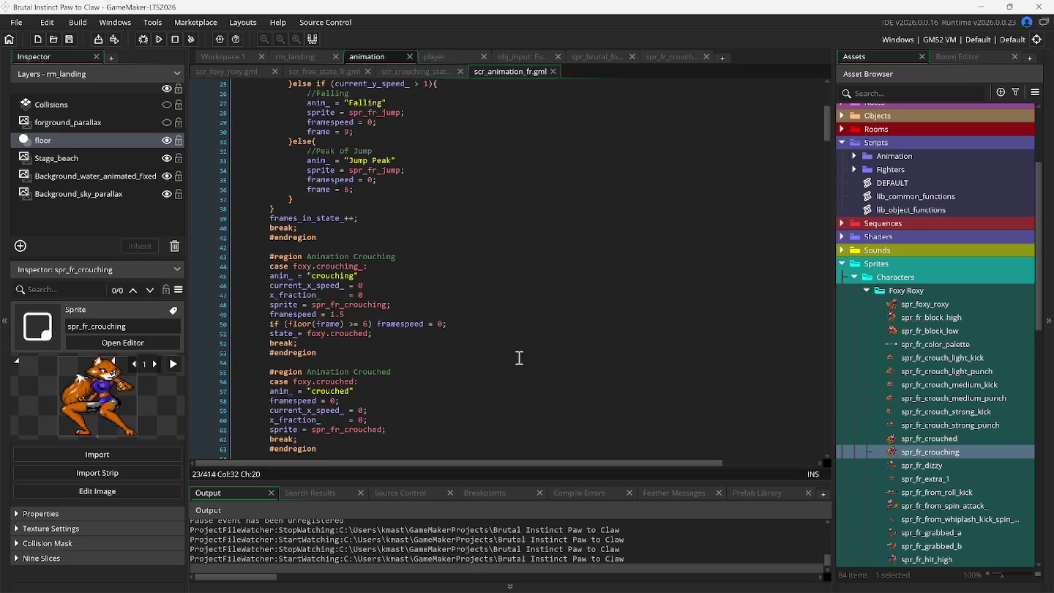
{"action": "scroll", "coordinate": [465, 366], "scroll_direction": "down", "scroll_amount": 10}
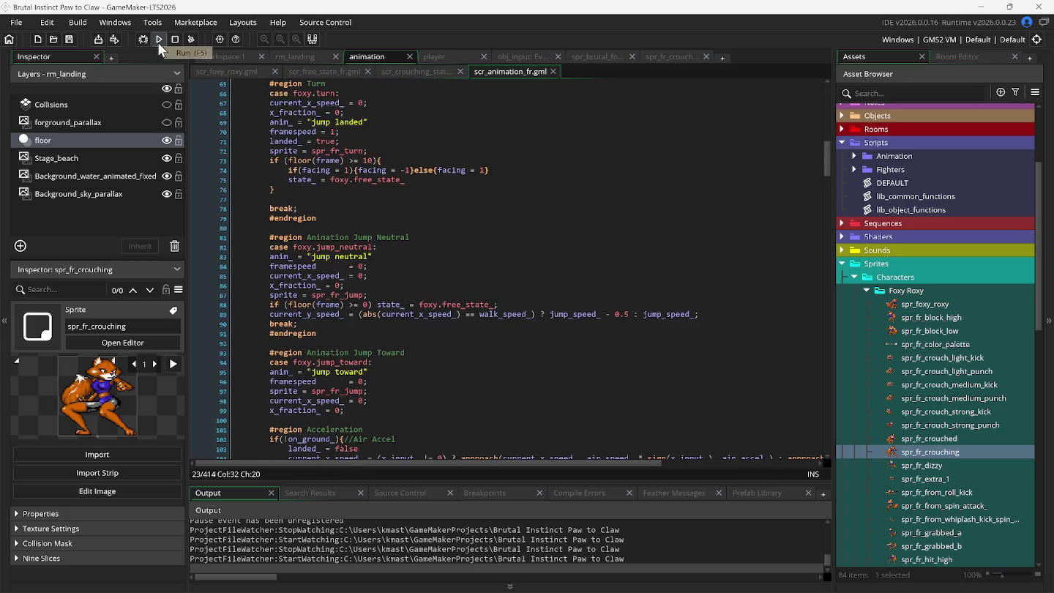
{"action": "scroll", "coordinate": [408, 316], "scroll_direction": "down", "scroll_amount": 8}
{"action": "scroll", "coordinate": [409, 316], "scroll_direction": "down", "scroll_amount": 6}
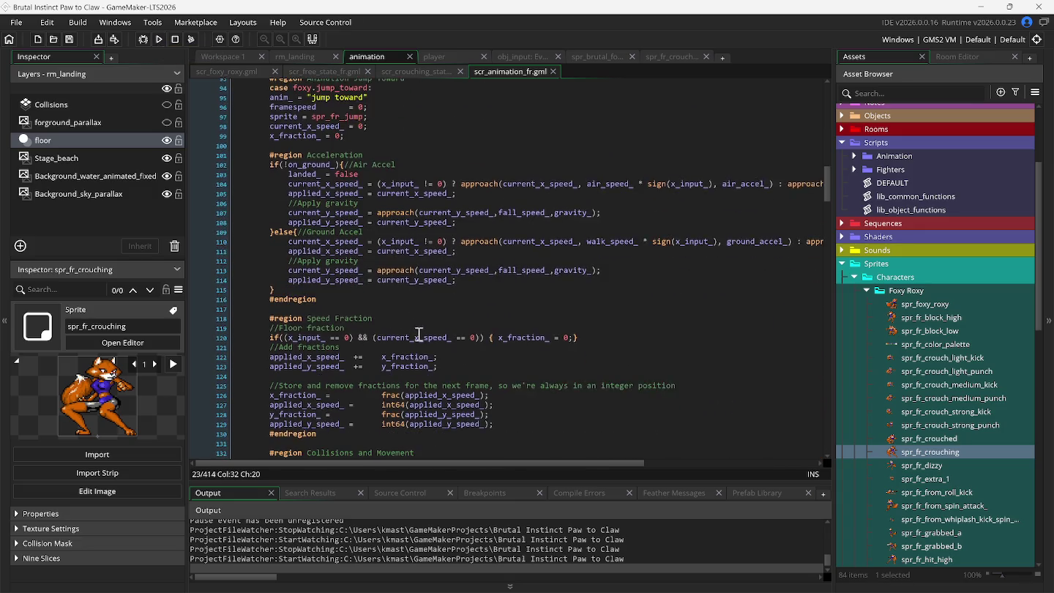
{"action": "scroll", "coordinate": [423, 341], "scroll_direction": "down", "scroll_amount": 2}
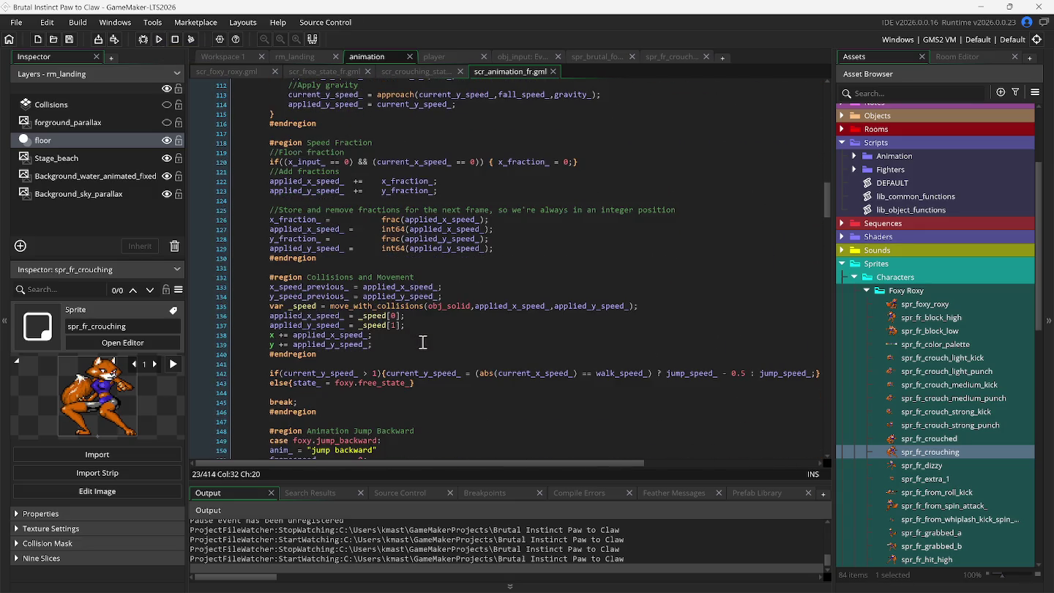
{"action": "scroll", "coordinate": [424, 343], "scroll_direction": "up", "scroll_amount": 3}
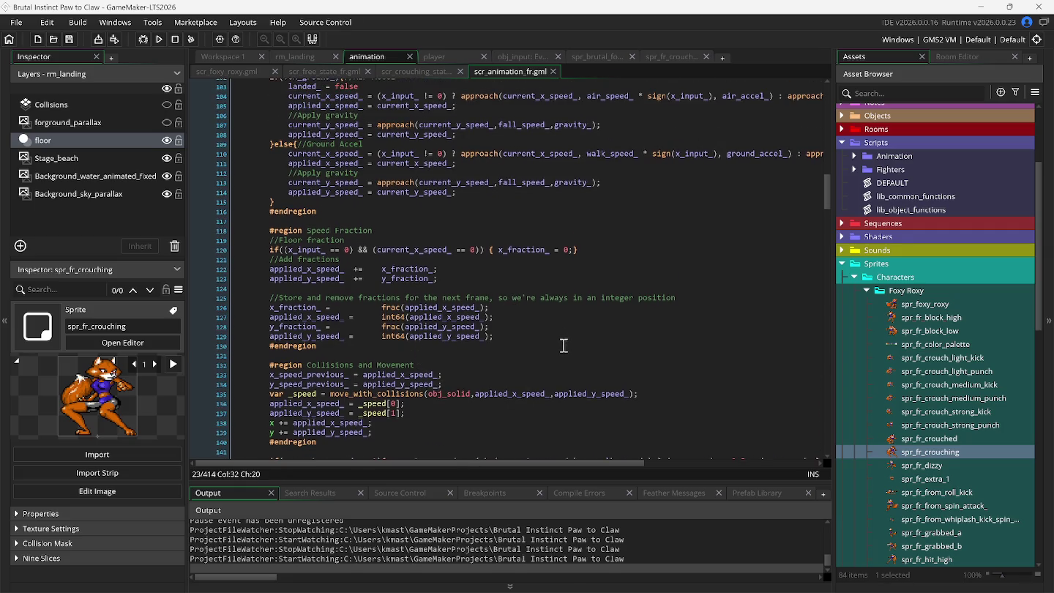
{"action": "right_click", "coordinate": [561, 346]}
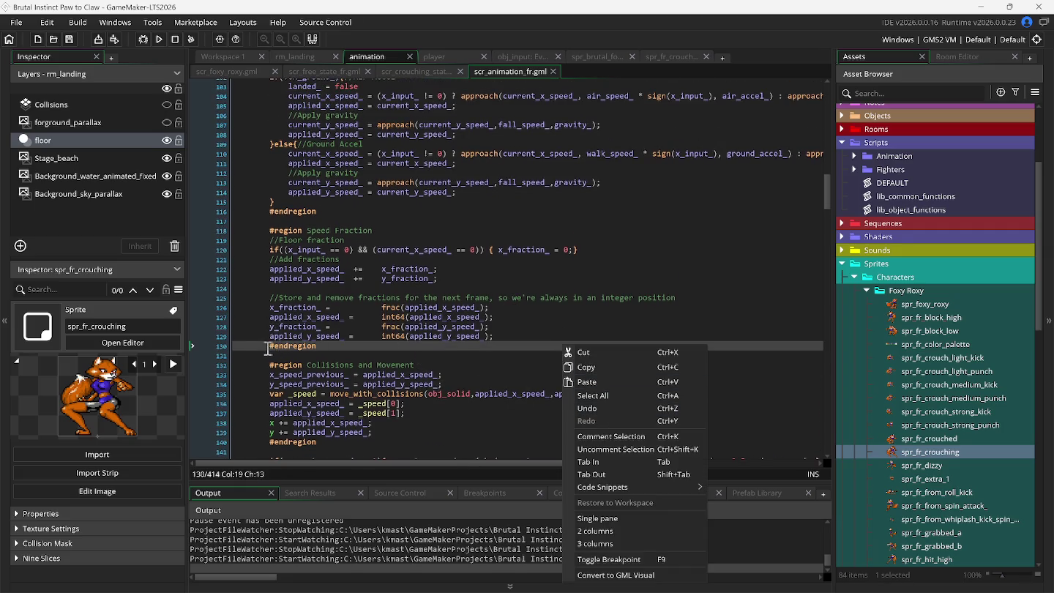
{"action": "left_click", "coordinate": [318, 210]}
{"action": "key", "text": "shift+Home"}
{"action": "key", "text": "BackSpace"}
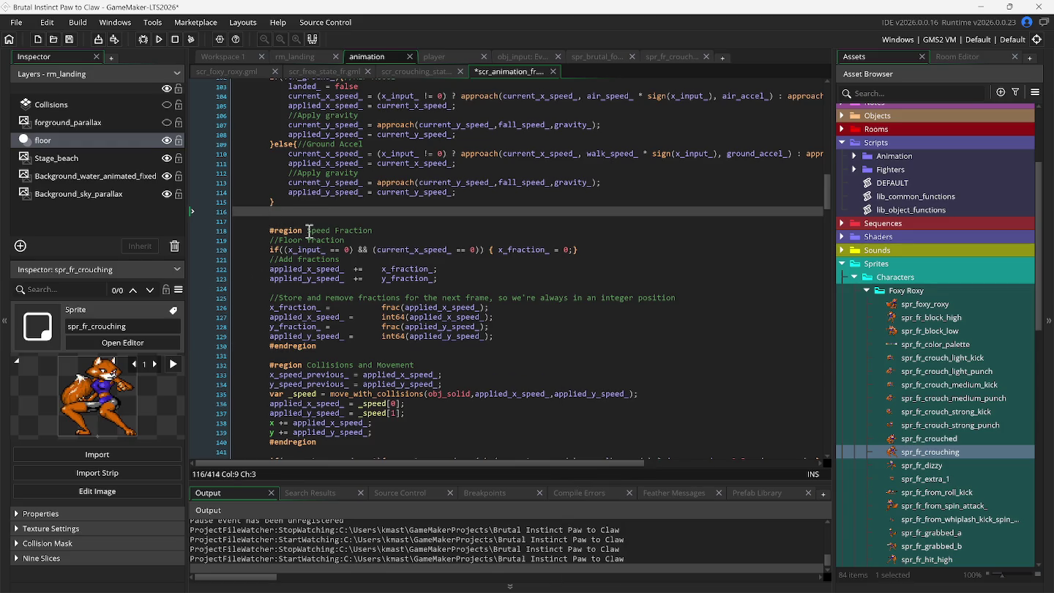
{"action": "type", "text": "#"}
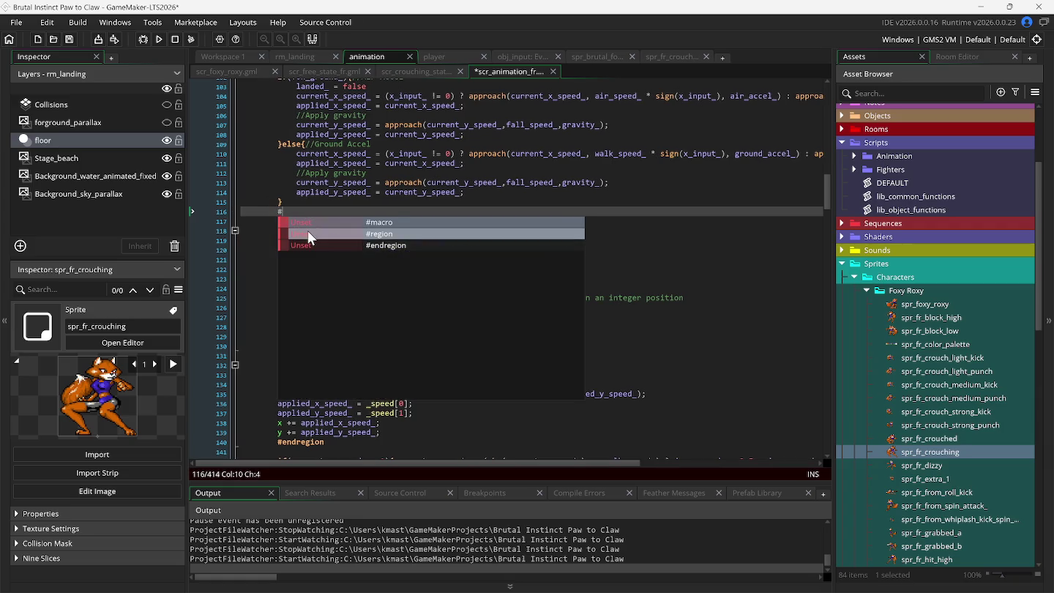
{"action": "key", "text": "Down"}
{"action": "key", "text": "Down"}
{"action": "key", "text": "Return"}
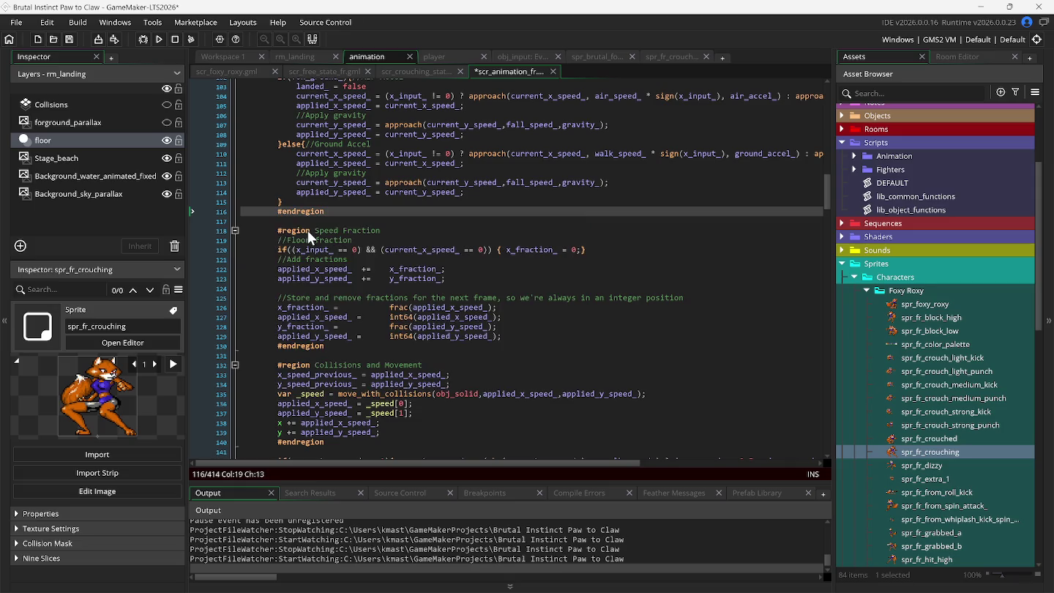
Collapse all regions, then check and refold Animation Crouching and Animation Crouched
{"action": "scroll", "coordinate": [359, 238], "scroll_direction": "up", "scroll_amount": 2}
{"action": "right_click", "coordinate": [371, 283]}
{"action": "mouse_move", "coordinate": [483, 425]}
{"action": "left_click", "coordinate": [556, 427]}
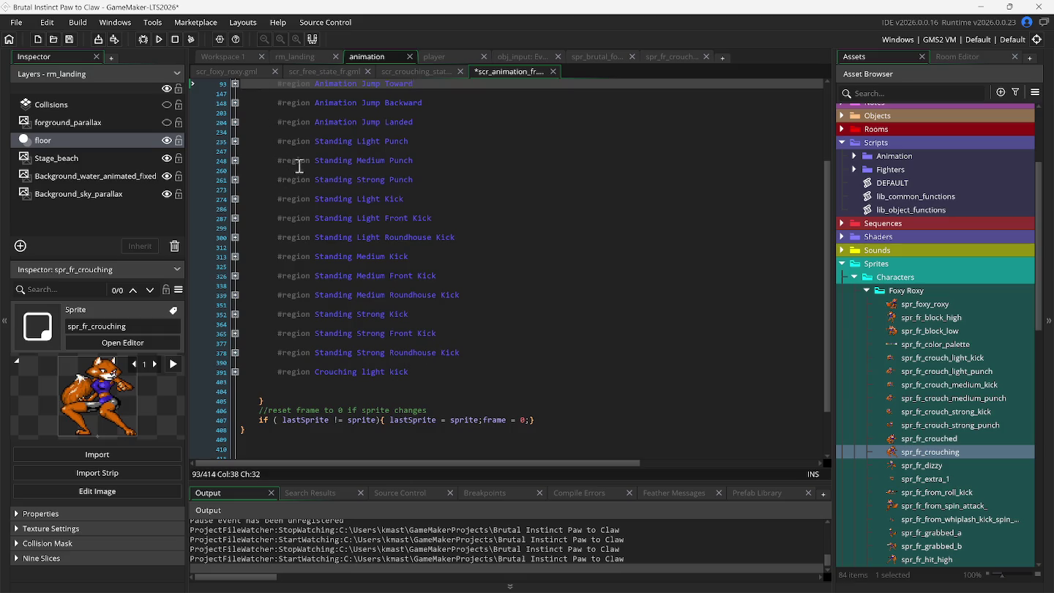
{"action": "scroll", "coordinate": [299, 167], "scroll_direction": "up", "scroll_amount": 2}
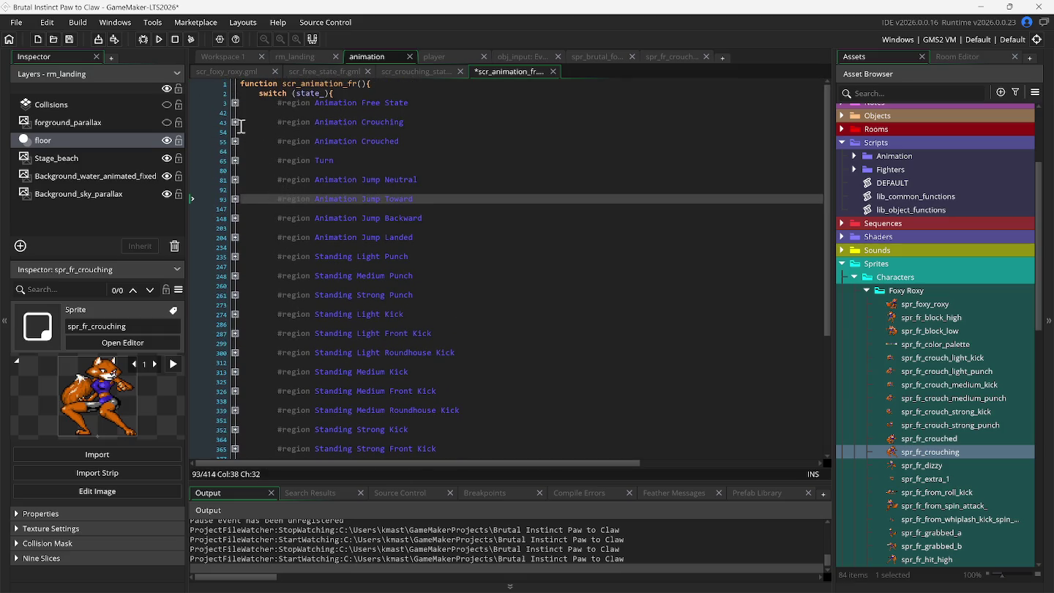
{"action": "left_click", "coordinate": [235, 122]}
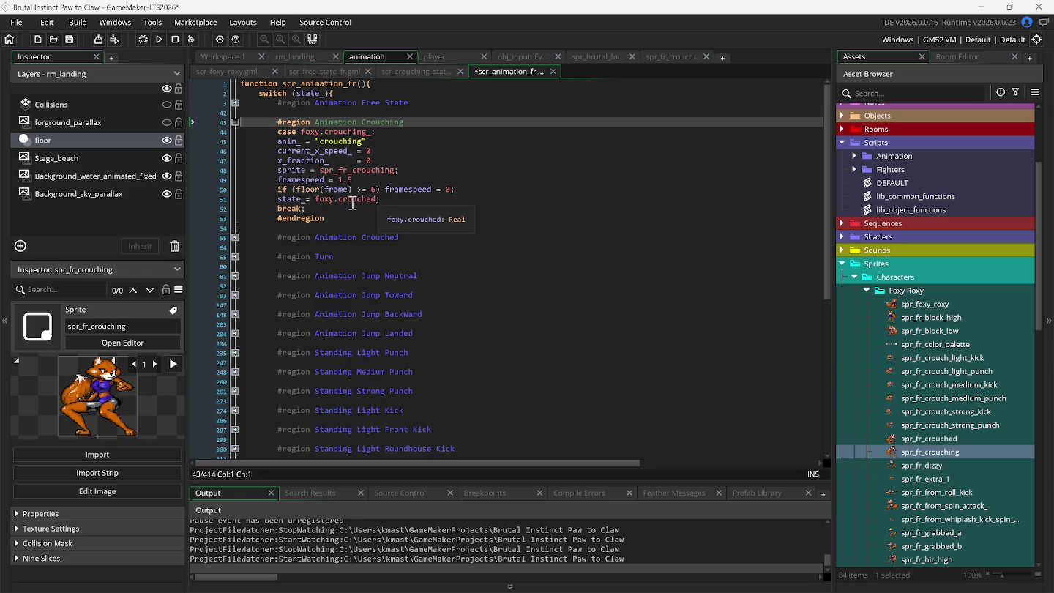
{"action": "left_click", "coordinate": [235, 237]}
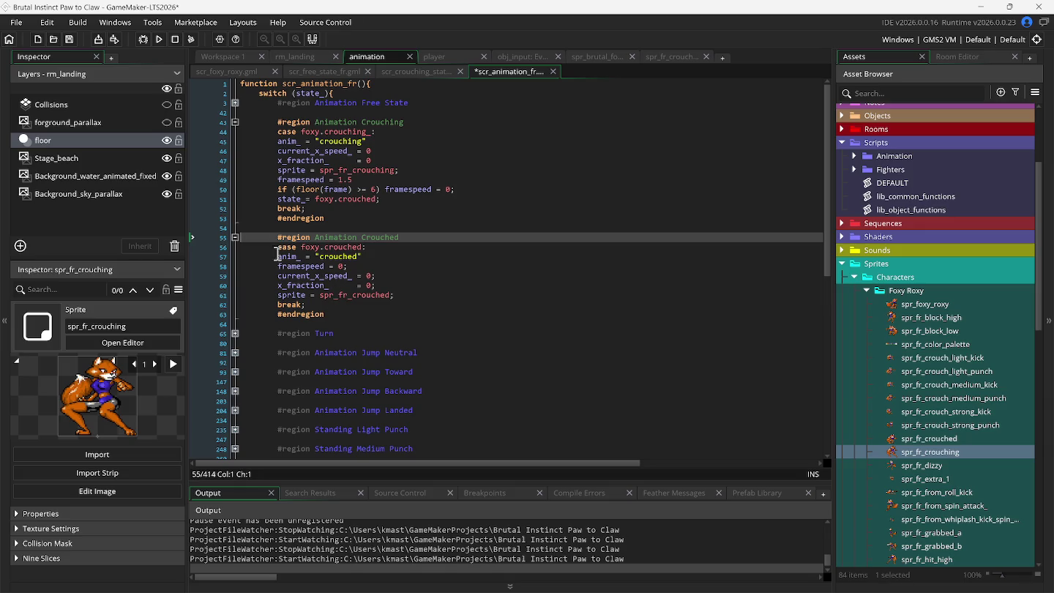
{"action": "left_click", "coordinate": [235, 238]}
{"action": "left_click", "coordinate": [235, 122]}
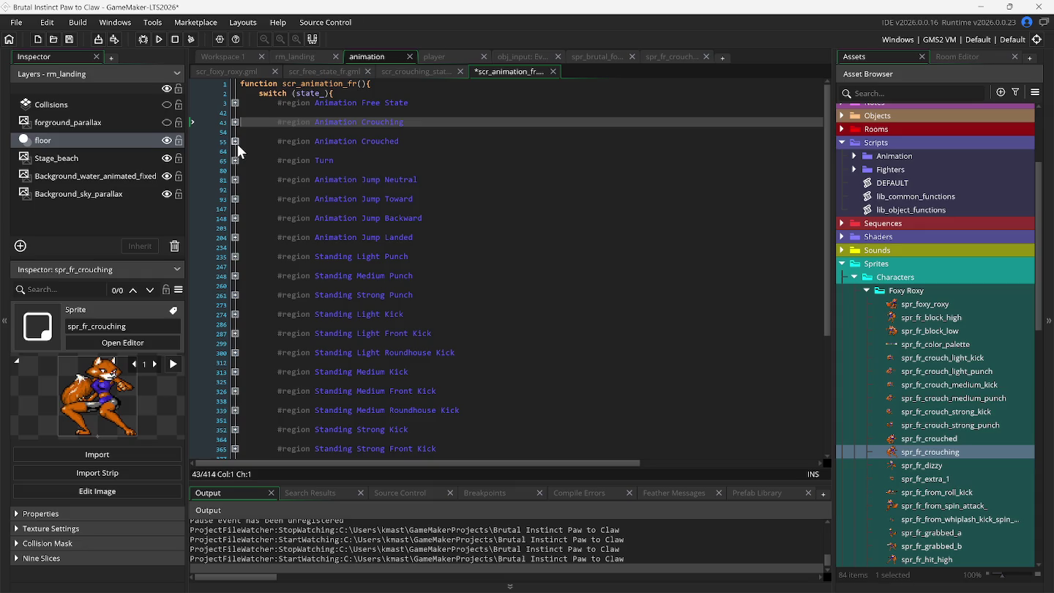
Save and run a test build with the renamed crouch sprites
{"action": "left_click", "coordinate": [165, 42]}
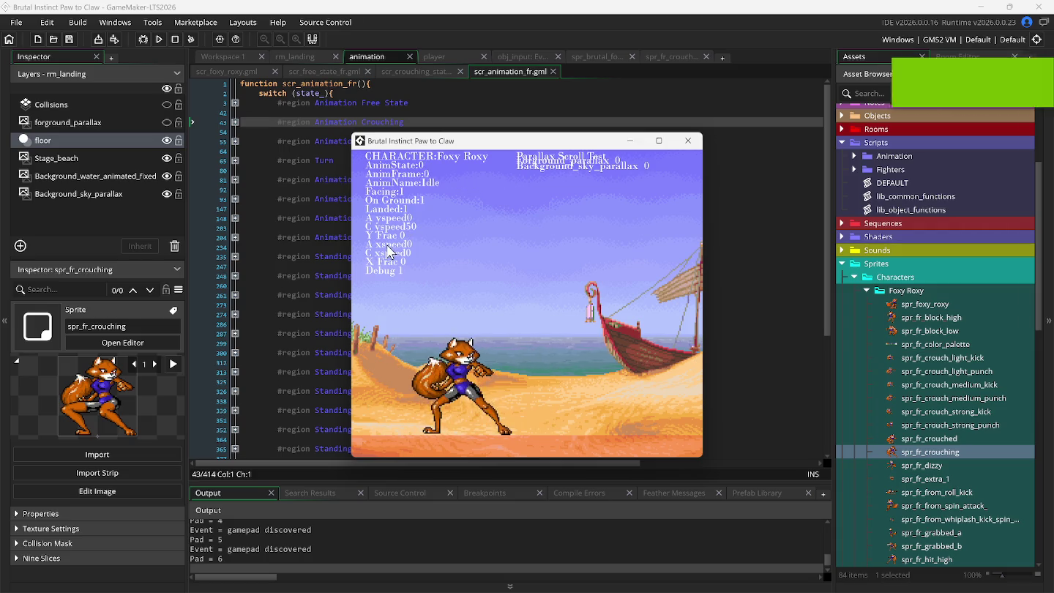
{"action": "left_click", "coordinate": [297, 246]}
{"action": "scroll", "coordinate": [306, 301], "scroll_direction": "down", "scroll_amount": 3}
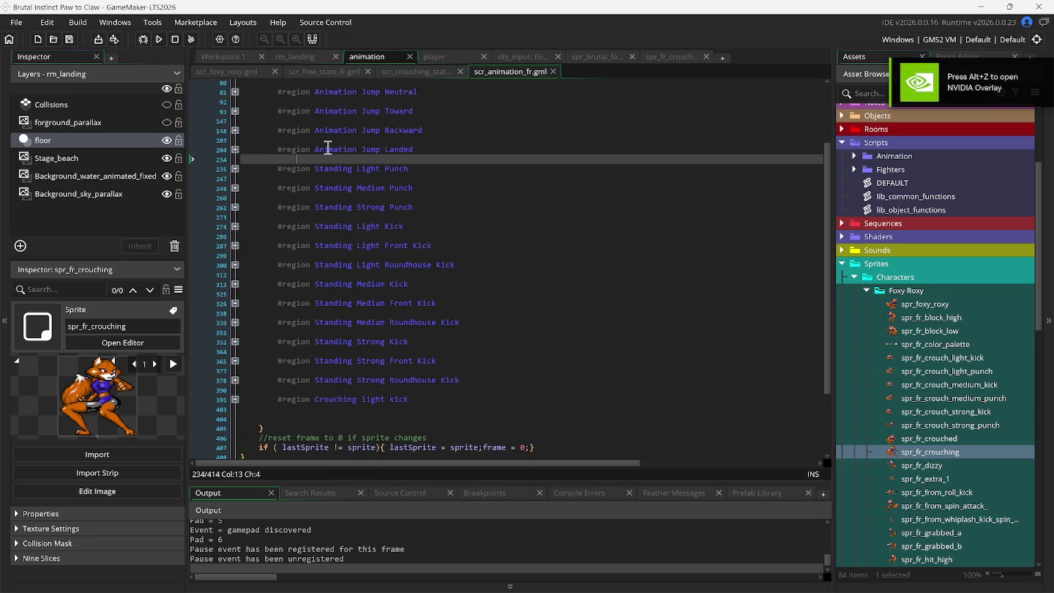
{"action": "left_click", "coordinate": [399, 72]}
Duplicate the lk check line twice and change the copies' inputs to mk and hk
{"action": "left_click", "coordinate": [243, 114]}
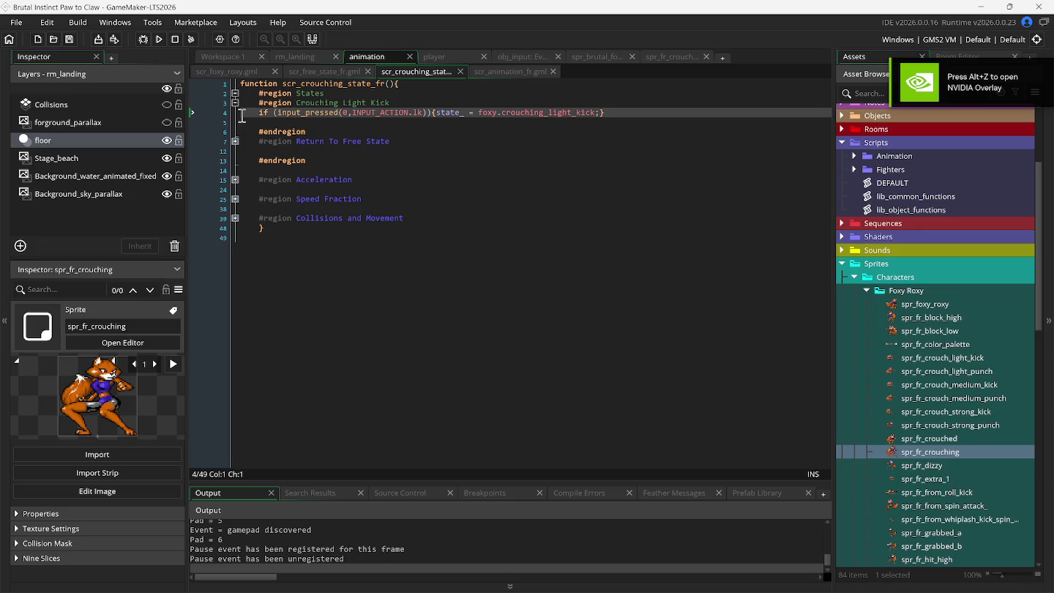
{"action": "key", "text": "ctrl+d"}
{"action": "key", "text": "ctrl+d"}
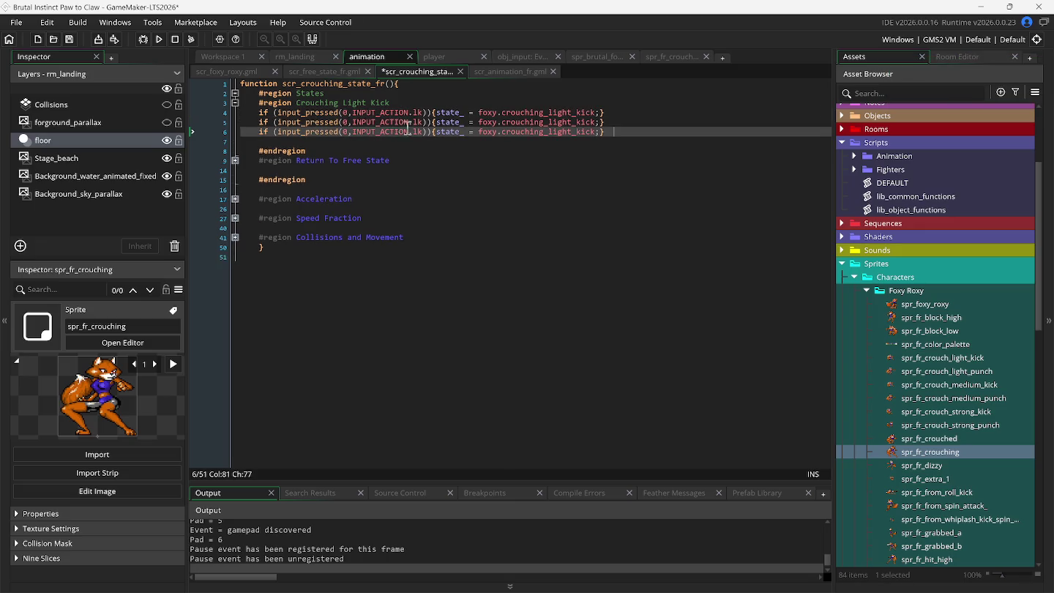
{"action": "left_click", "coordinate": [416, 122]}
{"action": "key", "text": "BackSpace"}
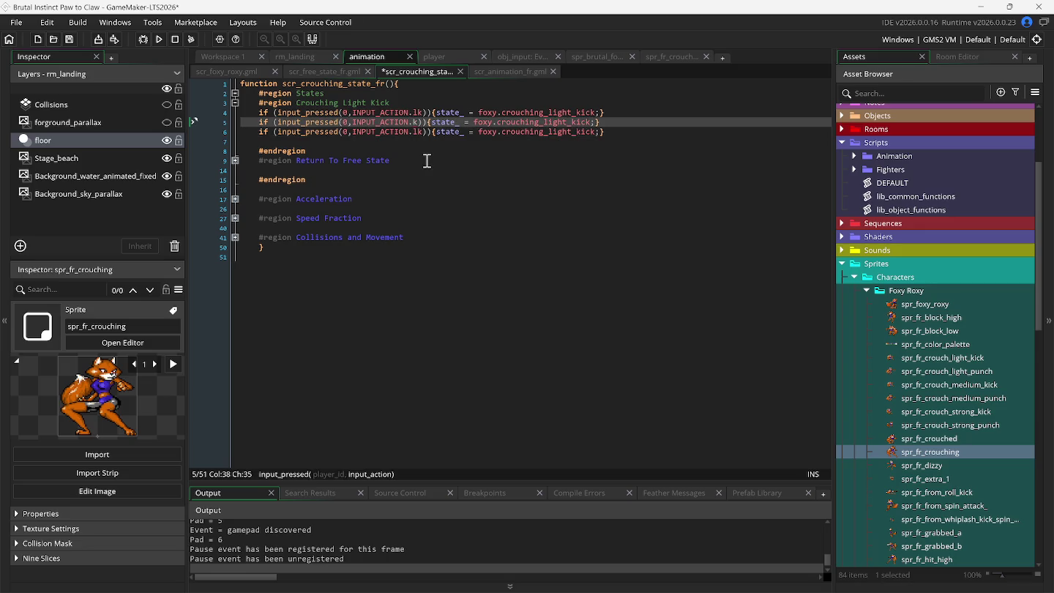
{"action": "type", "text": "m"}
{"action": "key", "text": "Down"}
{"action": "key", "text": "Delete"}
{"action": "type", "text": "h"}
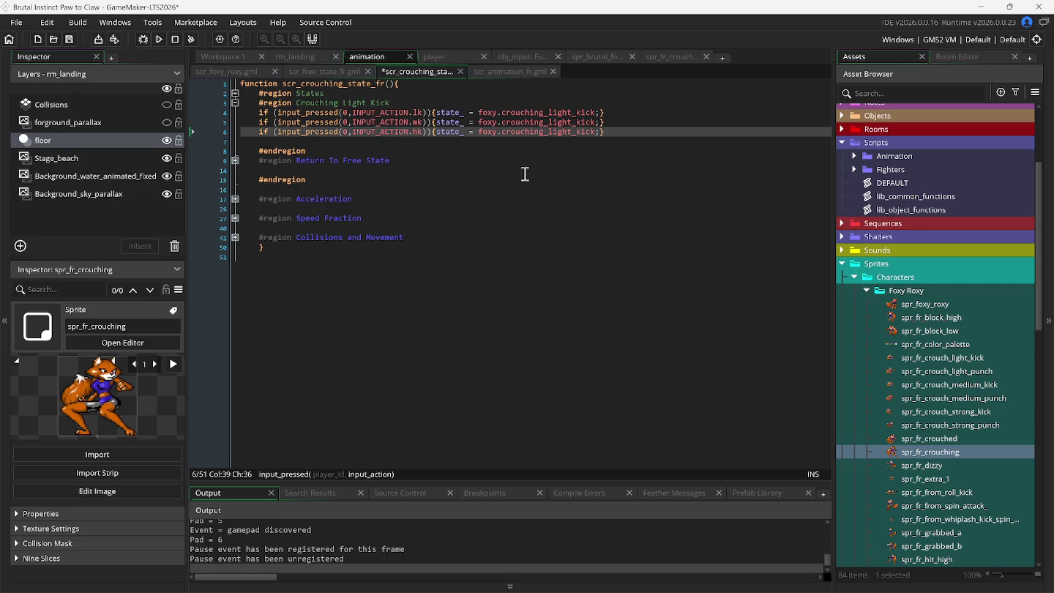
Point the mk and hk lines to crouching_medium_kick and crouching_strong_kick
{"action": "double_click", "coordinate": [551, 121]}
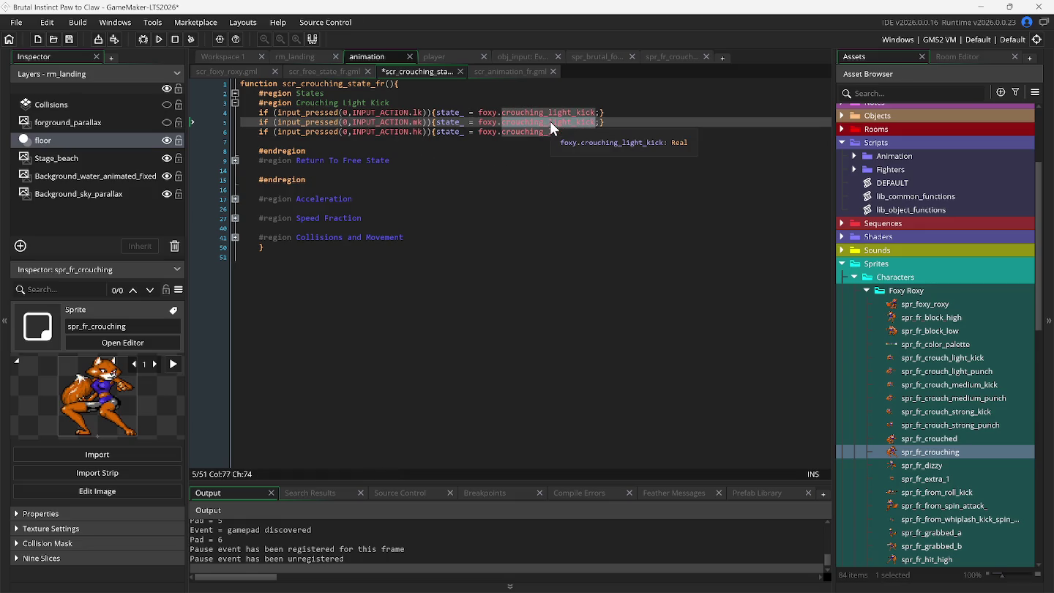
{"action": "type", "text": "c"}
{"action": "key", "text": "Down"}
{"action": "key", "text": "Down"}
{"action": "key", "text": "Down"}
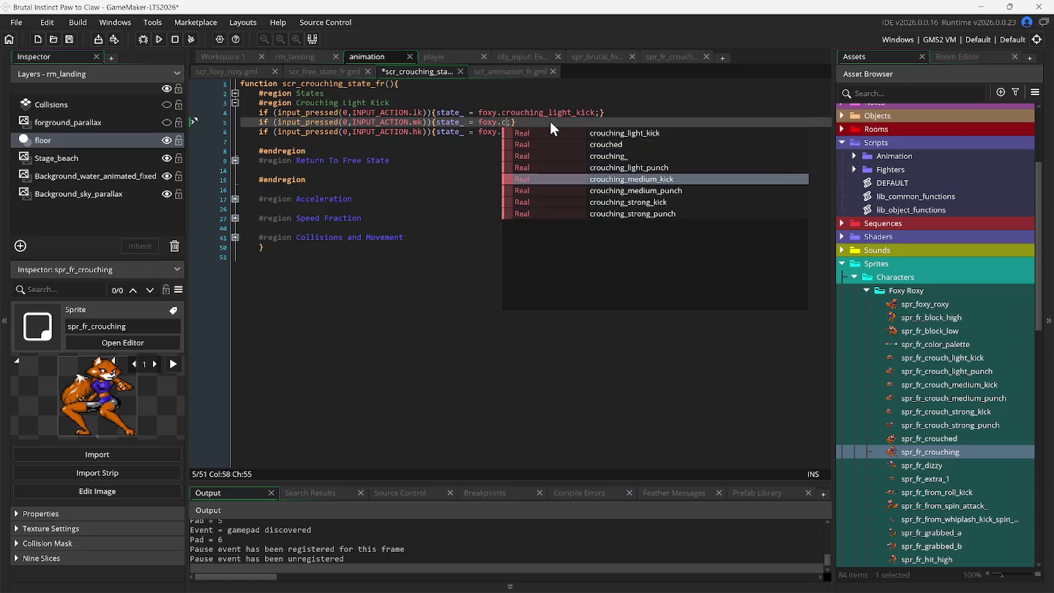
{"action": "key", "text": "Return"}
{"action": "double_click", "coordinate": [545, 130]}
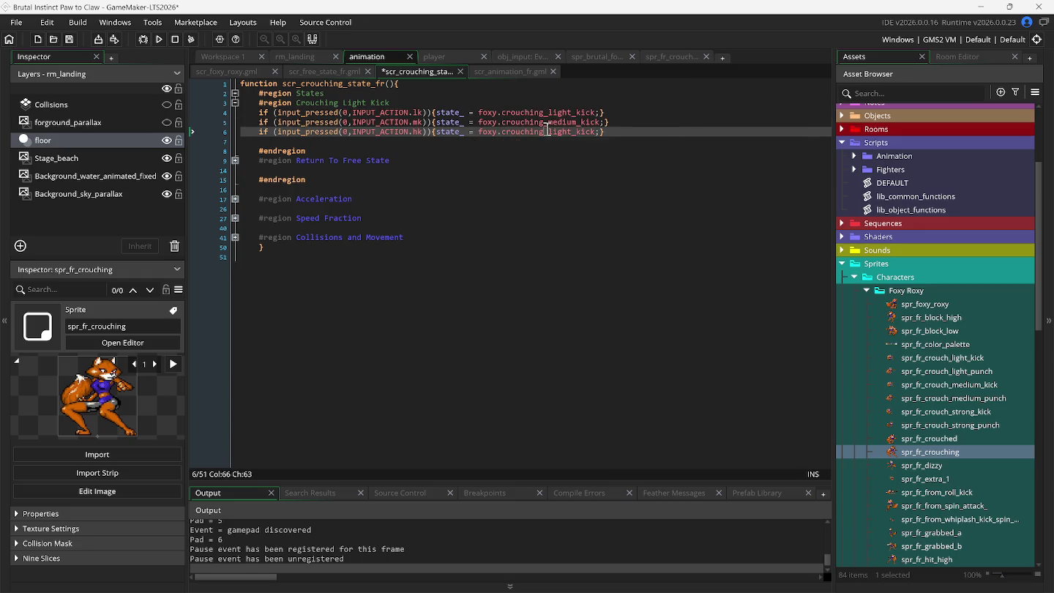
{"action": "type", "text": "c"}
{"action": "key", "text": "Down"}
{"action": "key", "text": "Down"}
{"action": "key", "text": "Down"}
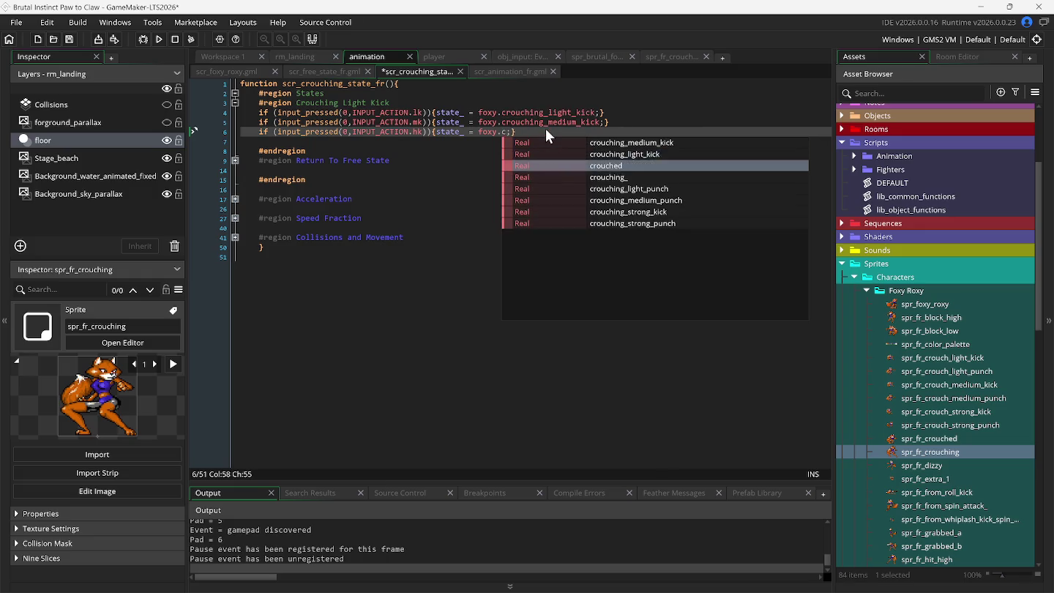
{"action": "key", "text": "Up"}
{"action": "key", "text": "Up"}
{"action": "key", "text": "Down"}
{"action": "key", "text": "Down"}
{"action": "key", "text": "Down"}
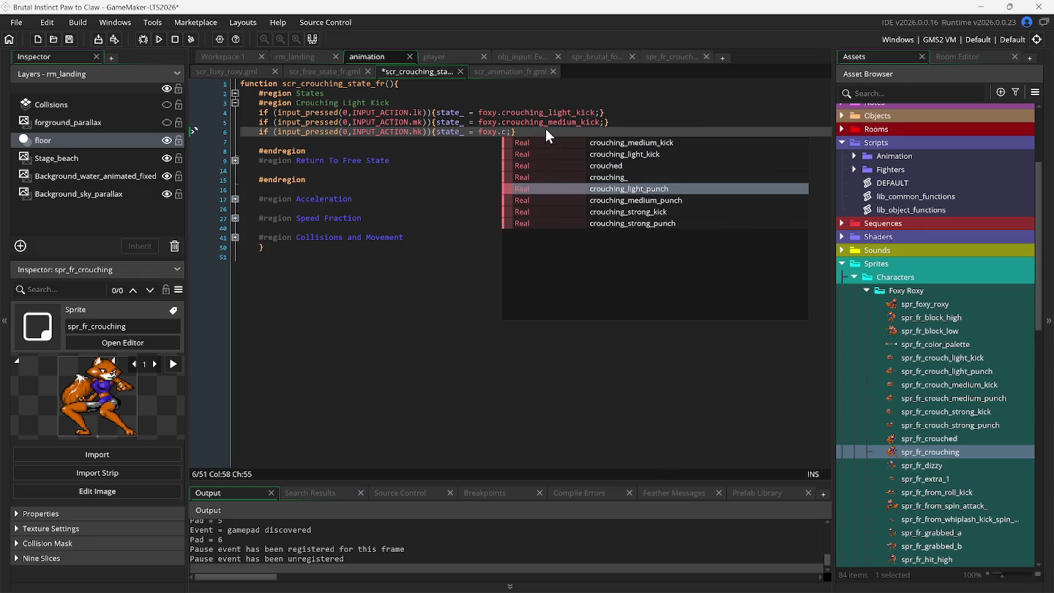
{"action": "key", "text": "Down"}
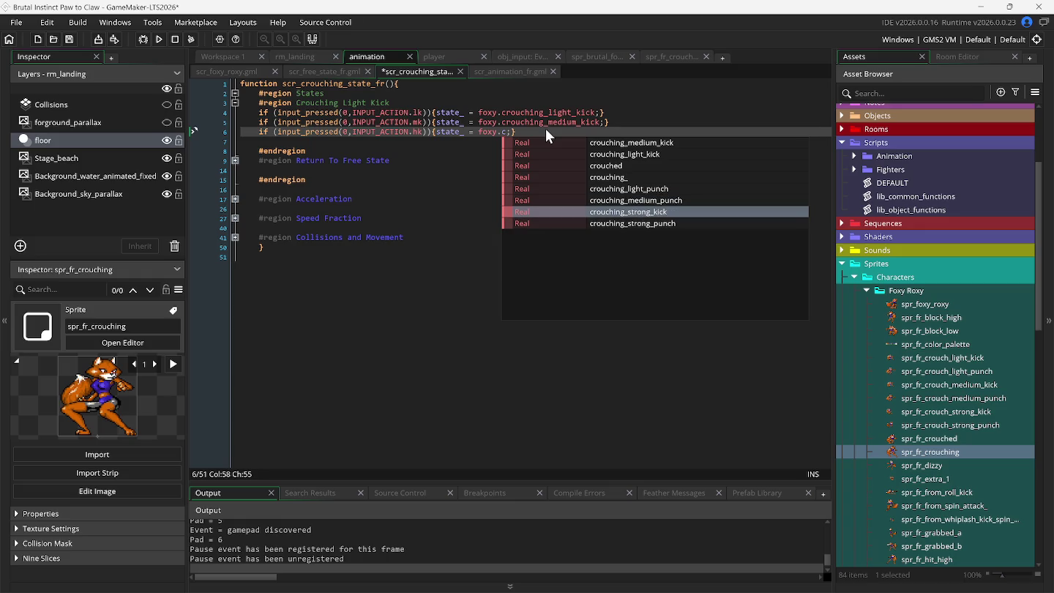
{"action": "key", "text": "Return"}
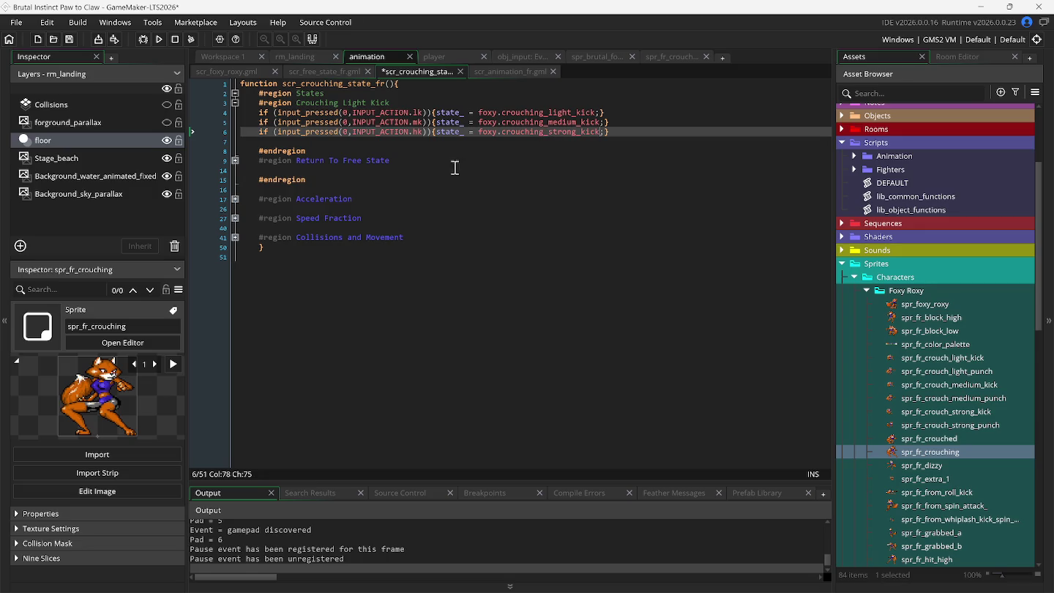
{"action": "type", "text": ";}"}
Duplicate the hk line into a new lp check, separated from the kicks by a blank line
{"action": "left_click", "coordinate": [243, 134]}
{"action": "key", "text": "ctrl+d"}
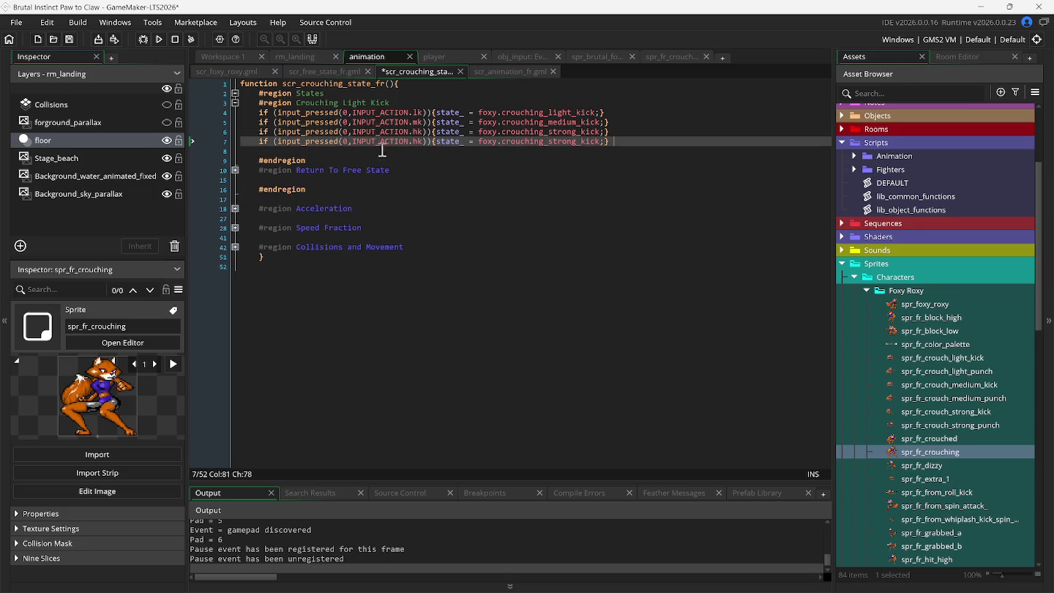
{"action": "left_click", "coordinate": [413, 142]}
{"action": "key", "text": "Delete"}
{"action": "key", "text": "Delete"}
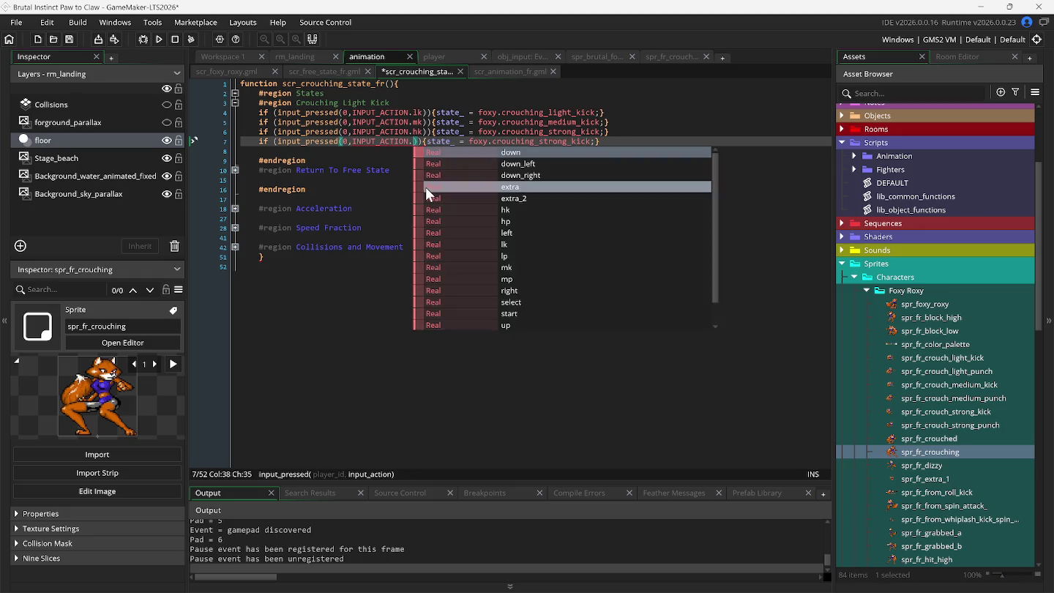
{"action": "type", "text": "lp"}
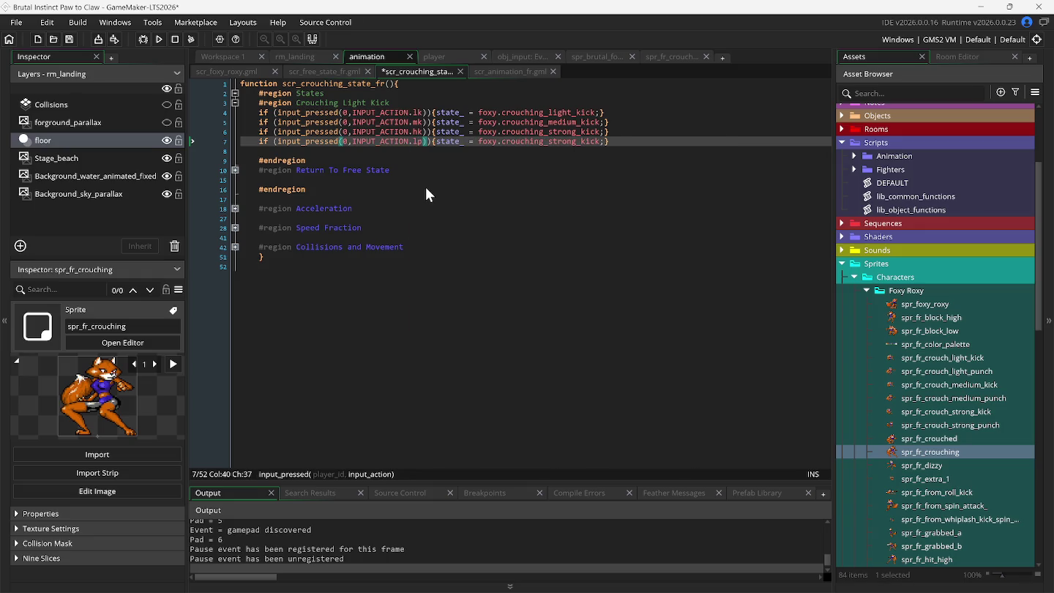
{"action": "left_click", "coordinate": [627, 132]}
{"action": "key", "text": "Return"}
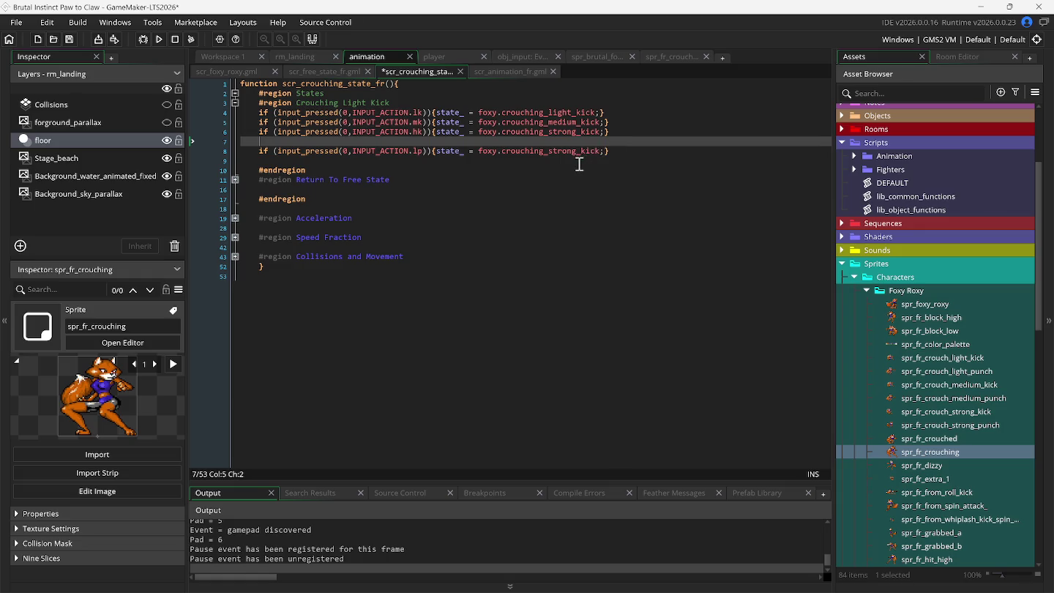
Set the lp line to crouching_light_punch, duplicate it twice and make line 9's input mp
{"action": "double_click", "coordinate": [592, 151]}
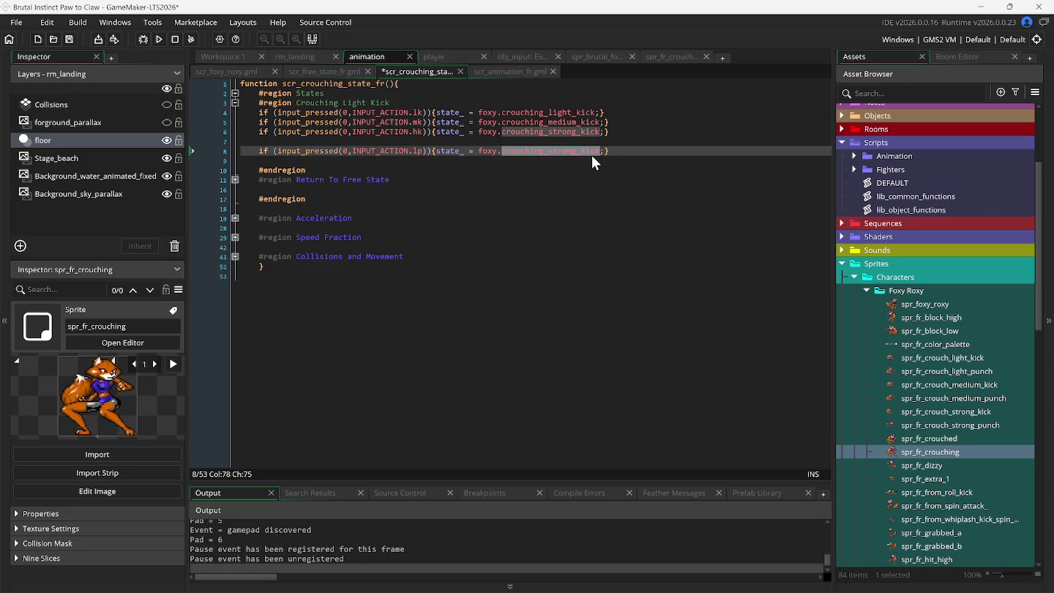
{"action": "type", "text": "c"}
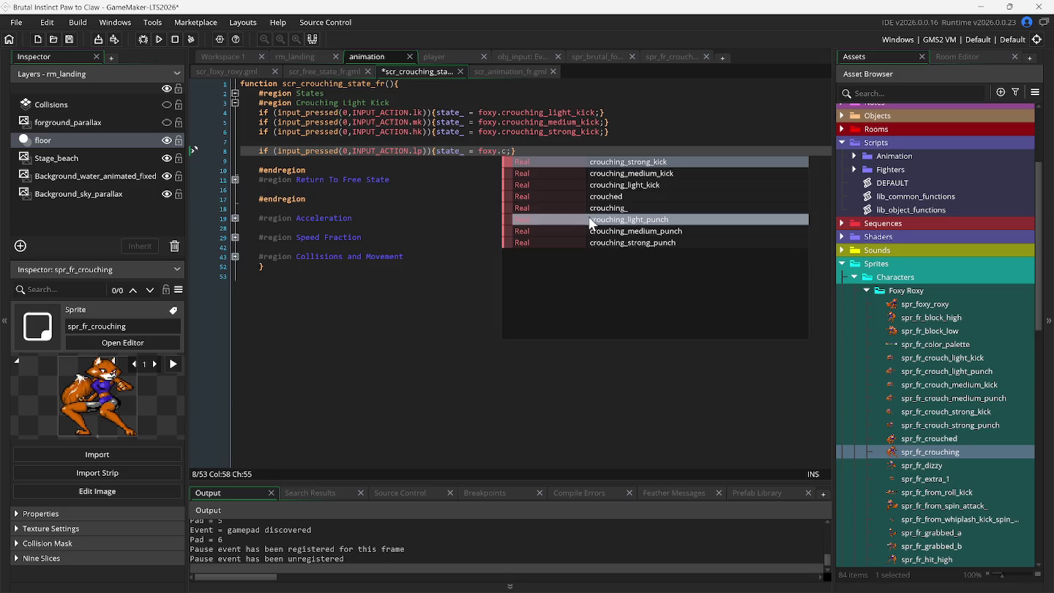
{"action": "left_click", "coordinate": [590, 219]}
{"action": "left_click", "coordinate": [246, 152]}
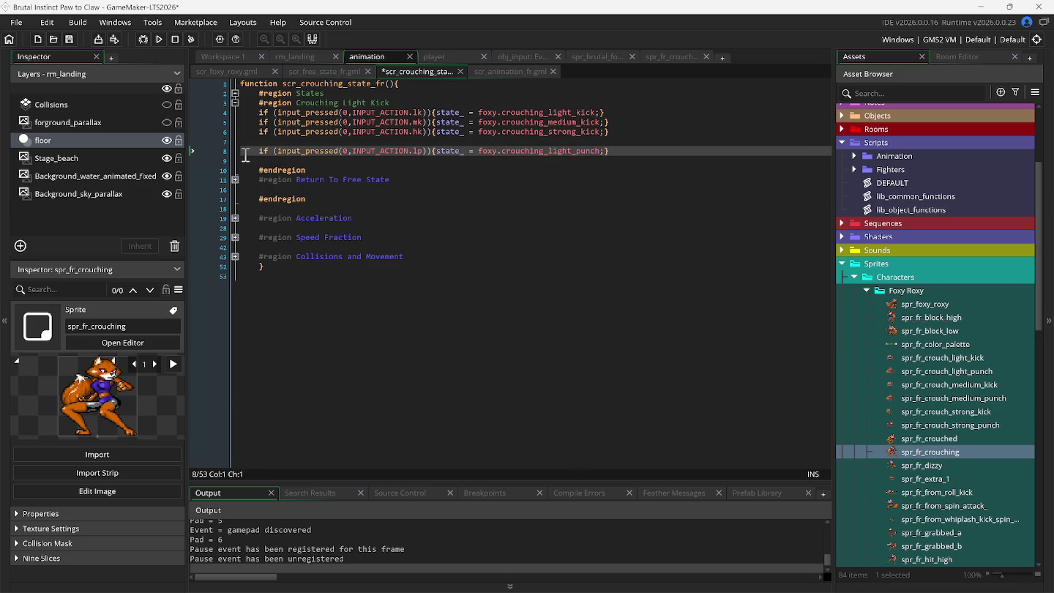
{"action": "key", "text": "ctrl+d"}
{"action": "key", "text": "ctrl+d"}
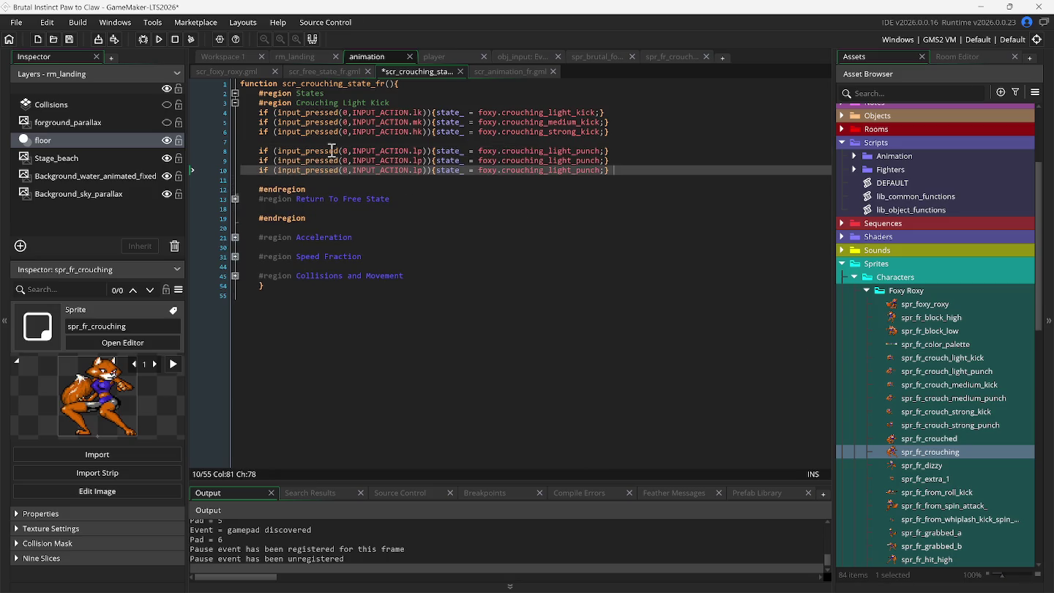
{"action": "left_click", "coordinate": [415, 161]}
{"action": "key", "text": "Delete"}
{"action": "type", "text": "m"}
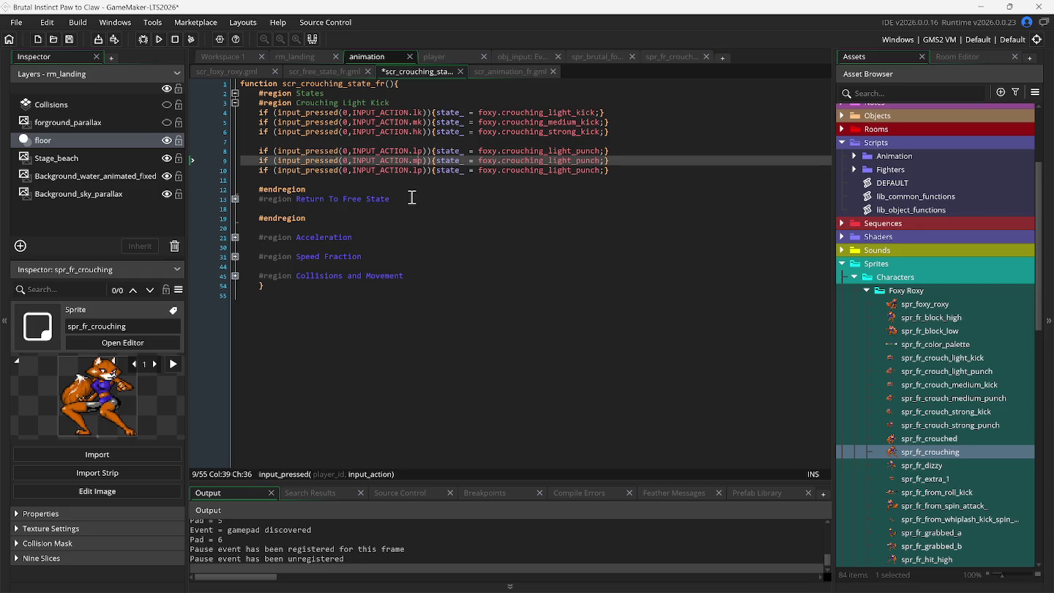
{"action": "key", "text": "Down"}
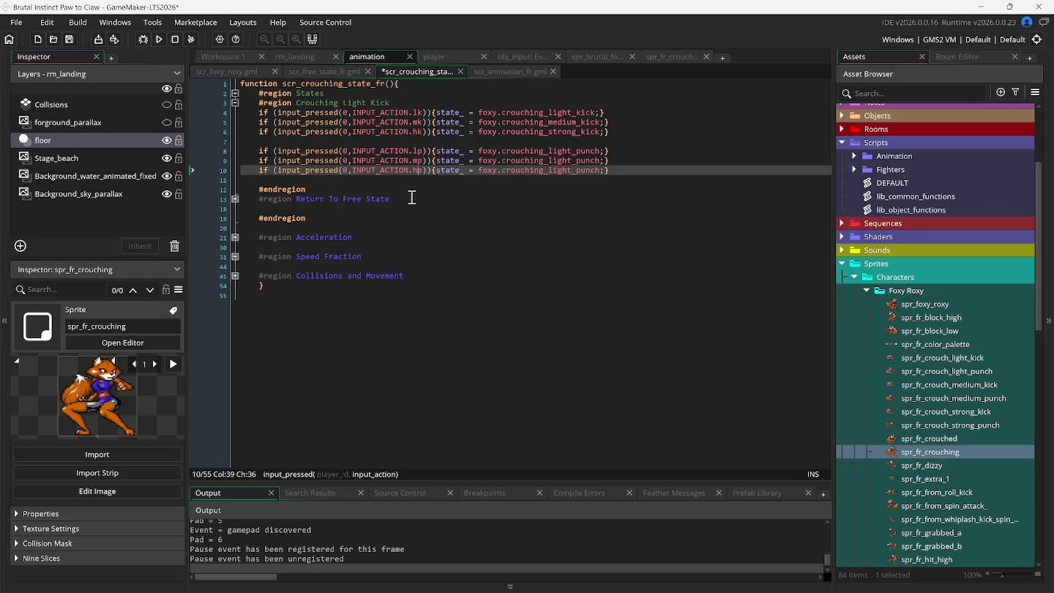
Set lines 9 and 10 to crouching_medium_punch and crouching_strong_punch, then show scr_animation_fr
{"action": "left_click", "coordinate": [550, 160]}
{"action": "key", "text": "Delete"}
{"action": "key", "text": "Delete"}
{"action": "key", "text": "Delete"}
{"action": "key", "text": "Delete"}
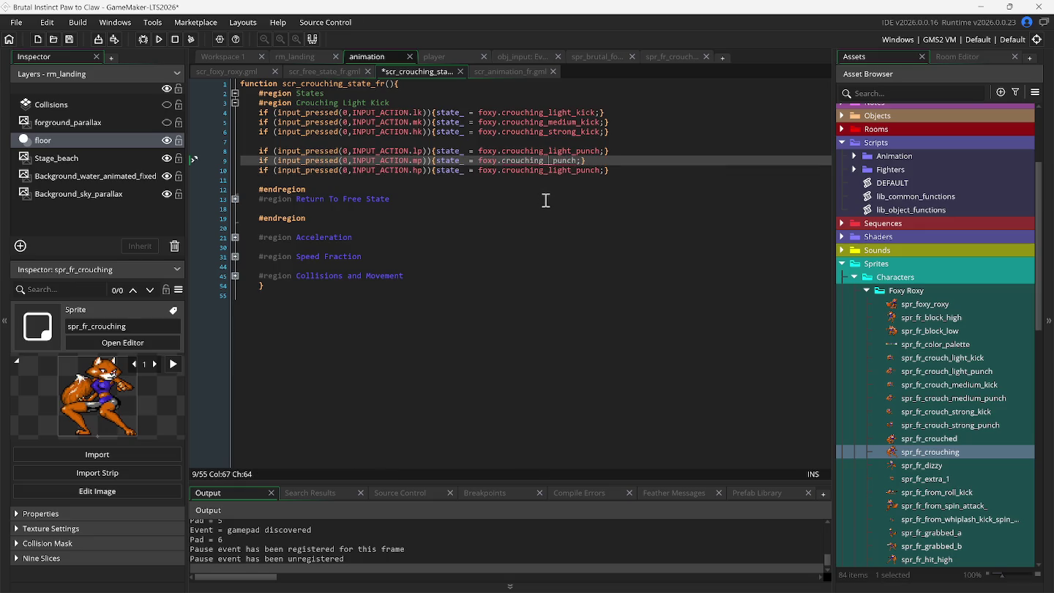
{"action": "double_click", "coordinate": [519, 161]}
{"action": "type", "text": "c"}
{"action": "key", "text": "Down"}
{"action": "key", "text": "Down"}
{"action": "key", "text": "Down"}
{"action": "key", "text": "Down"}
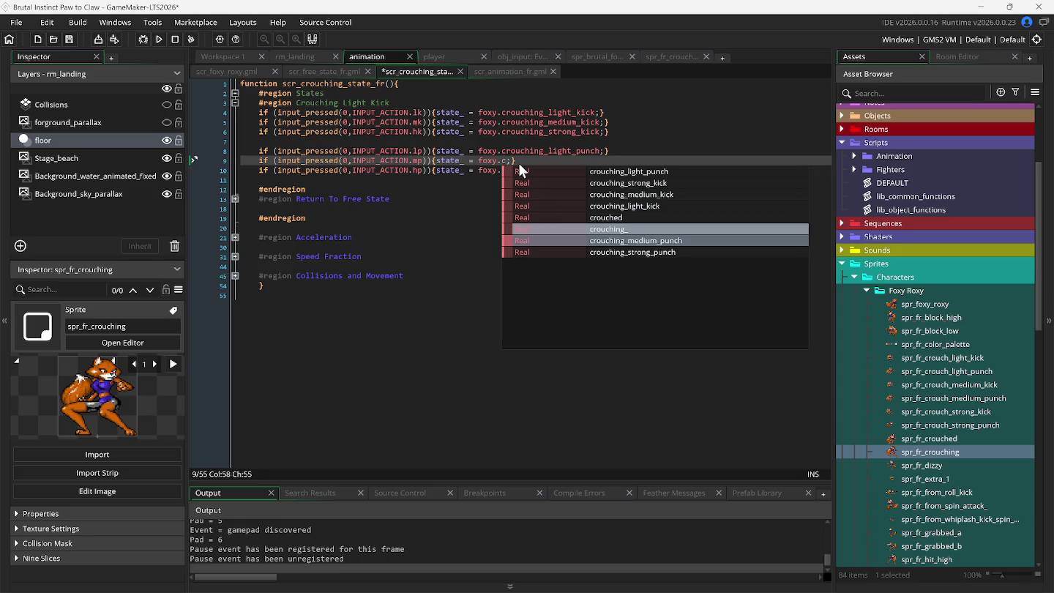
{"action": "key", "text": "Return"}
{"action": "key", "text": "Down"}
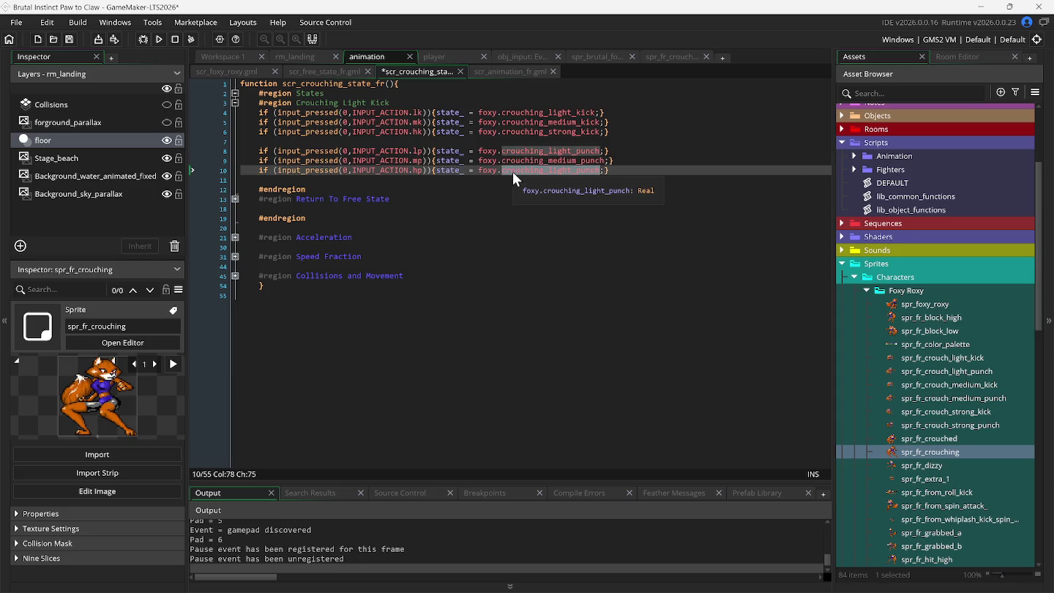
{"action": "double_click", "coordinate": [513, 172]}
{"action": "type", "text": "c"}
{"action": "key", "text": "Down"}
{"action": "key", "text": "Down"}
{"action": "key", "text": "Down"}
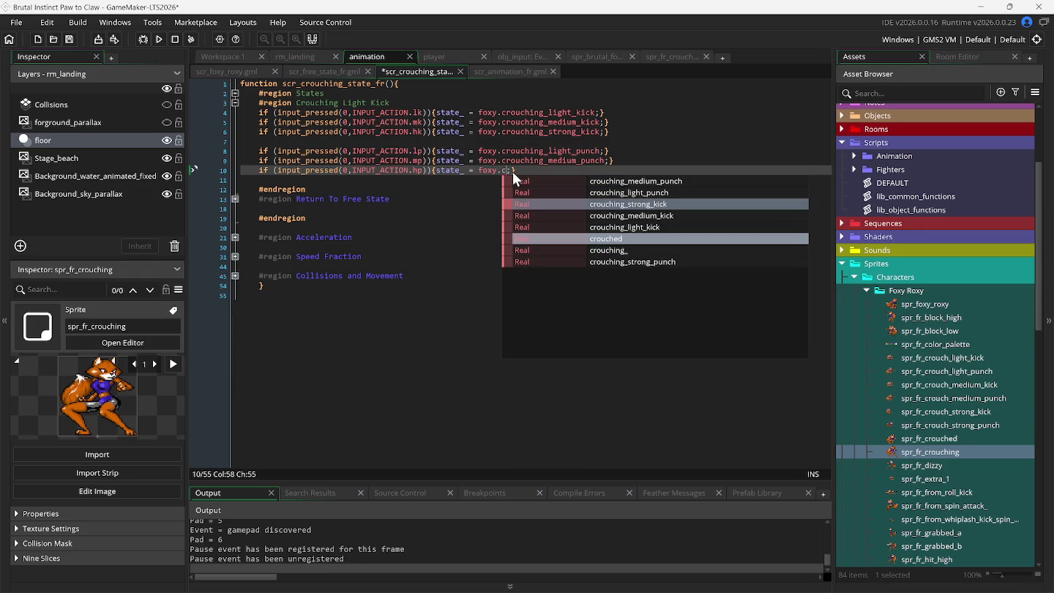
{"action": "key", "text": "Down"}
{"action": "key", "text": "Down"}
{"action": "key", "text": "Return"}
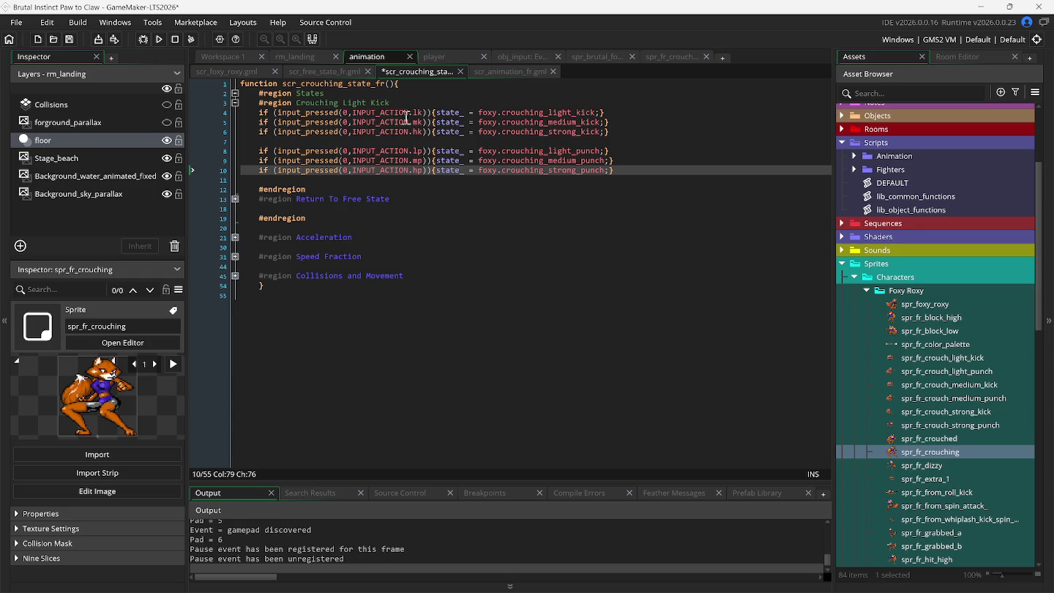
{"action": "left_click", "coordinate": [494, 70]}
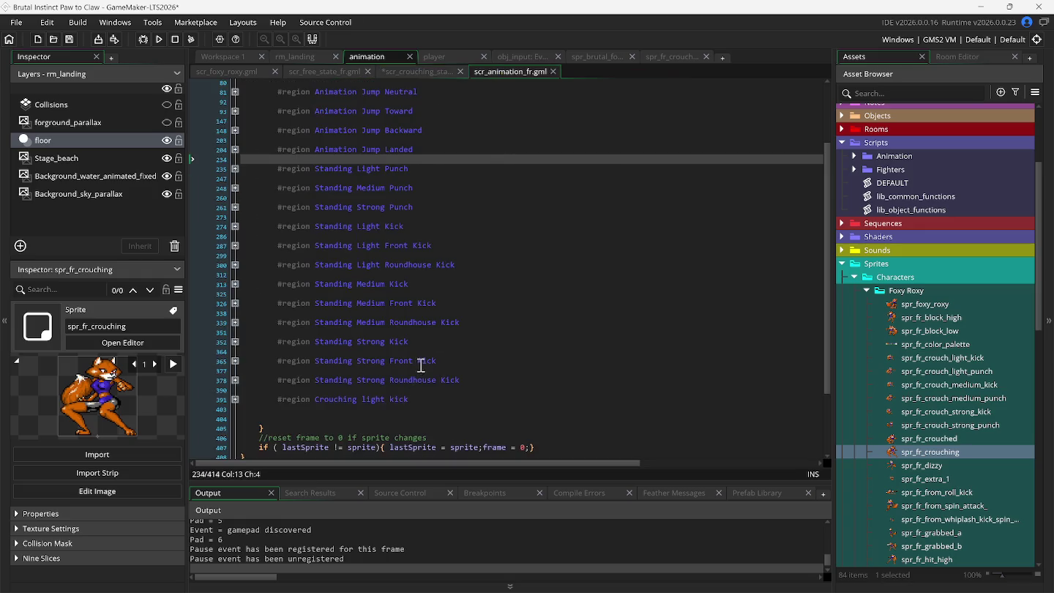
Expand the Crouching light kick region and paste a copy of it below
{"action": "scroll", "coordinate": [425, 367], "scroll_direction": "down", "scroll_amount": 1}
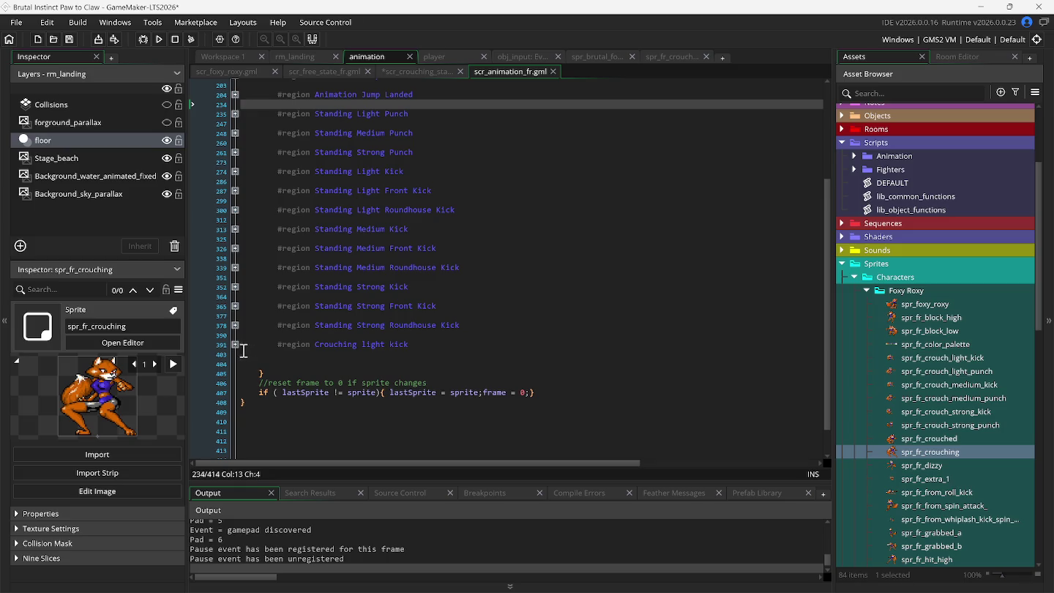
{"action": "left_click", "coordinate": [234, 344]}
{"action": "scroll", "coordinate": [252, 352], "scroll_direction": "down", "scroll_amount": 1}
{"action": "key", "text": "ctrl+v"}
{"action": "left_click", "coordinate": [352, 367]}
{"action": "scroll", "coordinate": [306, 364], "scroll_direction": "down", "scroll_amount": 1}
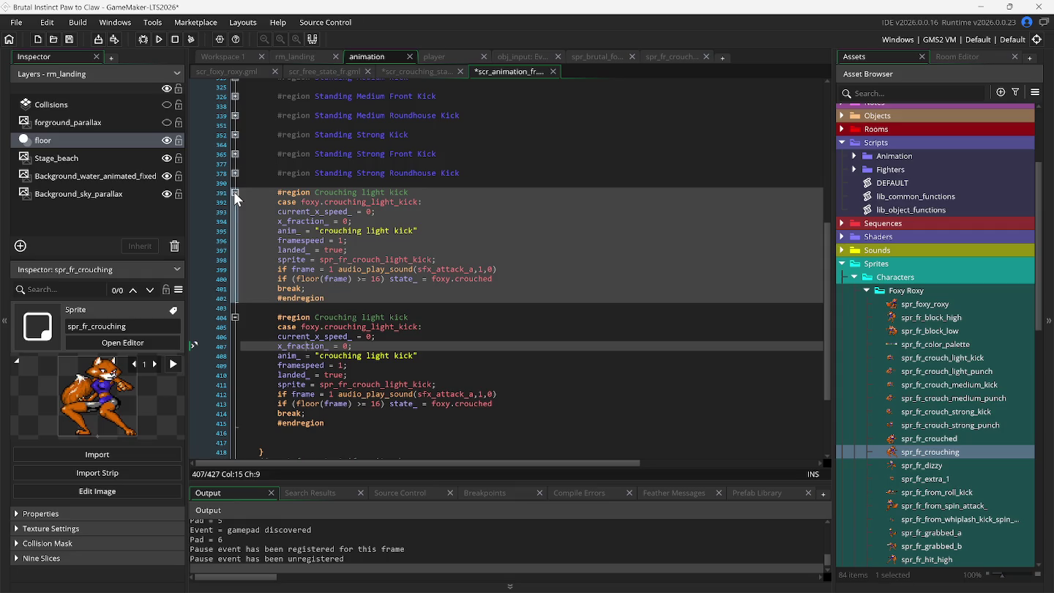
Rename the copy's region title, case state and anim_ name to crouching medium kick
{"action": "left_click", "coordinate": [364, 318]}
{"action": "key", "text": "Delete"}
{"action": "key", "text": "Delete"}
{"action": "key", "text": "Delete"}
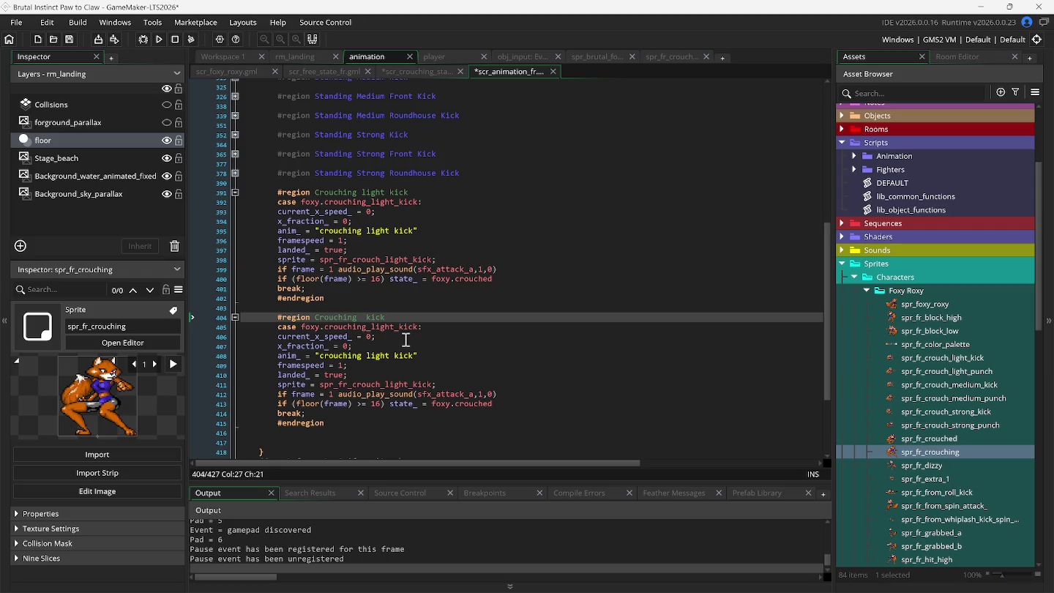
{"action": "type", "text": "medium"}
{"action": "double_click", "coordinate": [374, 327]}
{"action": "type", "text": "case foxy.c"}
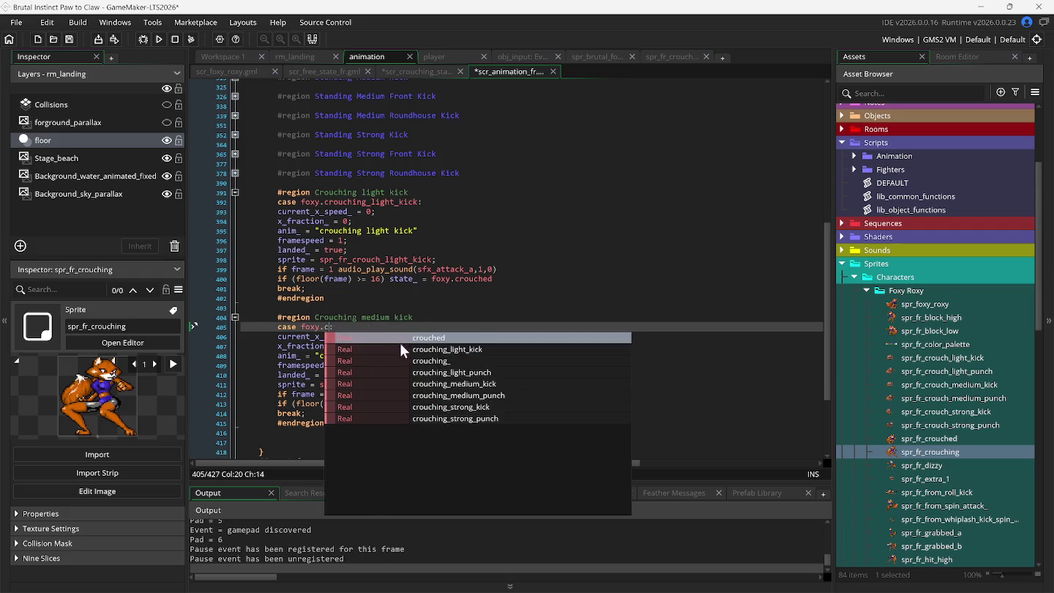
{"action": "left_click", "coordinate": [424, 384]}
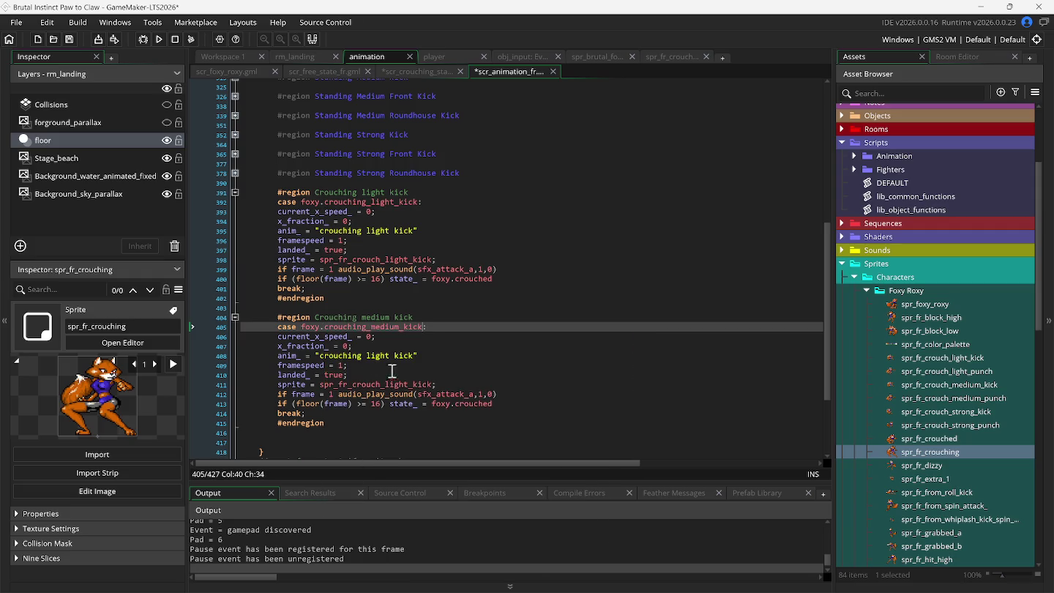
{"action": "left_click", "coordinate": [372, 357]}
{"action": "double_click", "coordinate": [373, 356]}
{"action": "type", "text": "med"}
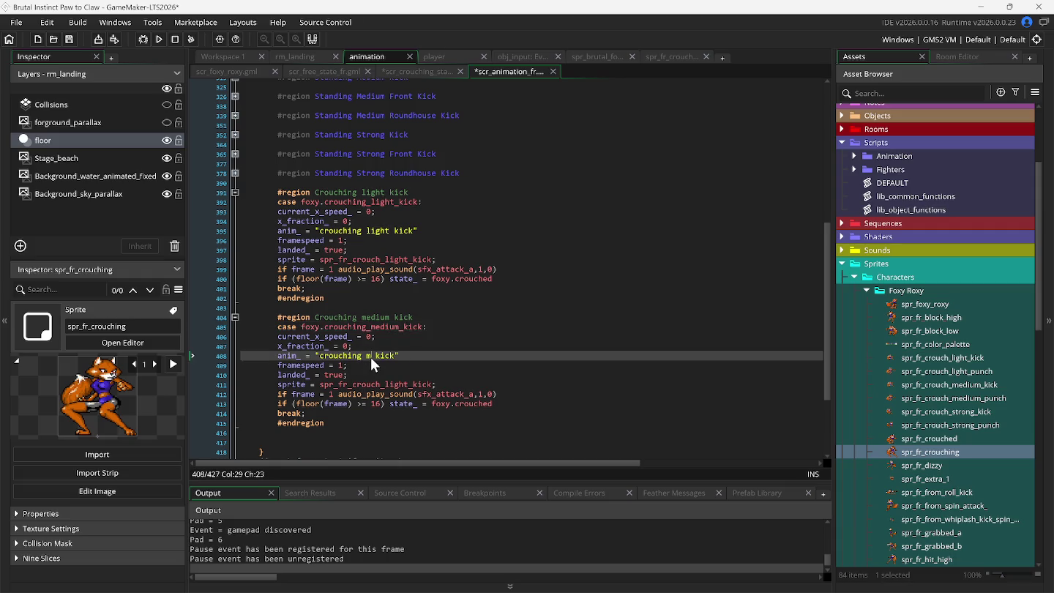
{"action": "type", "text": "ium"}
Change the copy's sprite to spr_fr_crouch_medium_kick and open that sprite to check its frames
{"action": "mouse_move", "coordinate": [375, 385]}
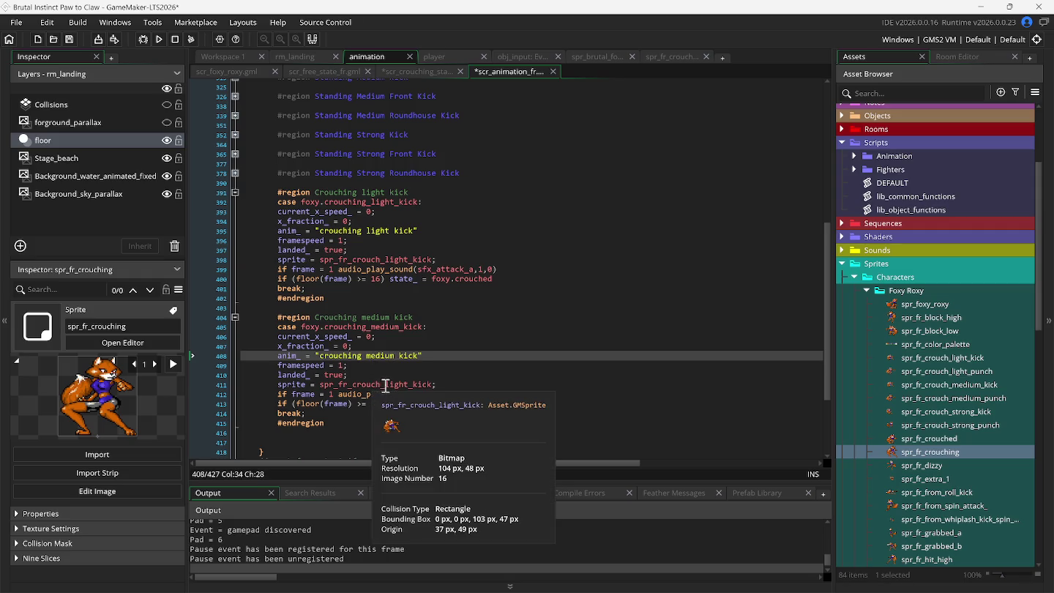
{"action": "left_click", "coordinate": [385, 385]}
{"action": "key", "text": "Delete"}
{"action": "key", "text": "Delete"}
{"action": "key", "text": "Delete"}
{"action": "type", "text": "meduim"}
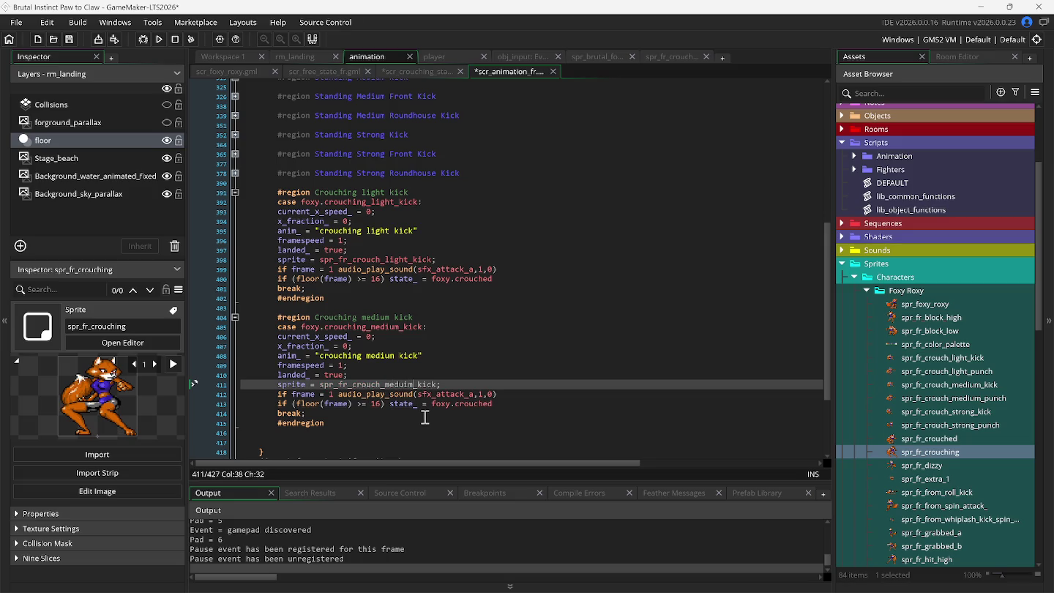
{"action": "key", "text": "BackSpace"}
{"action": "key", "text": "BackSpace"}
{"action": "key", "text": "BackSpace"}
{"action": "type", "text": "ium"}
{"action": "double_click", "coordinate": [942, 385]}
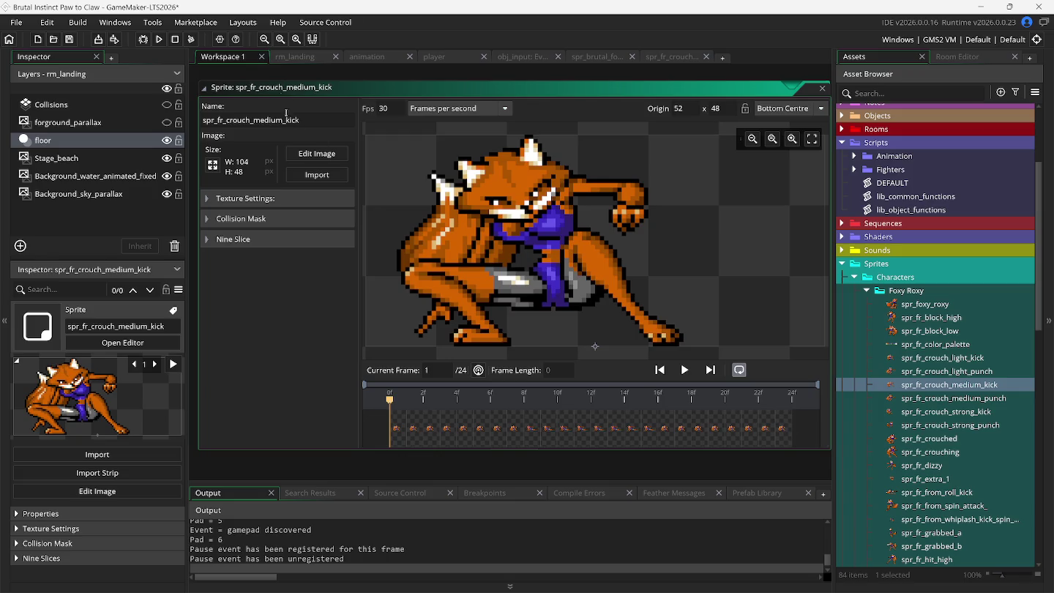
Change the medium kick case's frame limit from 16 to 24
{"action": "left_click", "coordinate": [359, 62]}
{"action": "left_click", "coordinate": [379, 403]}
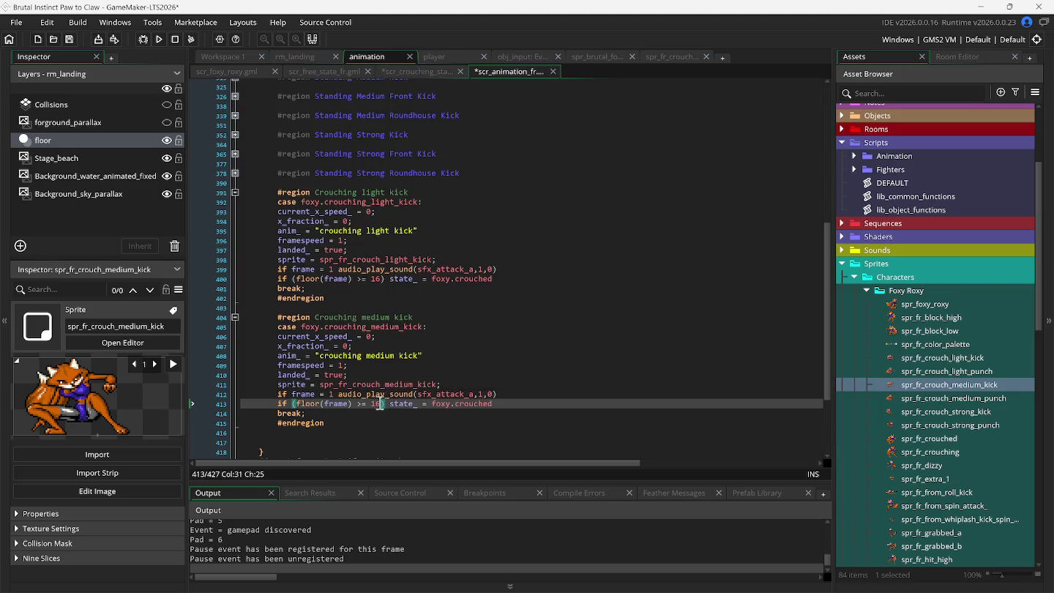
{"action": "key", "text": "BackSpace"}
{"action": "key", "text": "BackSpace"}
{"action": "type", "text": "24"}
Read spr_fr_crouch_light_kick's origin and give spr_fr_crouch_medium_kick a Custom 37 x 49 origin
{"action": "left_click", "coordinate": [669, 55]}
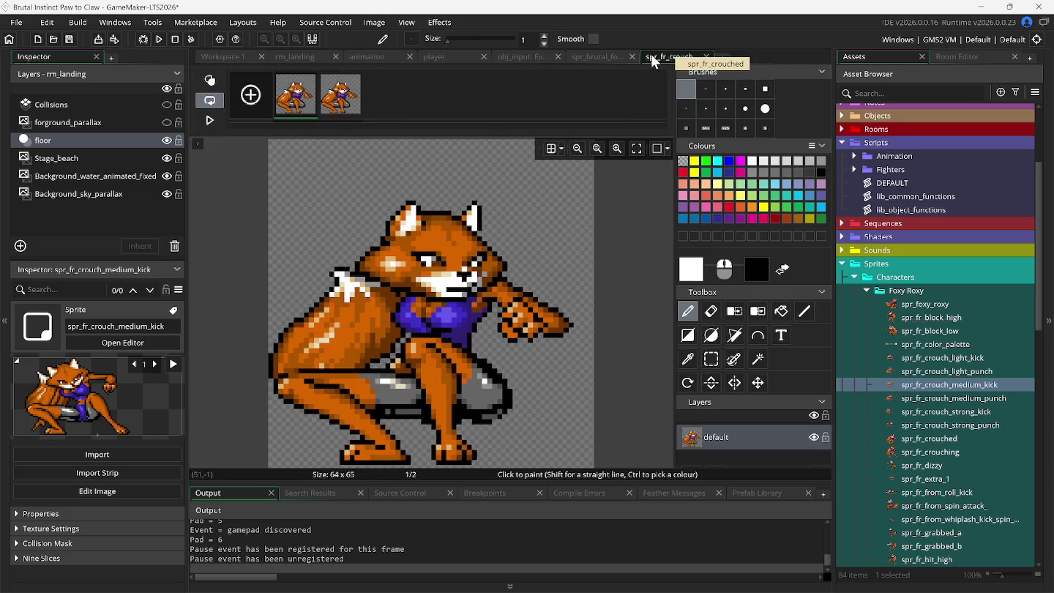
{"action": "left_click", "coordinate": [705, 57]}
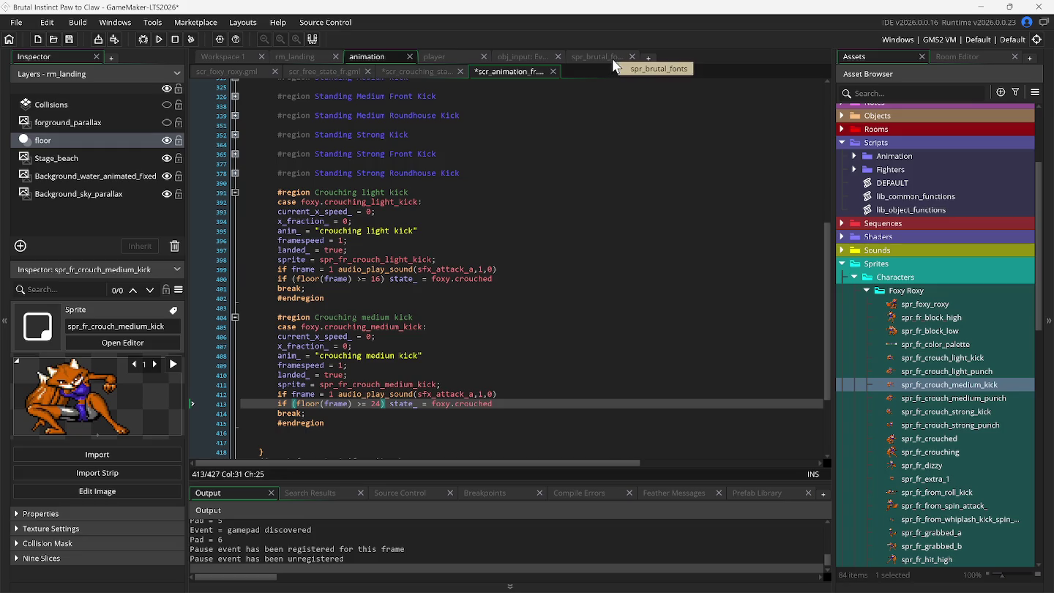
{"action": "left_click", "coordinate": [634, 57]}
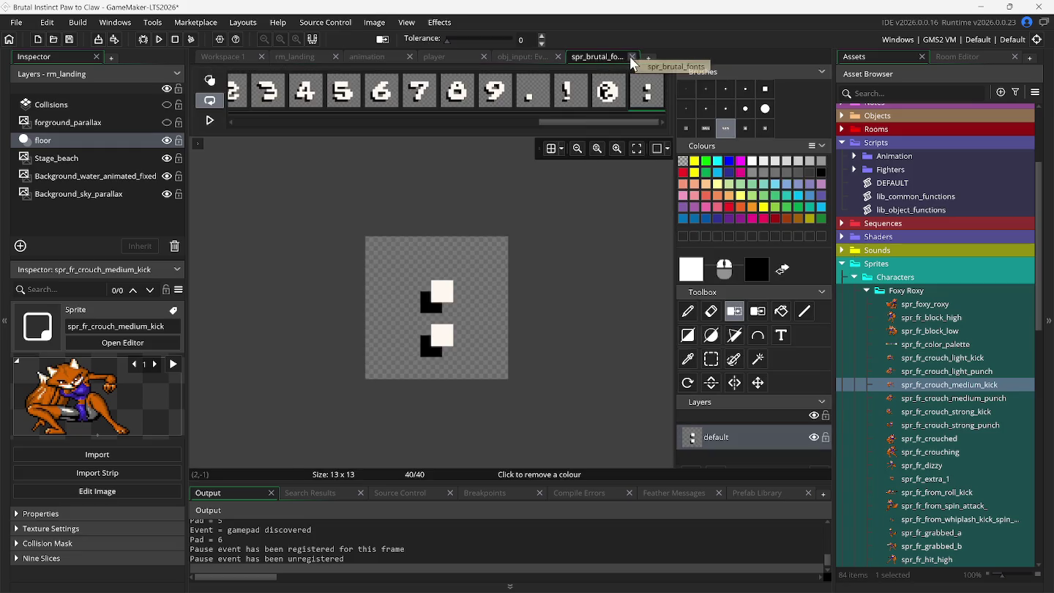
{"action": "left_click", "coordinate": [631, 56]}
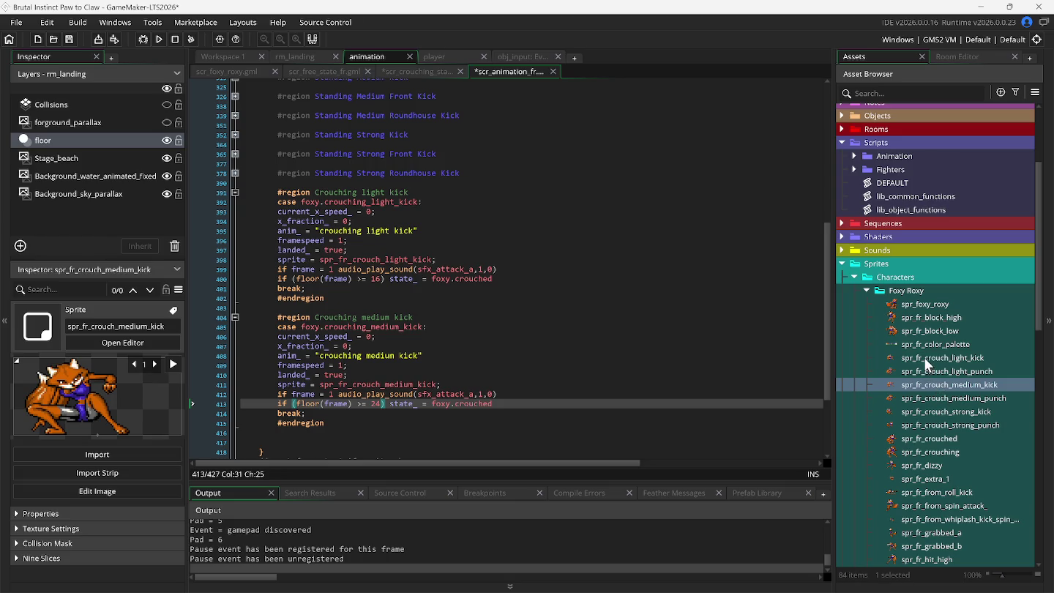
{"action": "double_click", "coordinate": [924, 357]}
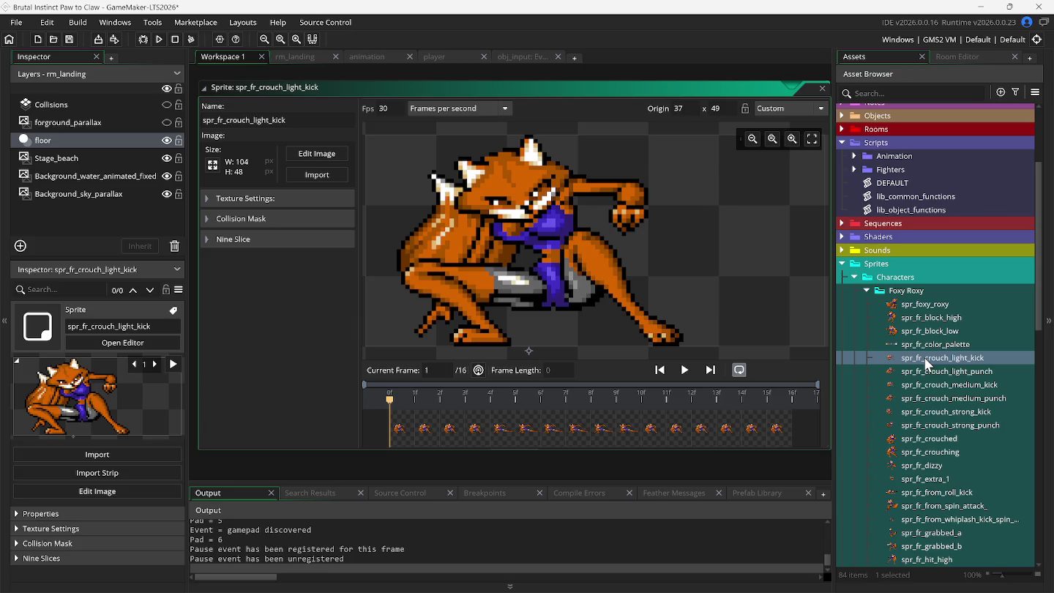
{"action": "left_click", "coordinate": [822, 88]}
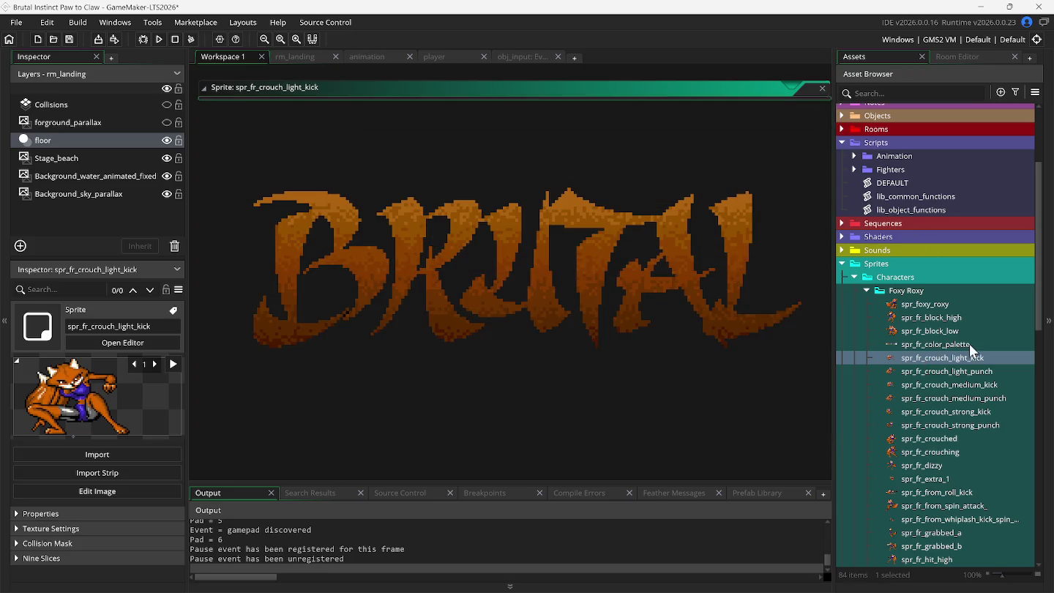
{"action": "double_click", "coordinate": [948, 385]}
{"action": "type", "text": "37"}
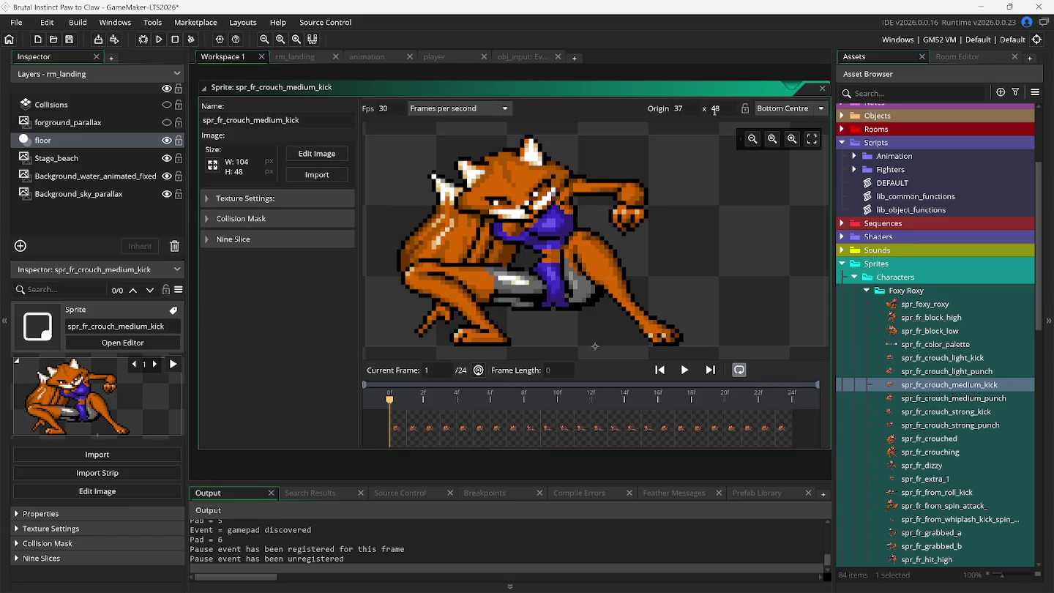
{"action": "left_click", "coordinate": [720, 110]}
Fold the Crouching light kick region in scr_animation_fr and run the game build
{"action": "left_click", "coordinate": [377, 57]}
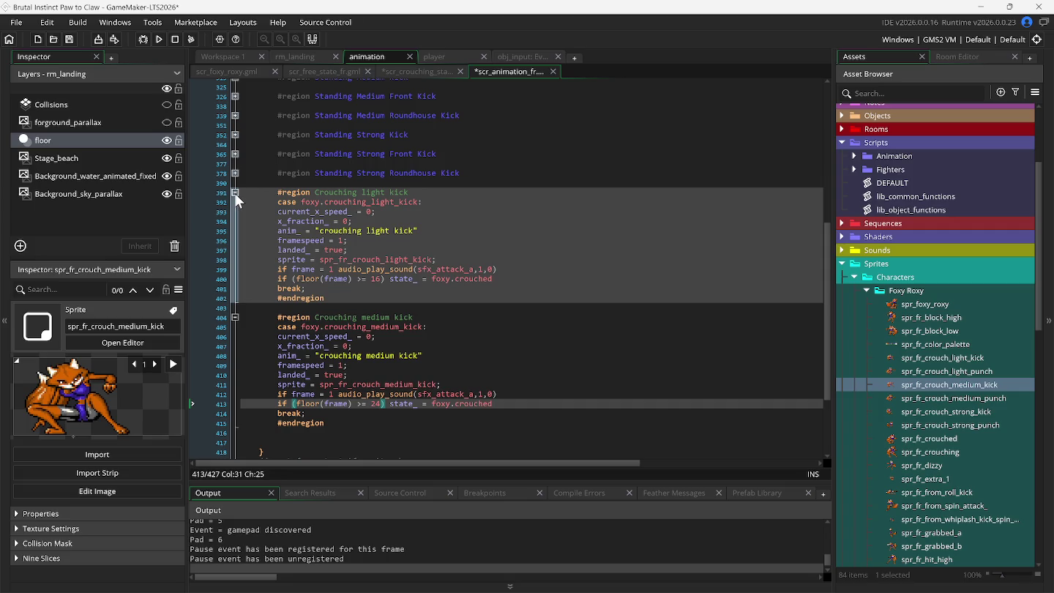
{"action": "left_click", "coordinate": [235, 193]}
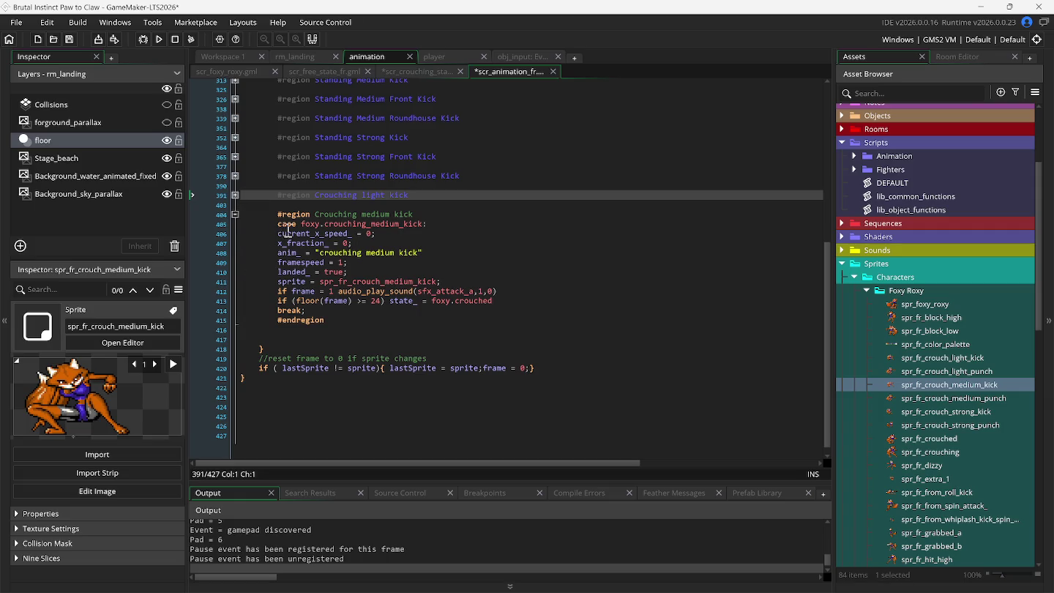
{"action": "left_click", "coordinate": [159, 39]}
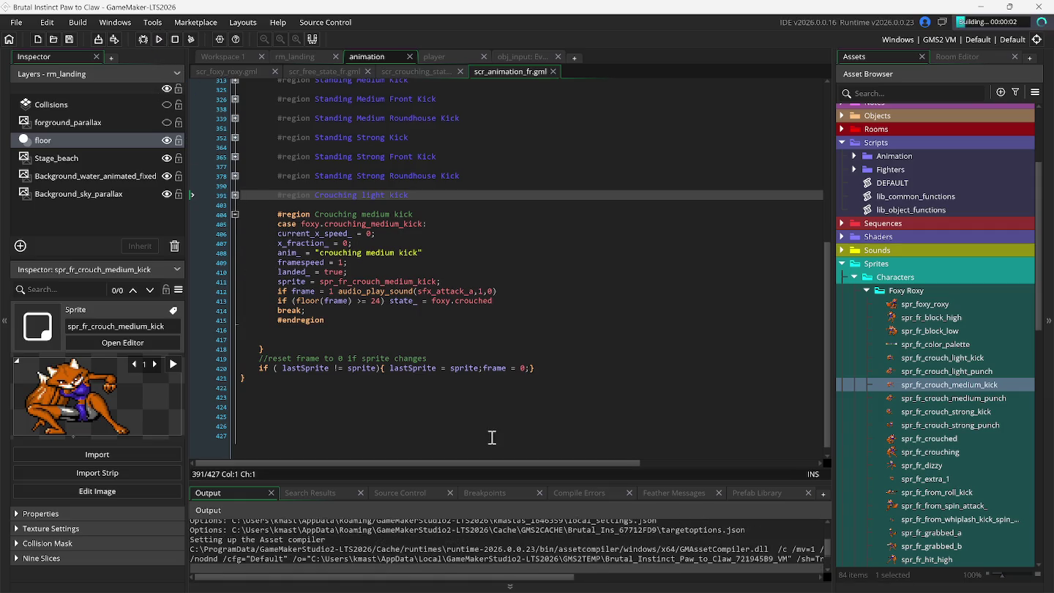
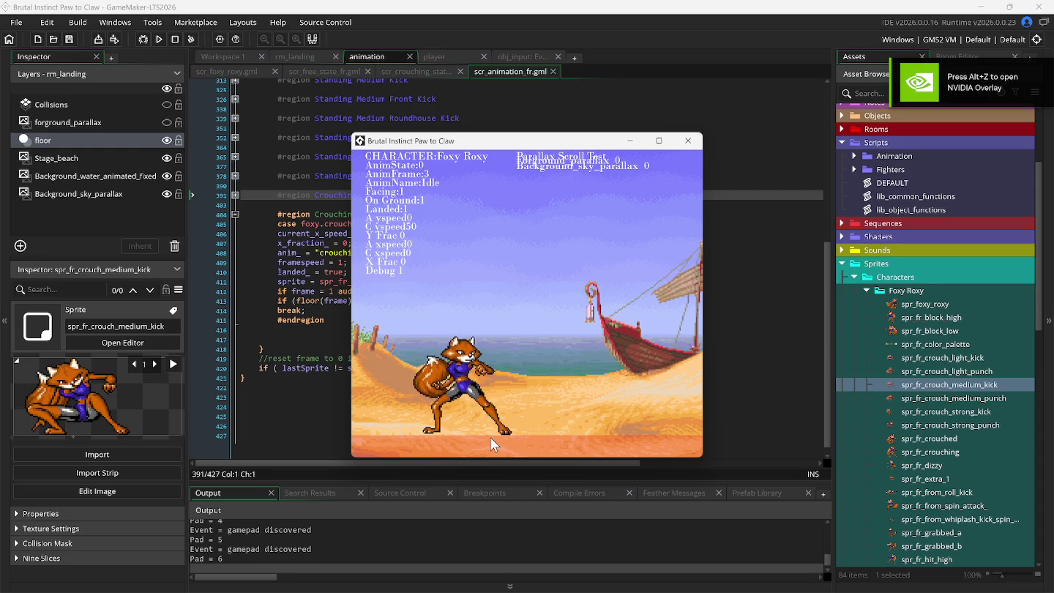
Duplicate the Crouching medium kick region in scr_animation_fr and rename the copy to Crouching Strong kick
{"action": "left_click_drag", "start_coordinate": [248, 217], "coordinate": [246, 330]}
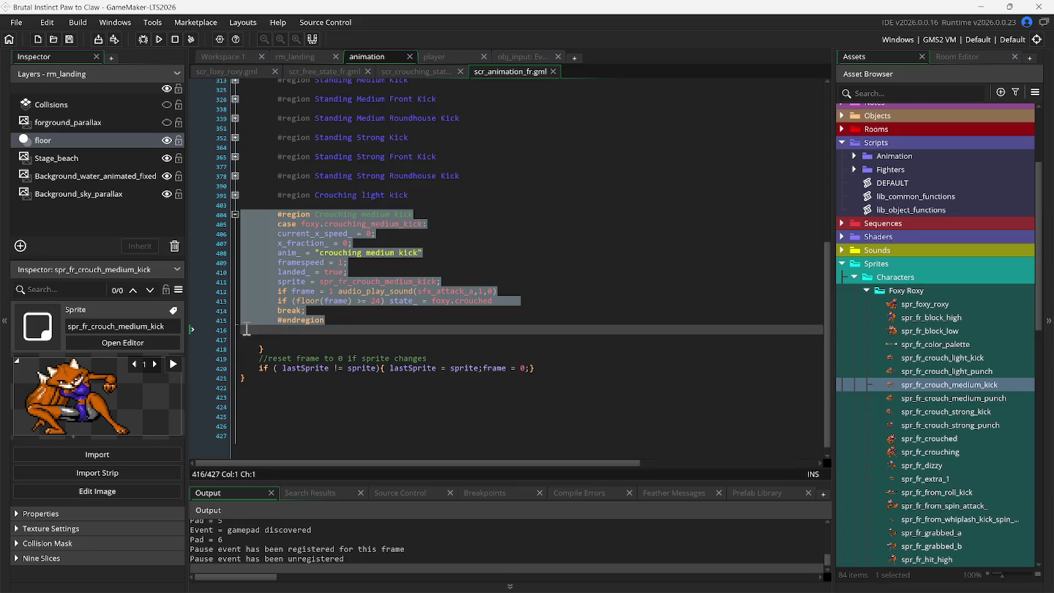
{"action": "key", "text": "ctrl+d"}
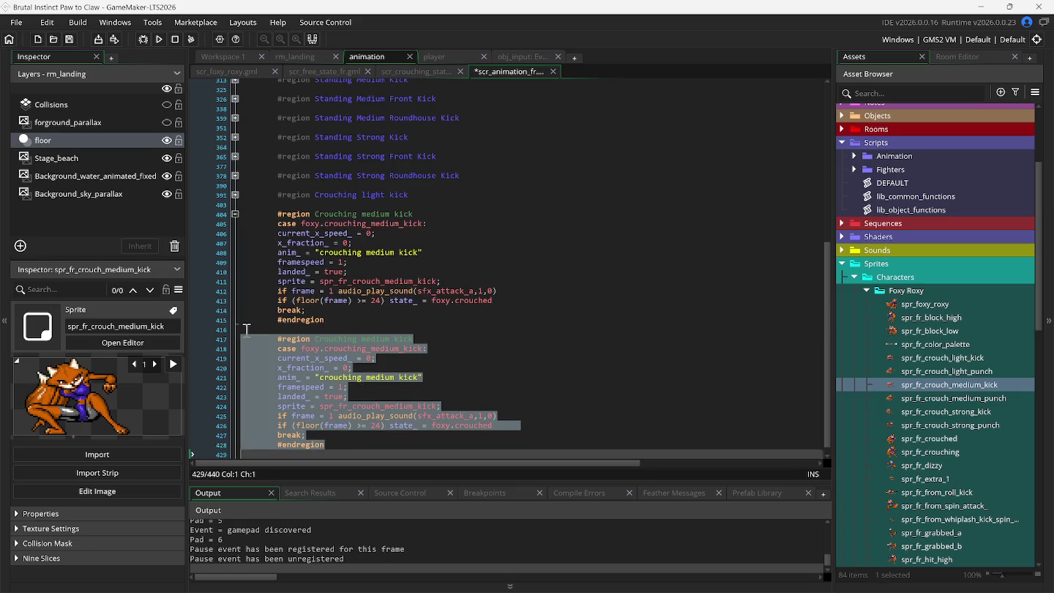
{"action": "left_click", "coordinate": [234, 214]}
{"action": "double_click", "coordinate": [376, 233]}
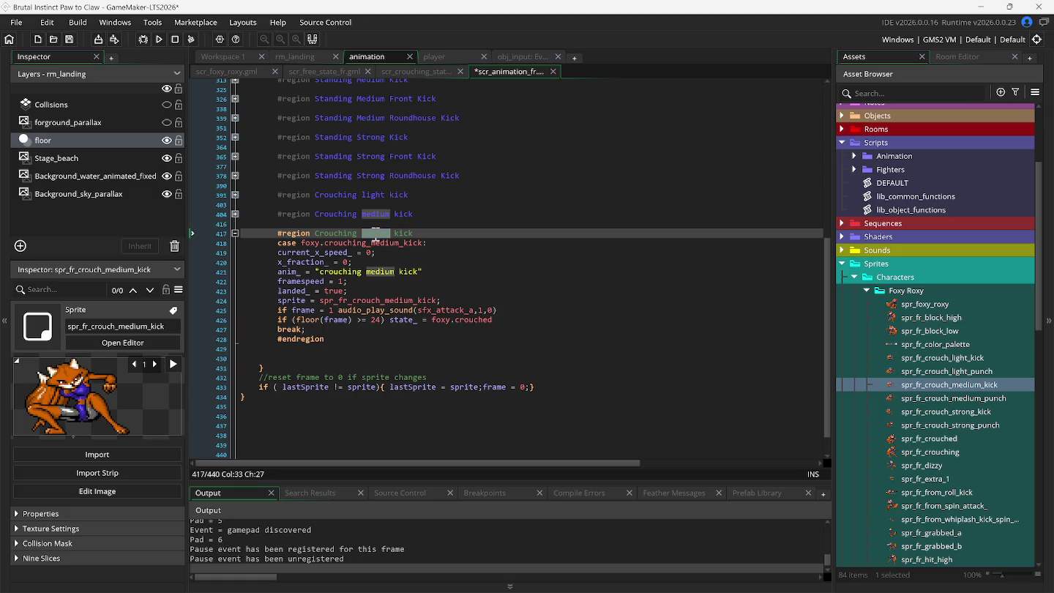
{"action": "type", "text": "S"}
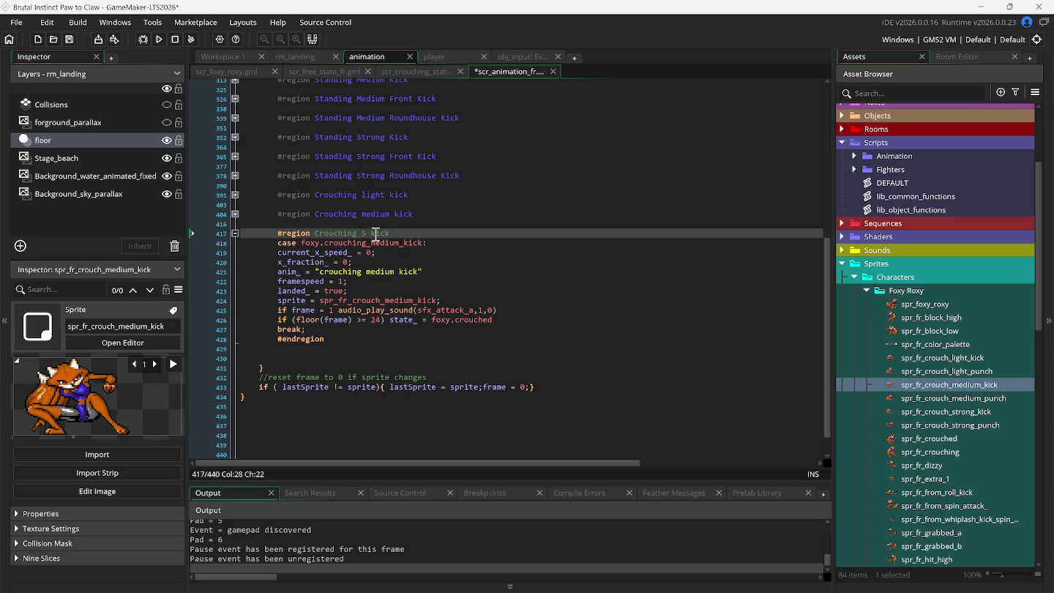
{"action": "type", "text": "trong"}
Change the copy's case to crouching_strong_kick, and its anim_ name and sprite to spr_fr_crouch_strong_kick
{"action": "double_click", "coordinate": [379, 242]}
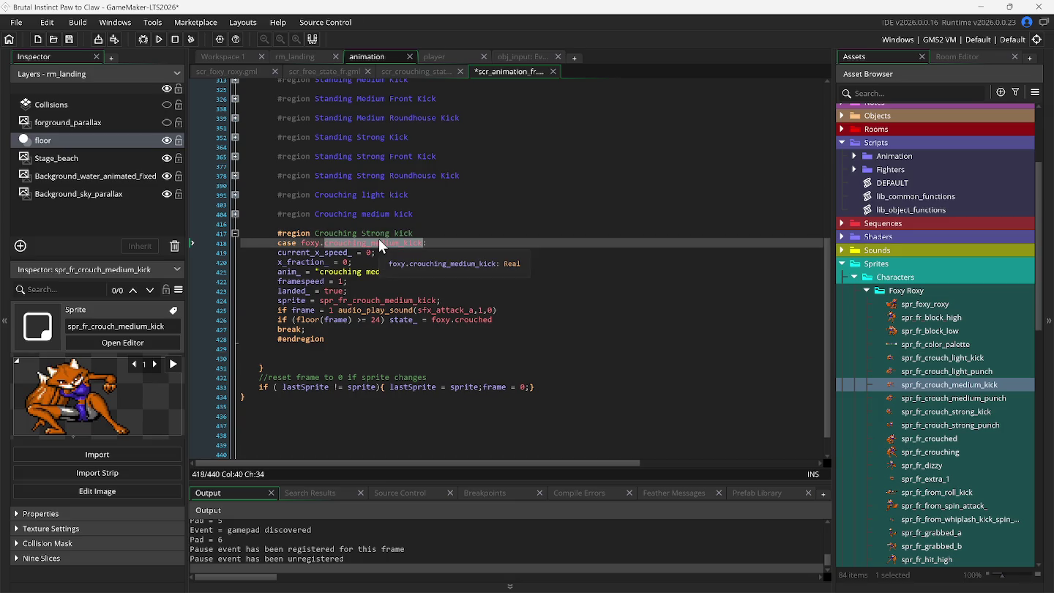
{"action": "type", "text": "case foxy.c:"}
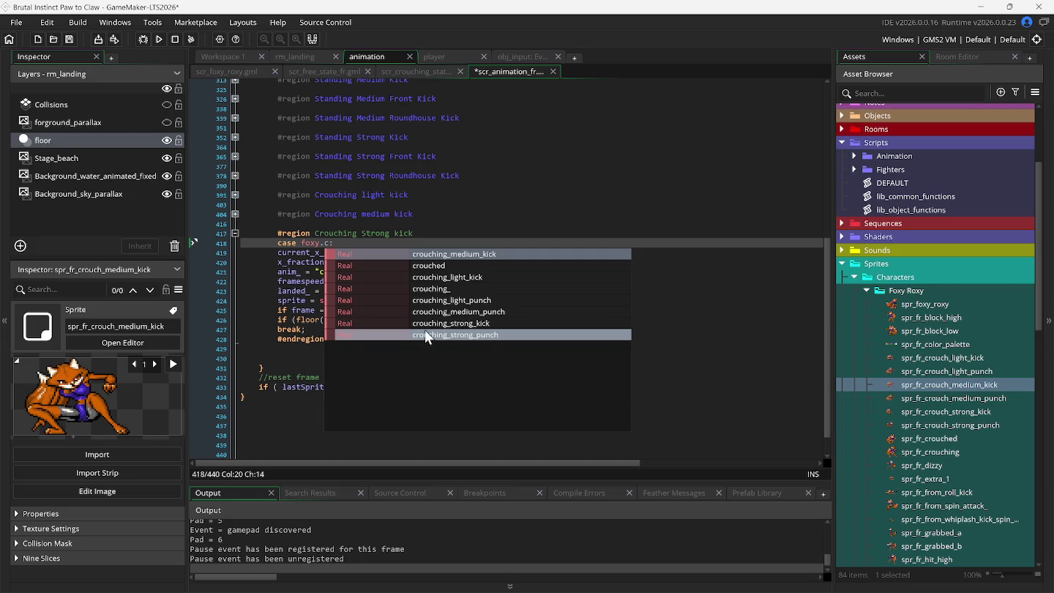
{"action": "left_click", "coordinate": [425, 324]}
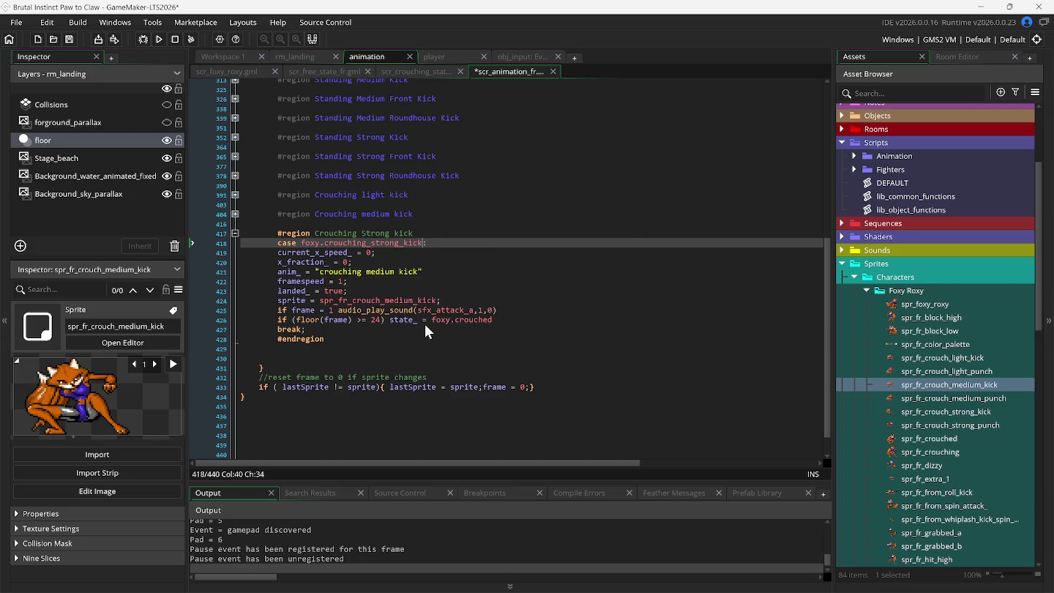
{"action": "left_click", "coordinate": [367, 272]}
{"action": "key", "text": "Delete"}
{"action": "type", "text": "strong"}
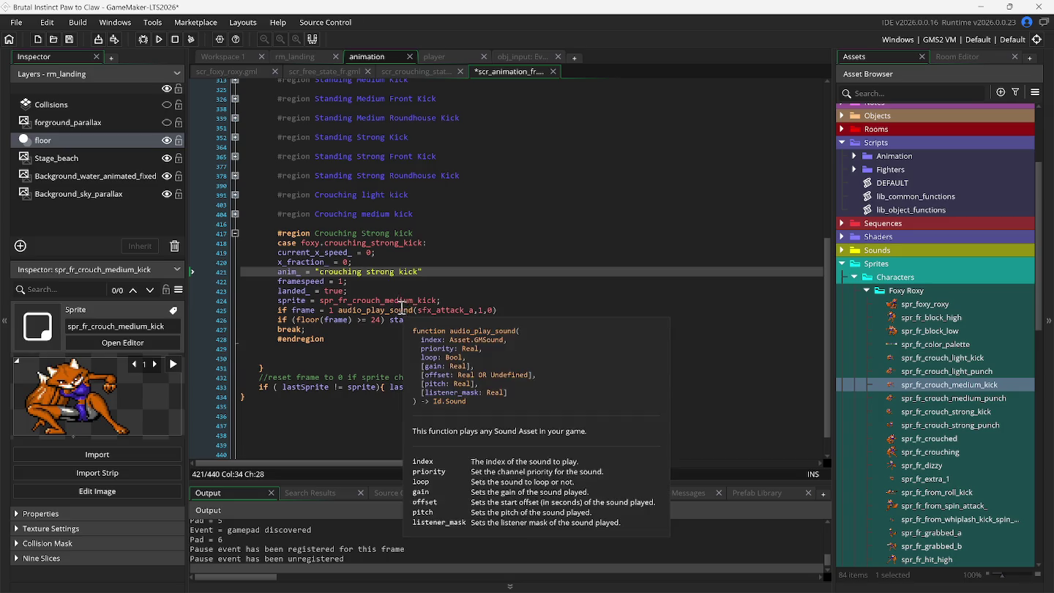
{"action": "left_click", "coordinate": [413, 302]}
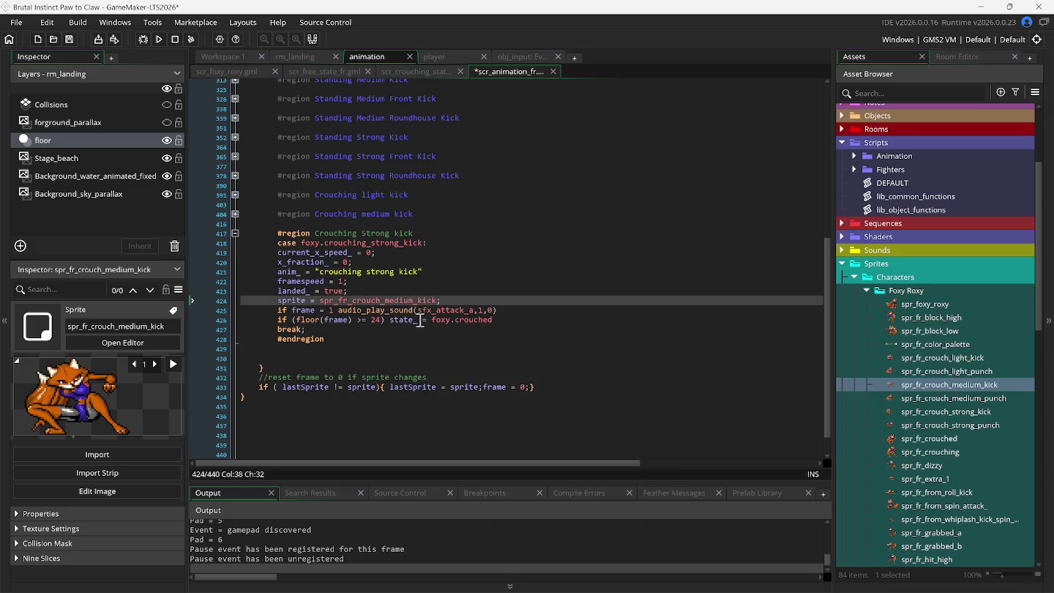
{"action": "key", "text": "BackSpace"}
{"action": "key", "text": "BackSpace"}
{"action": "key", "text": "BackSpace"}
{"action": "type", "text": "g"}
Change the crouching strong kick's end frame from 24 to 40, matching its 40-frame sprite, and run the game
{"action": "double_click", "coordinate": [940, 412]}
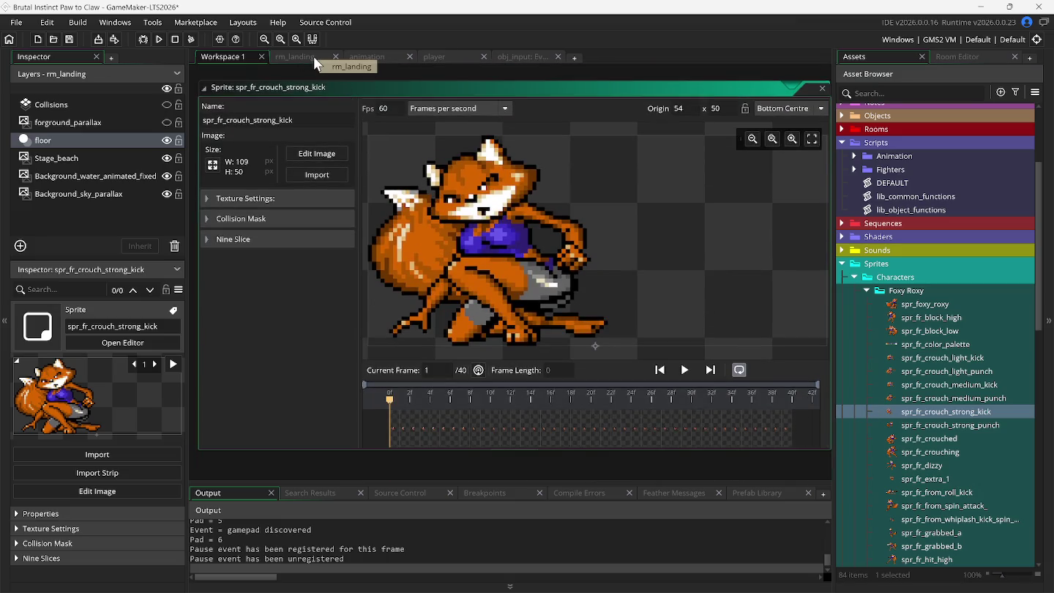
{"action": "left_click", "coordinate": [365, 57]}
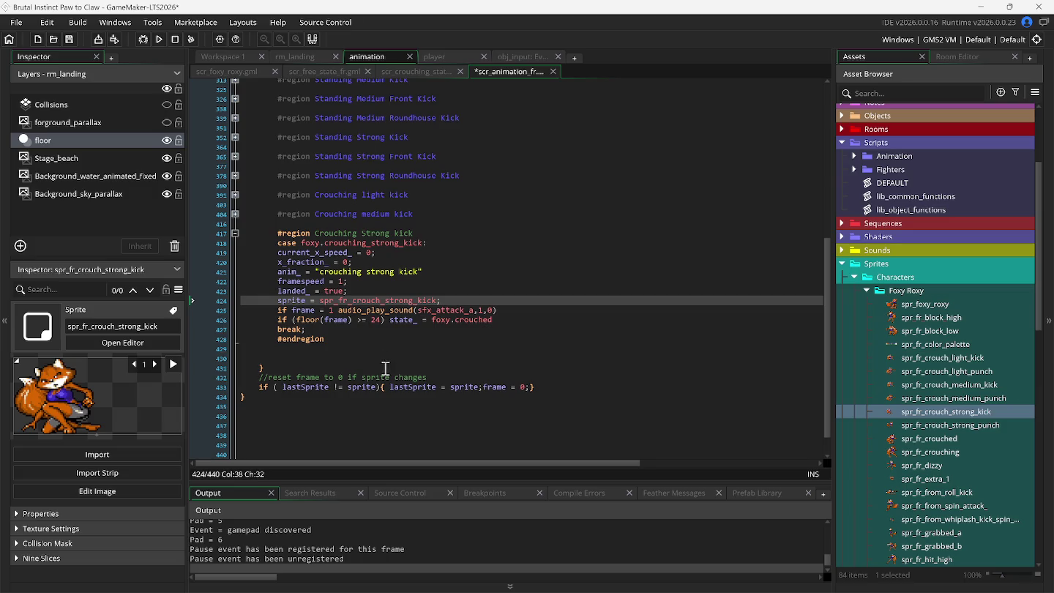
{"action": "left_click", "coordinate": [379, 319]}
{"action": "key", "text": "Delete"}
{"action": "key", "text": "BackSpace"}
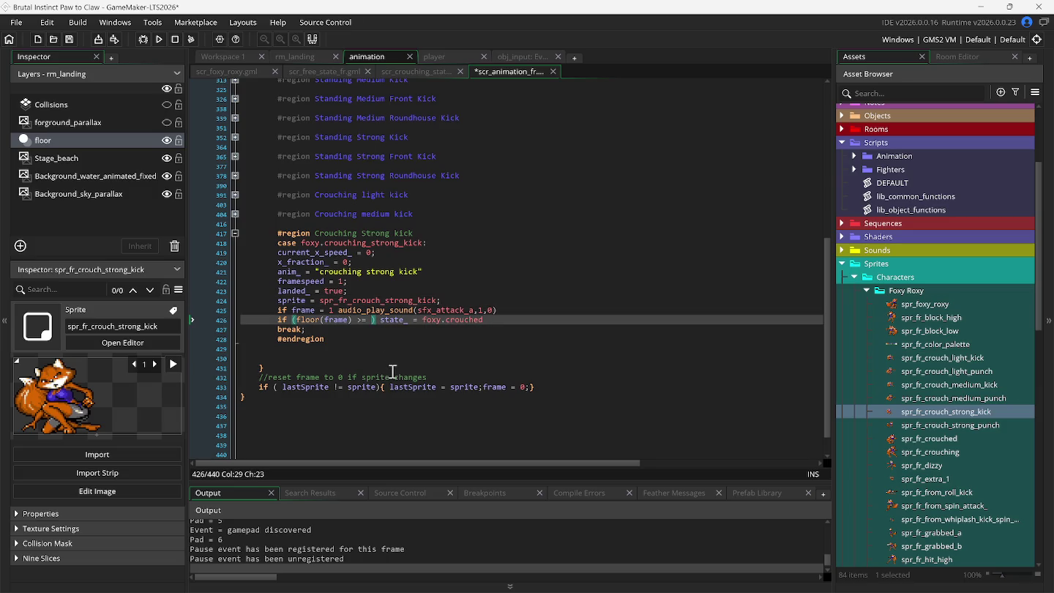
{"action": "type", "text": "40"}
{"action": "left_click", "coordinate": [239, 63]}
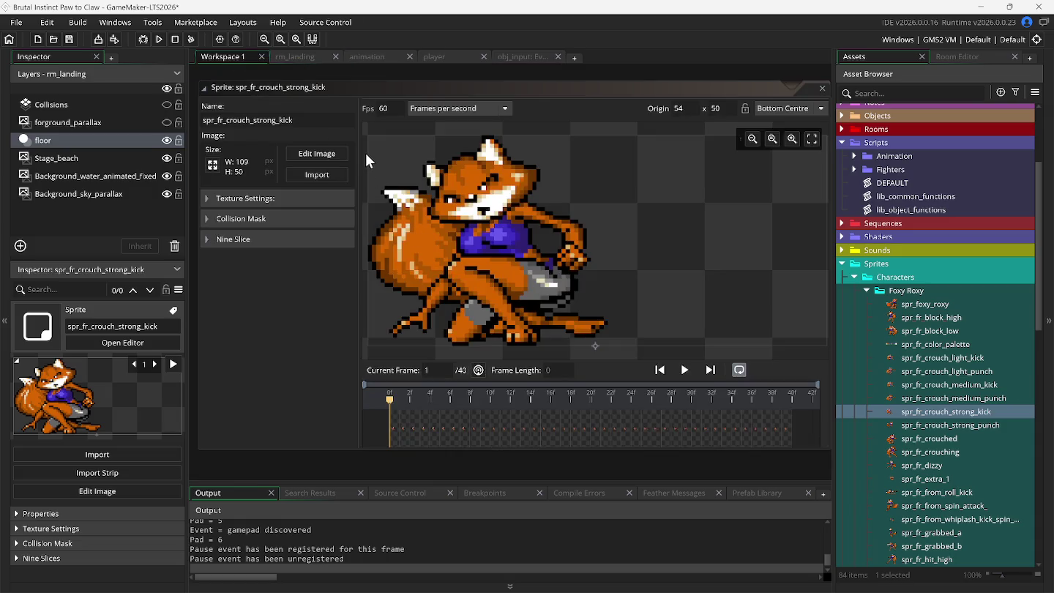
{"action": "left_click", "coordinate": [163, 42]}
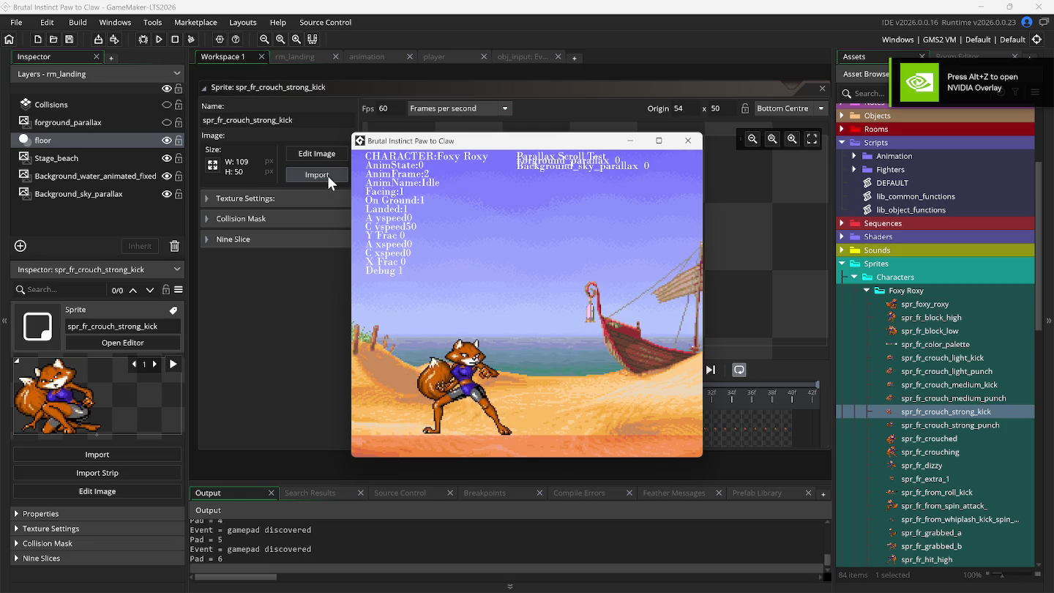
Set spr_fr_crouch_strong_kick's Origin X to 36 and relaunch the game with F5
{"action": "left_click", "coordinate": [674, 108]}
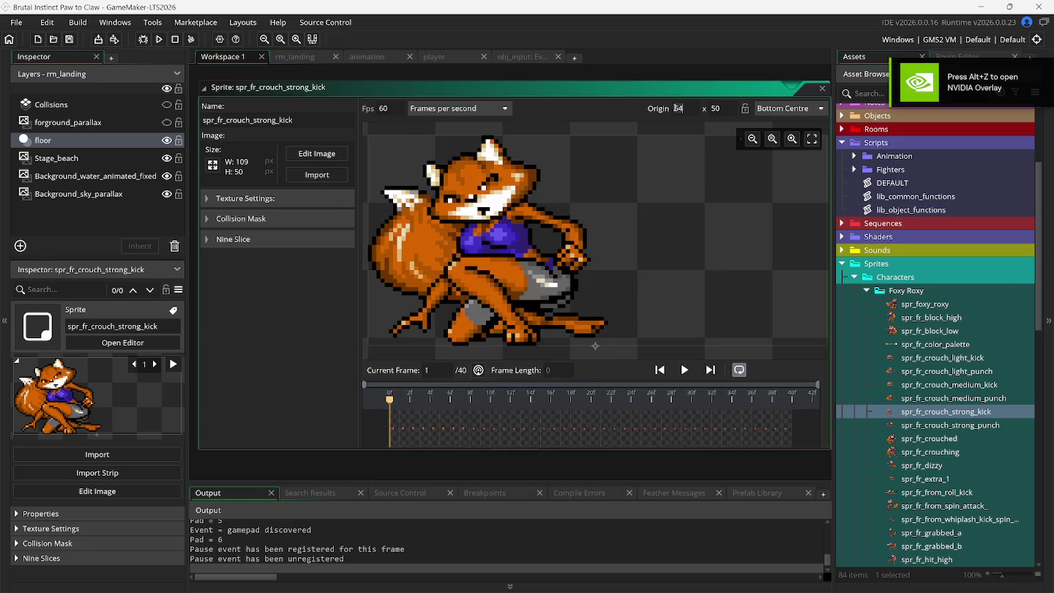
{"action": "type", "text": "3"}
{"action": "key", "text": "F5"}
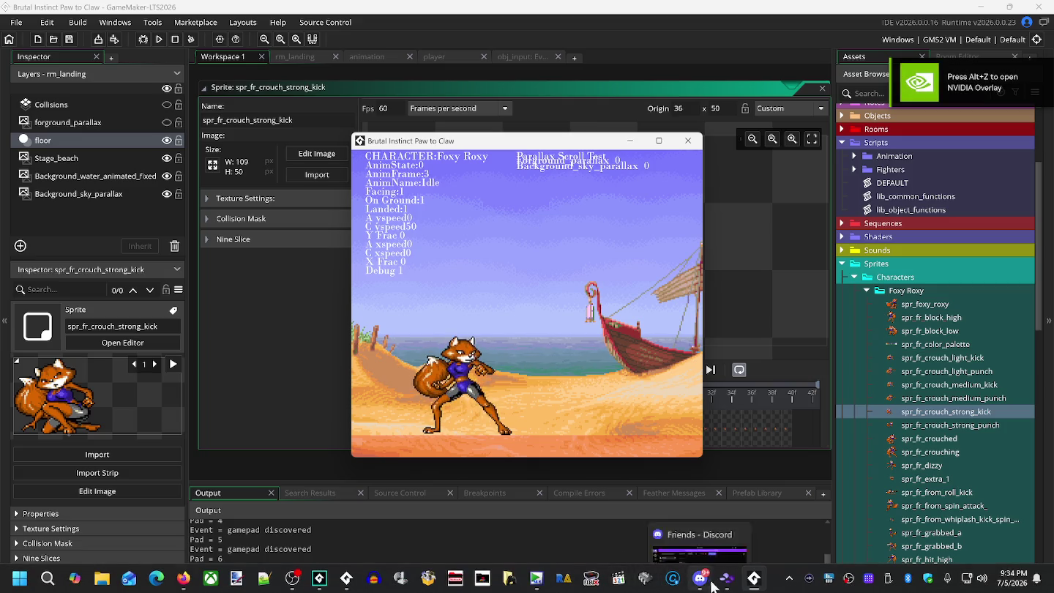
Set Snes9x's display output method to Direct3D
{"action": "left_click", "coordinate": [728, 584]}
{"action": "left_click", "coordinate": [427, 101]}
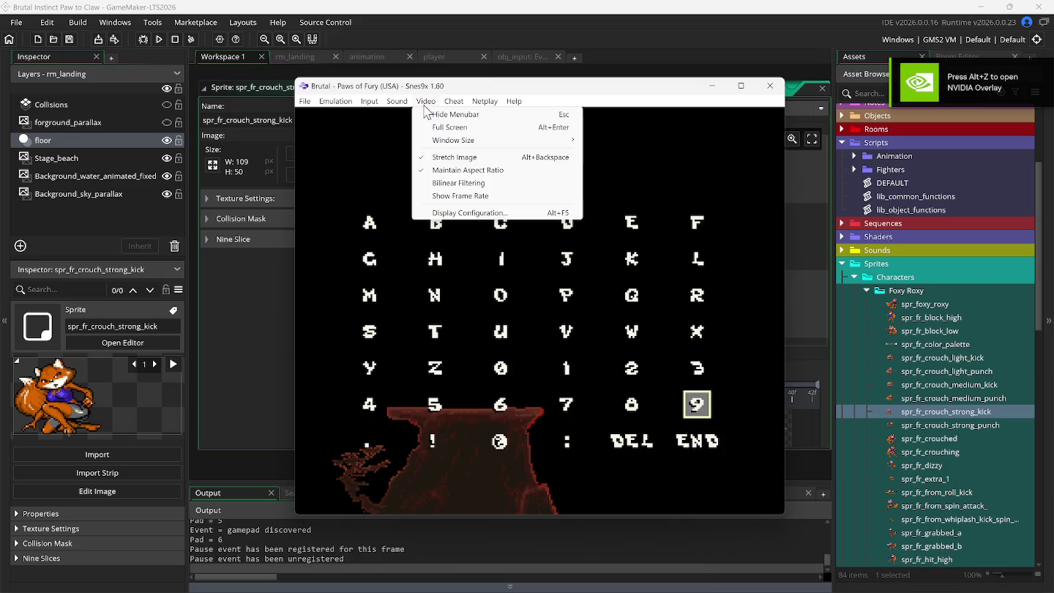
{"action": "left_click", "coordinate": [466, 212]}
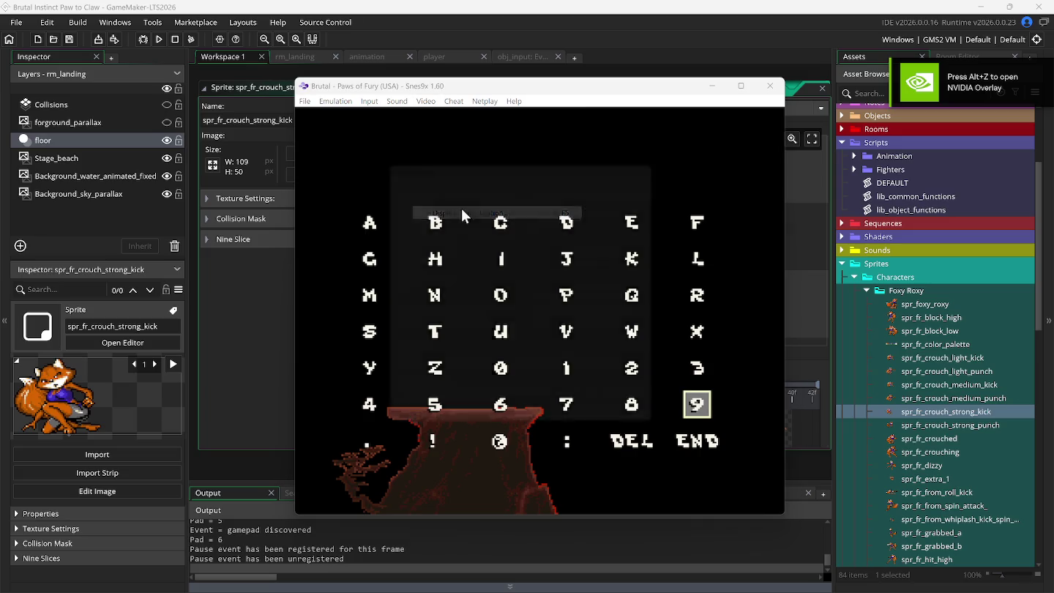
{"action": "left_click", "coordinate": [478, 181]}
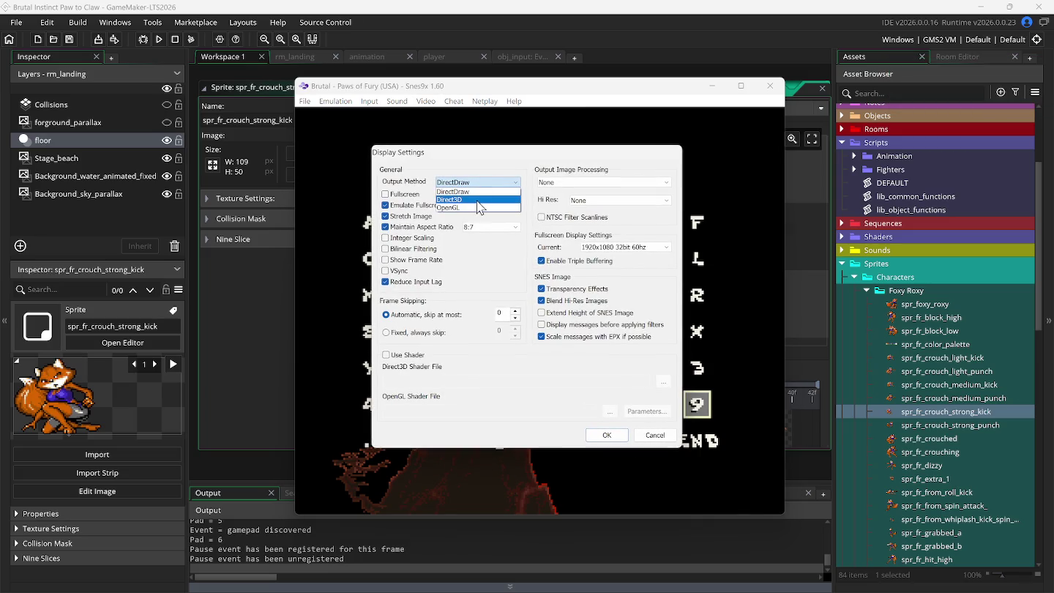
{"action": "left_click", "coordinate": [477, 200]}
{"action": "left_click", "coordinate": [594, 435]}
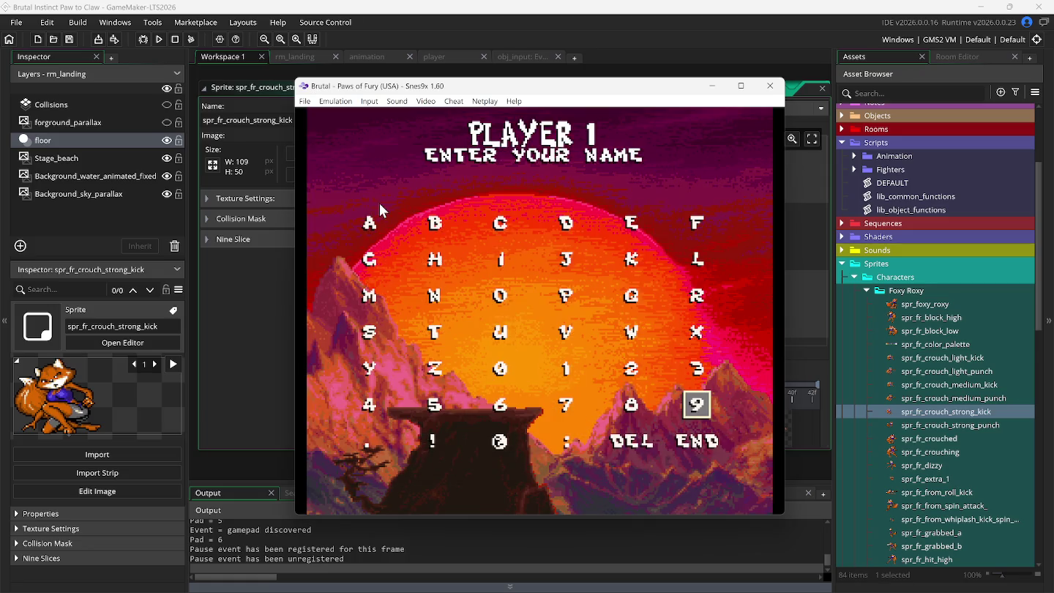
Load the Foxy Roxy beach fight from save Slot #1
{"action": "left_click", "coordinate": [305, 102]}
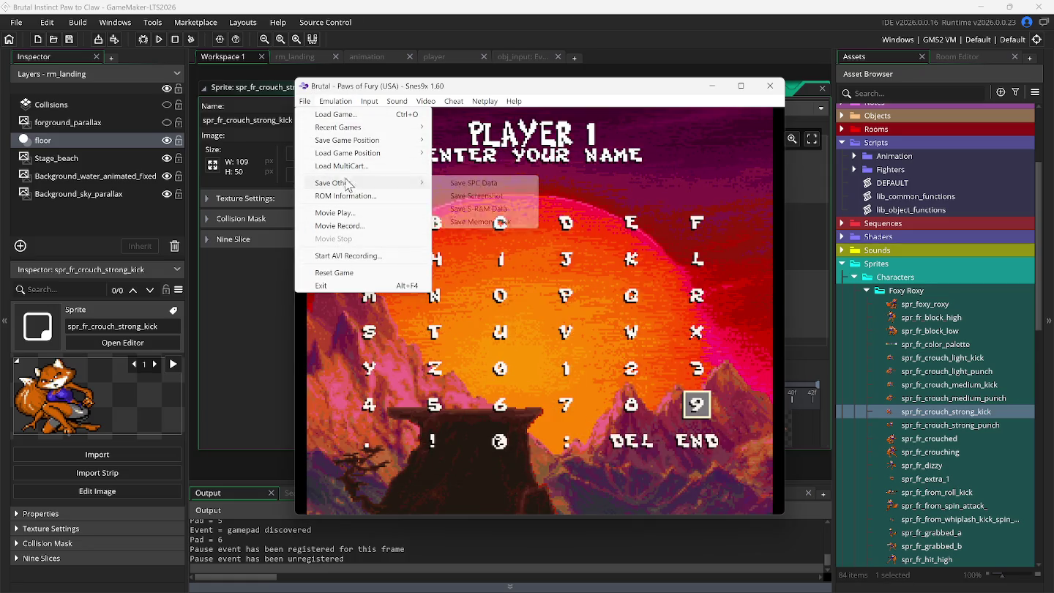
{"action": "mouse_move", "coordinate": [363, 157]}
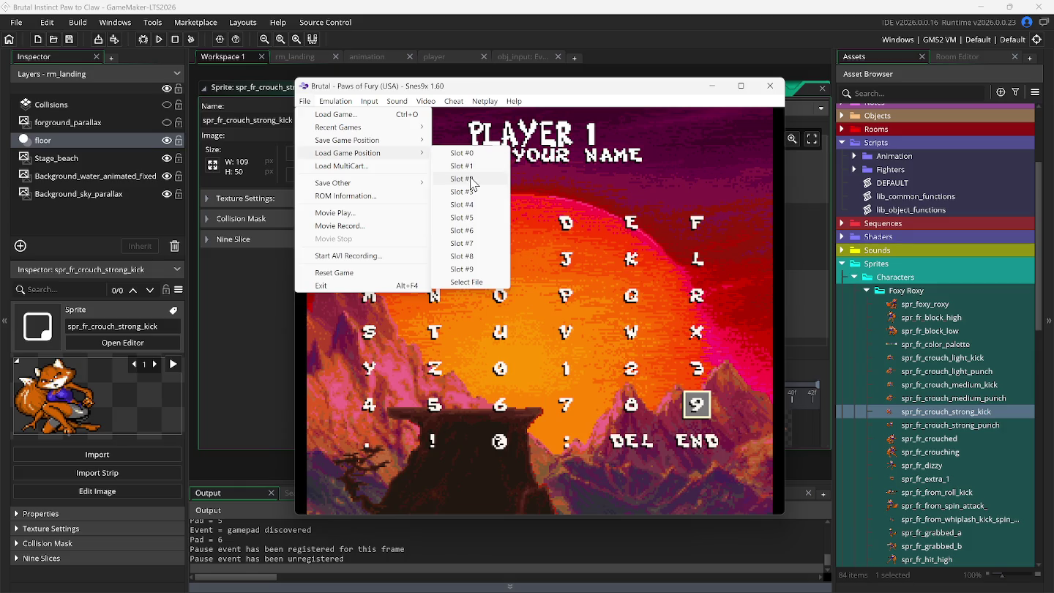
{"action": "left_click", "coordinate": [469, 179]}
{"action": "left_click", "coordinate": [305, 102]}
{"action": "mouse_move", "coordinate": [372, 153]}
{"action": "left_click", "coordinate": [463, 167]}
{"action": "left_click", "coordinate": [305, 101]}
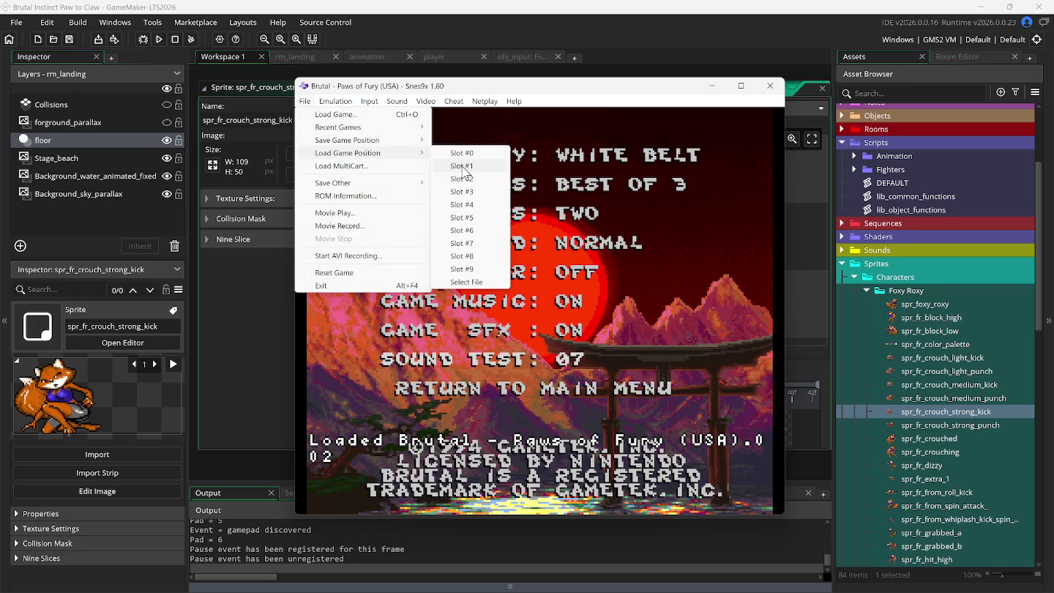
{"action": "left_click", "coordinate": [462, 166]}
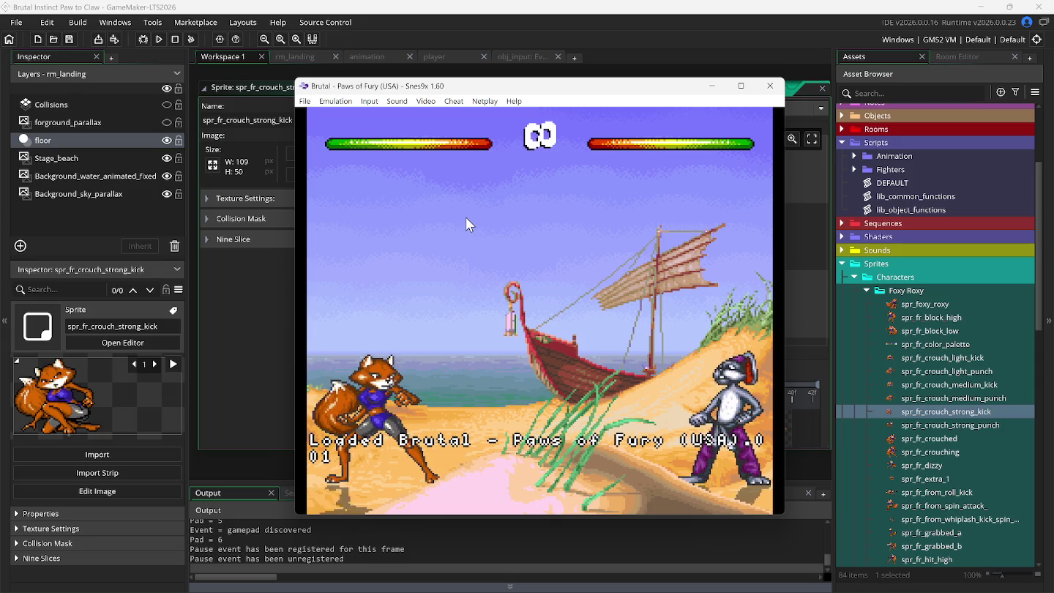
Hide background layer 2 and replay Foxy Roxy's crouching kick using rewind, then switch to Brutal Instinct
{"action": "key", "text": "1"}
{"action": "key", "text": "1"}
{"action": "key", "text": "2"}
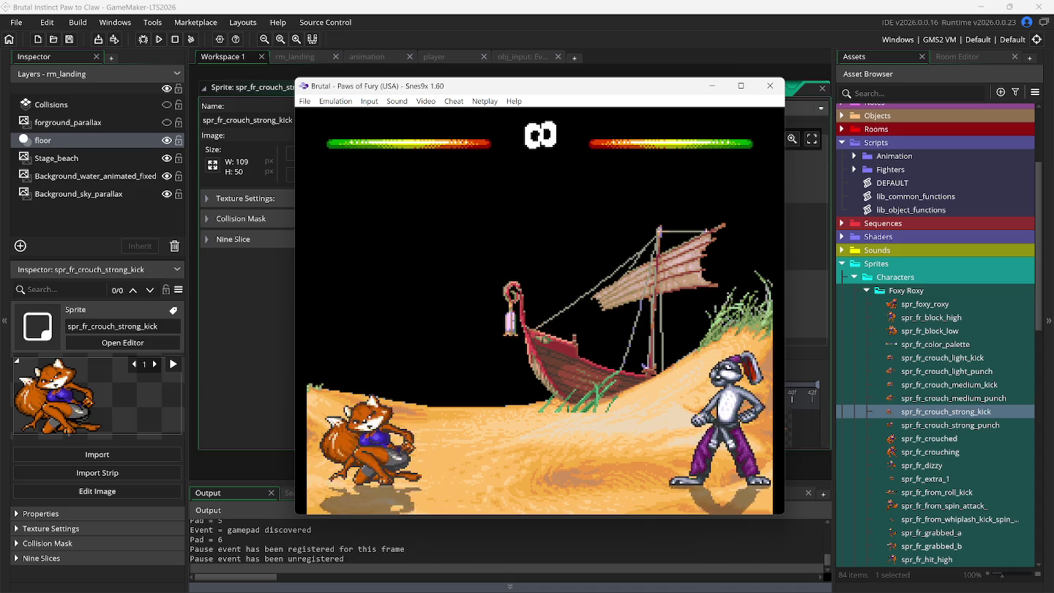
{"action": "key", "text": "v"}
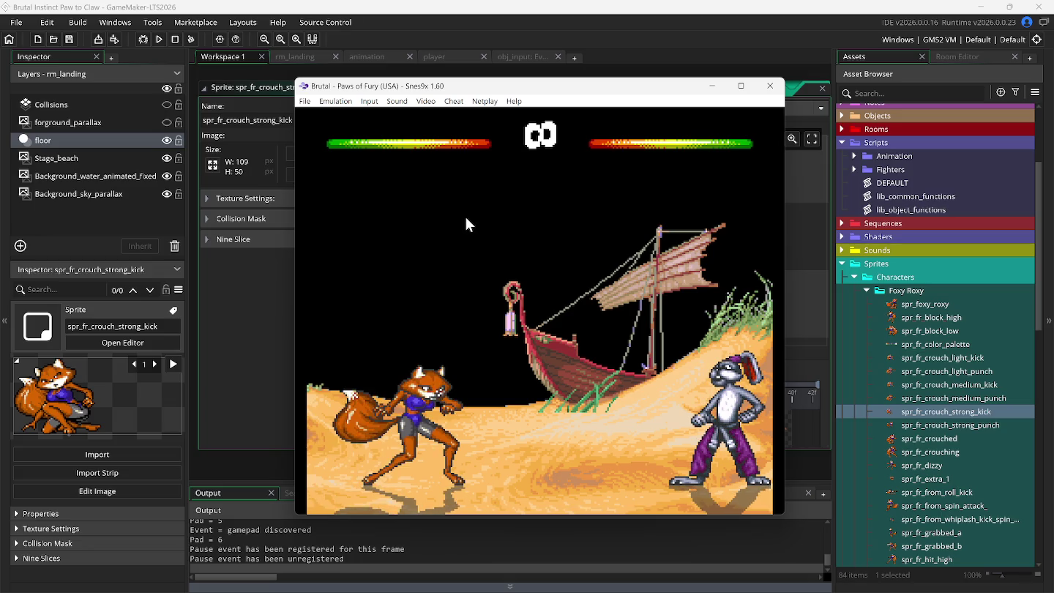
{"action": "key", "text": "v"}
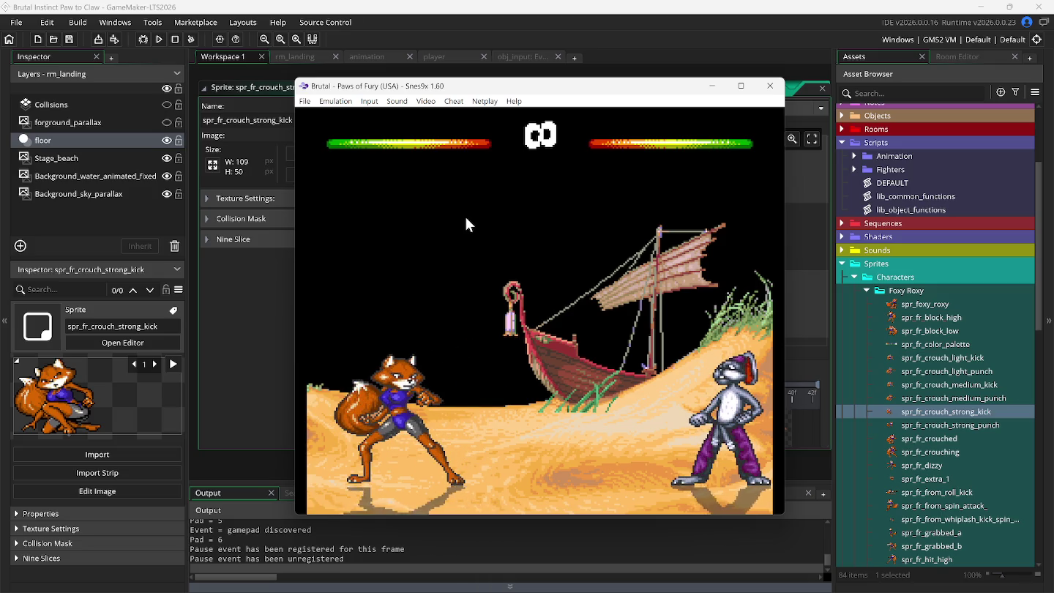
{"action": "key", "text": "Down"}
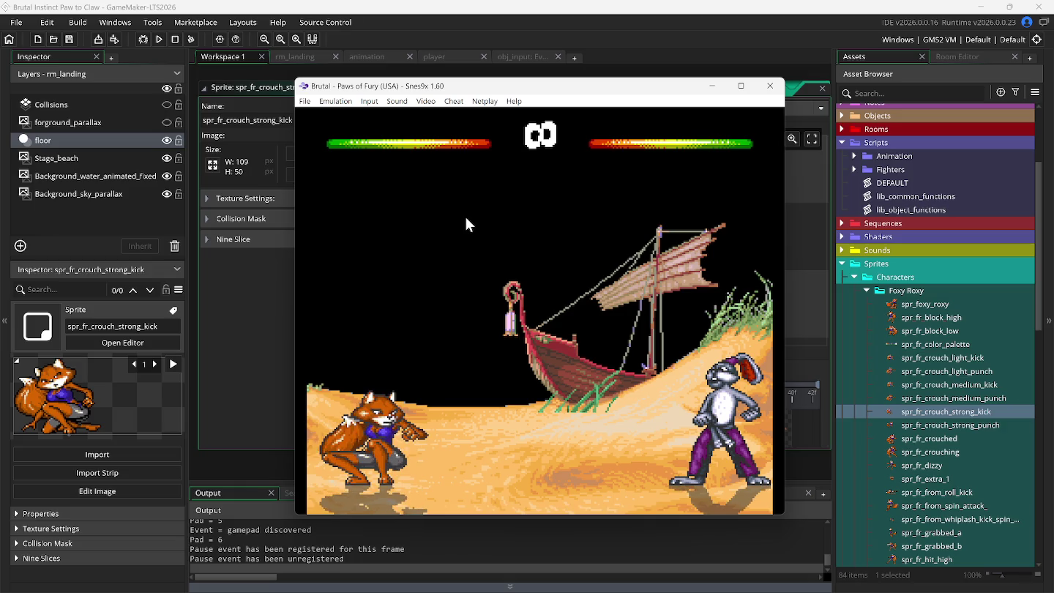
{"action": "key", "text": "BackSpace"}
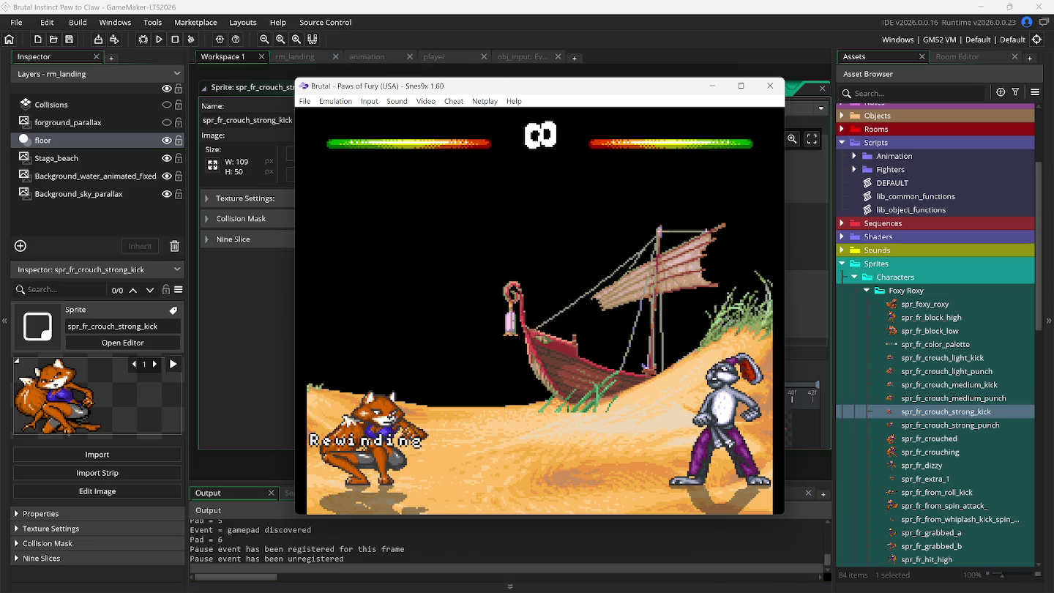
{"action": "left_click", "coordinate": [755, 586]}
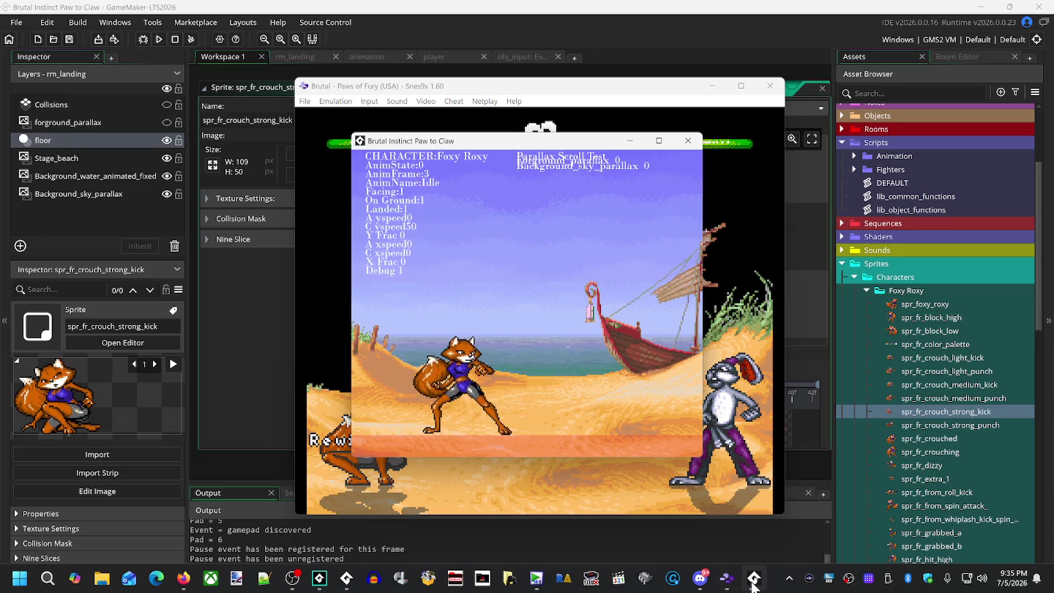
In the test game, crouch, turn Foxy Roxy left and right, and perform the crouching strong kick
{"action": "key", "text": "Down"}
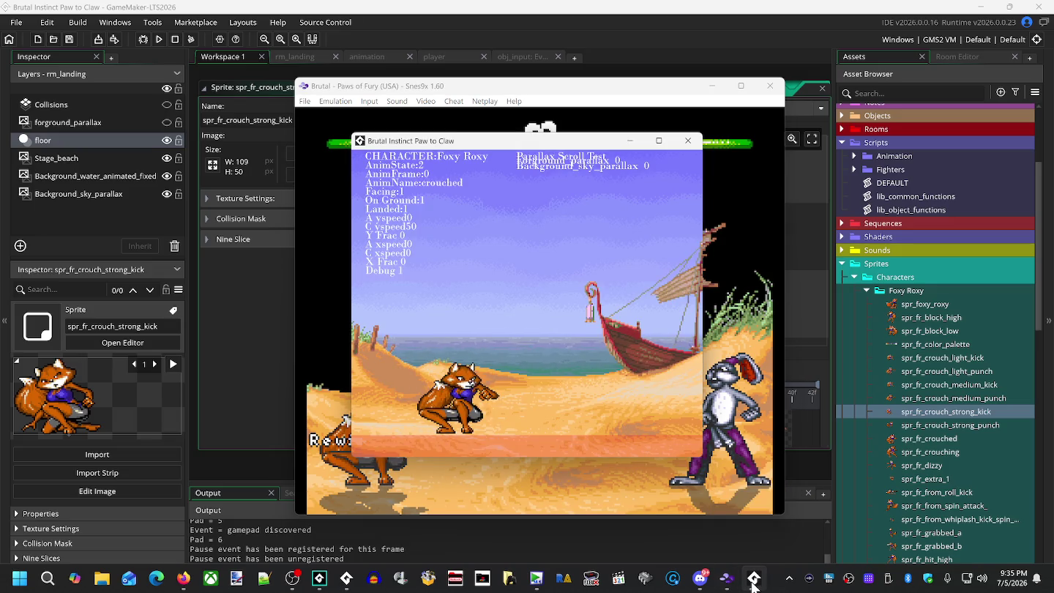
{"action": "key", "text": "Left"}
{"action": "key", "text": "Right"}
{"action": "key", "text": "Left"}
{"action": "key", "text": "Right"}
{"action": "key", "text": "Left"}
{"action": "key", "text": "Right"}
{"action": "key", "text": "x"}
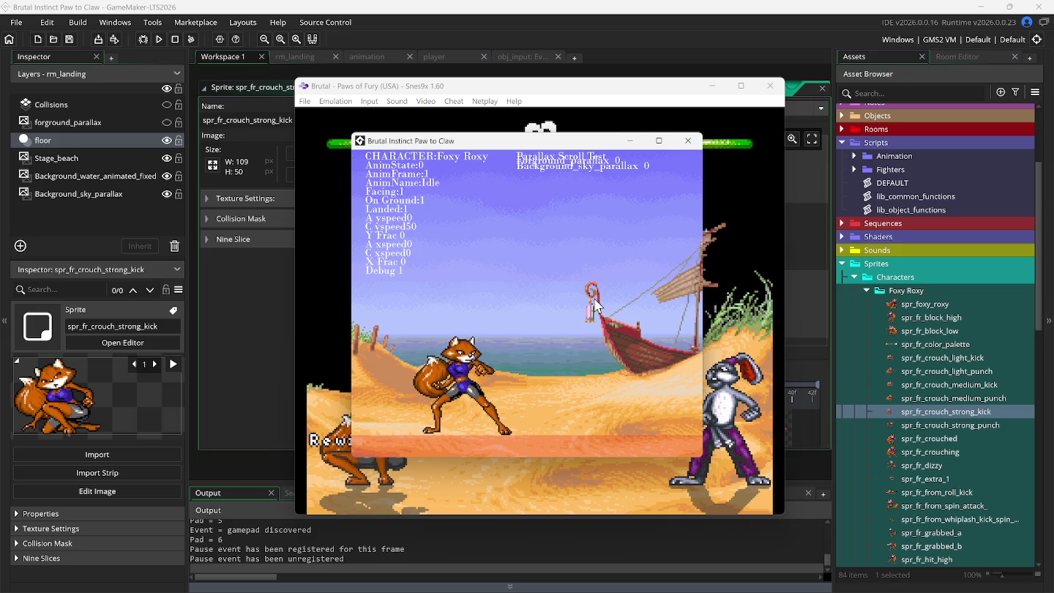
Repeat the crouching strong kick in fullscreen, then return to Snes9x and dismiss the display failure message
{"action": "key", "text": "F11"}
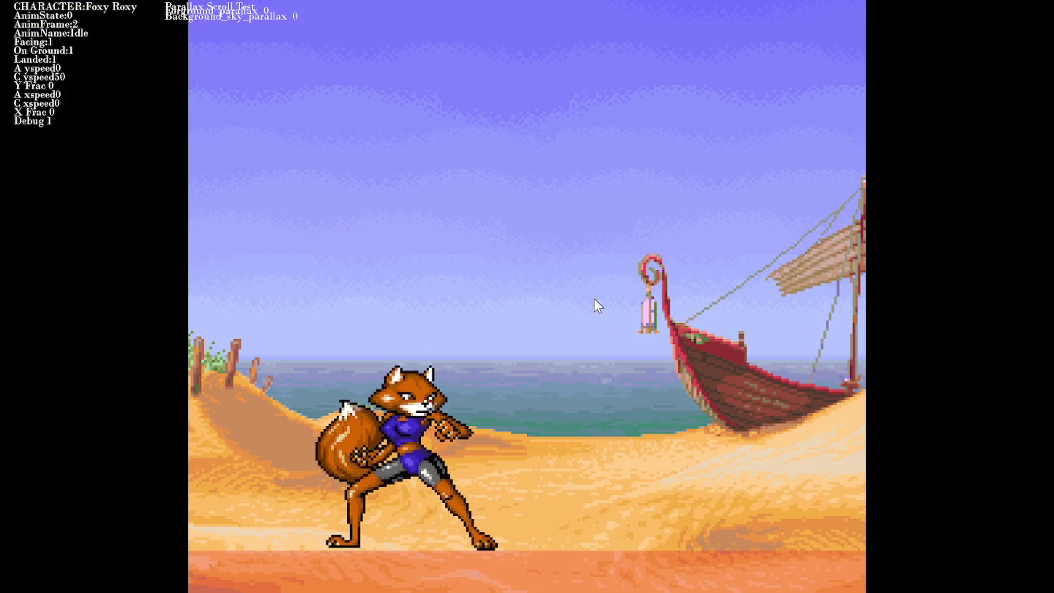
{"action": "key", "text": "Down"}
{"action": "key", "text": "c"}
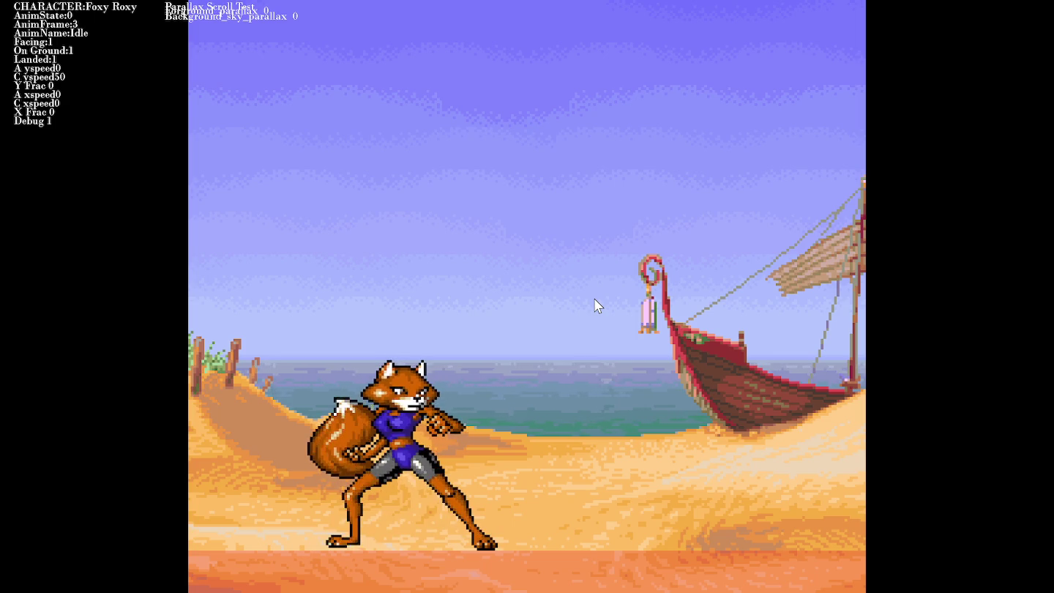
{"action": "key", "text": "F11"}
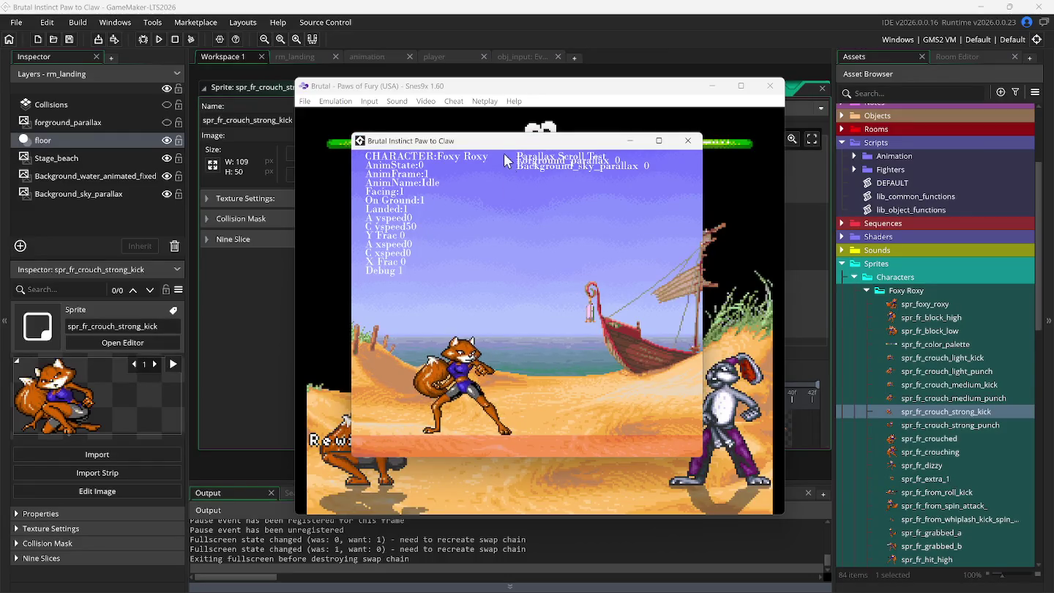
{"action": "left_click", "coordinate": [455, 84]}
{"action": "left_click", "coordinate": [620, 351]}
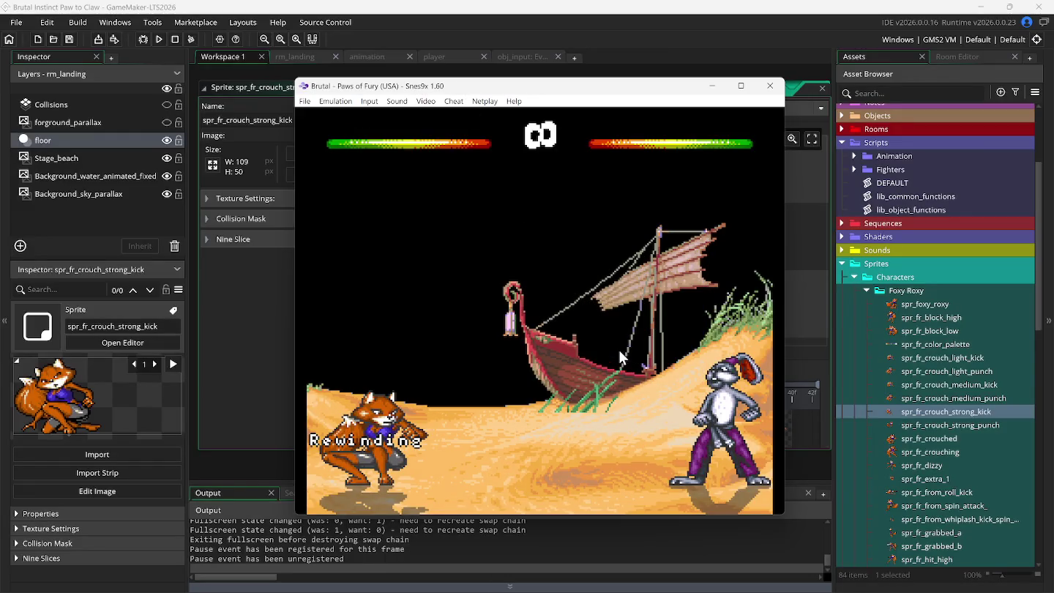
Unpause emulation in Snes9x, then close the emulator
{"action": "left_click", "coordinate": [339, 101]}
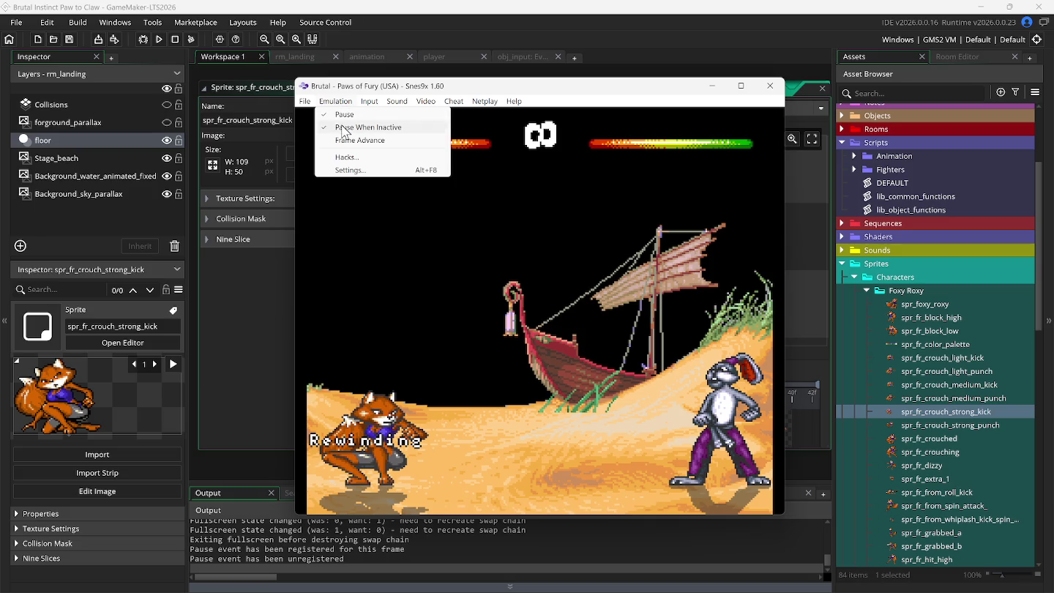
{"action": "left_click", "coordinate": [343, 115]}
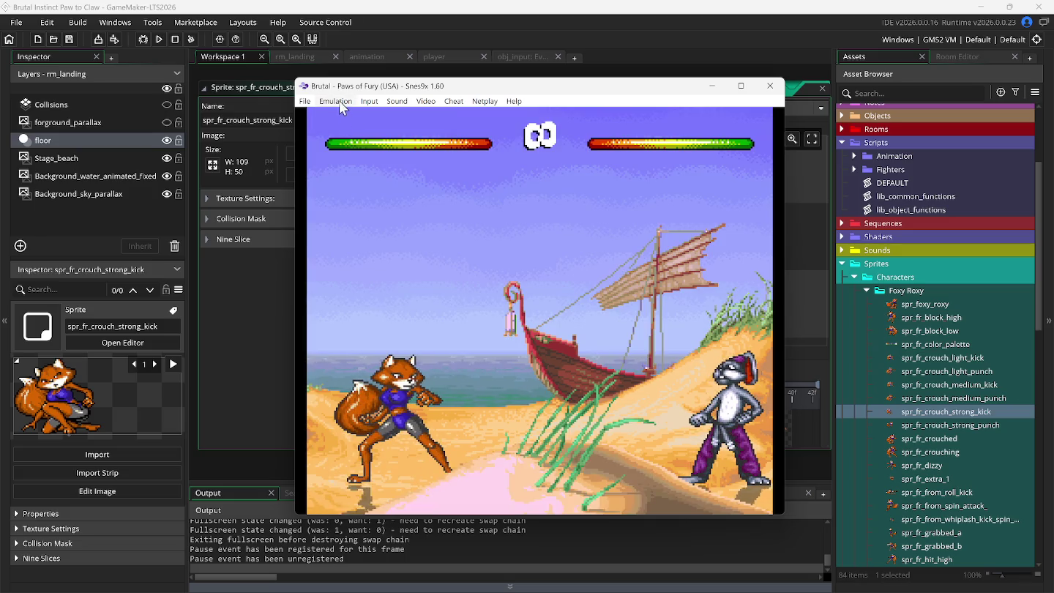
{"action": "left_click", "coordinate": [338, 103]}
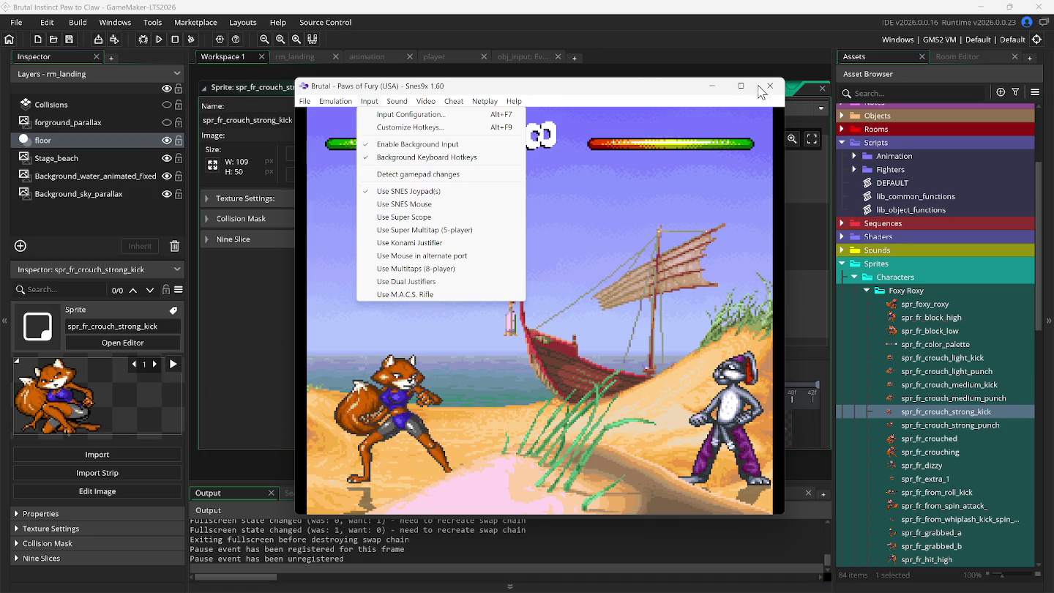
{"action": "left_click", "coordinate": [769, 86]}
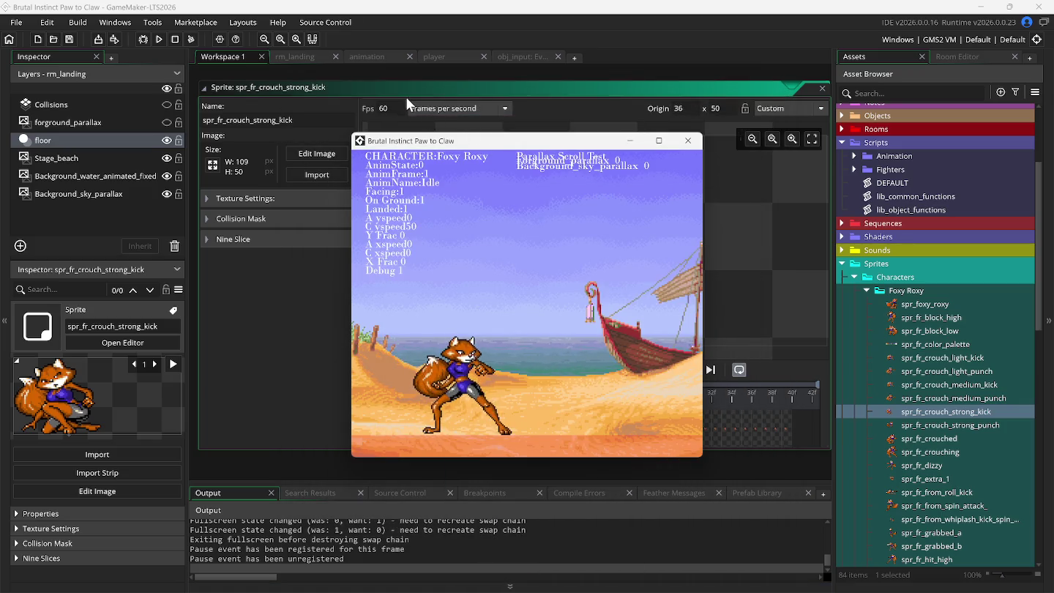
With the debug overlay off, test crouching plus the crouching light, medium and strong kicks
{"action": "key", "text": "F1"}
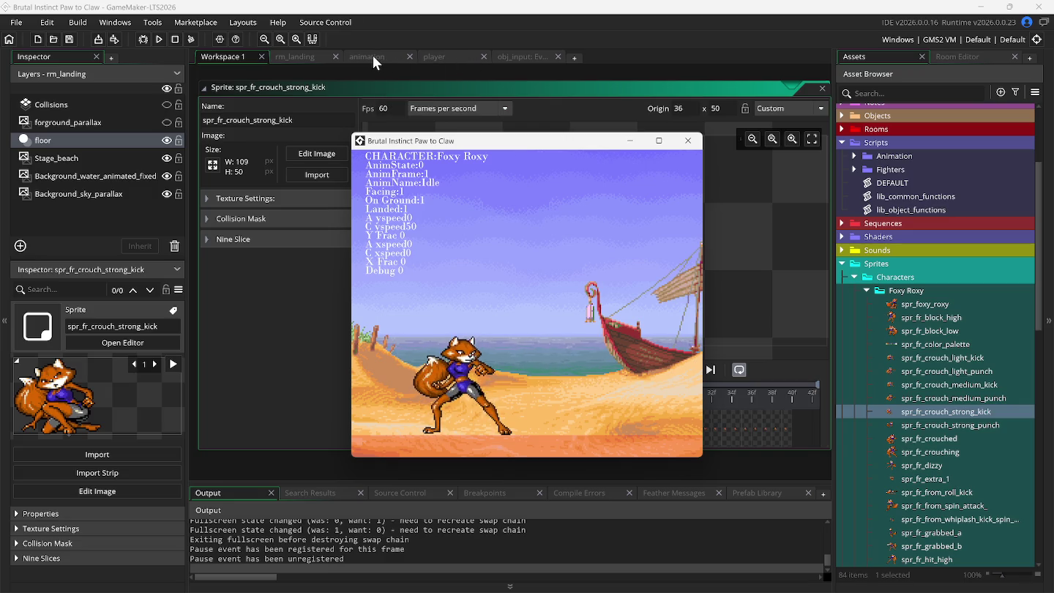
{"action": "key", "text": "Down"}
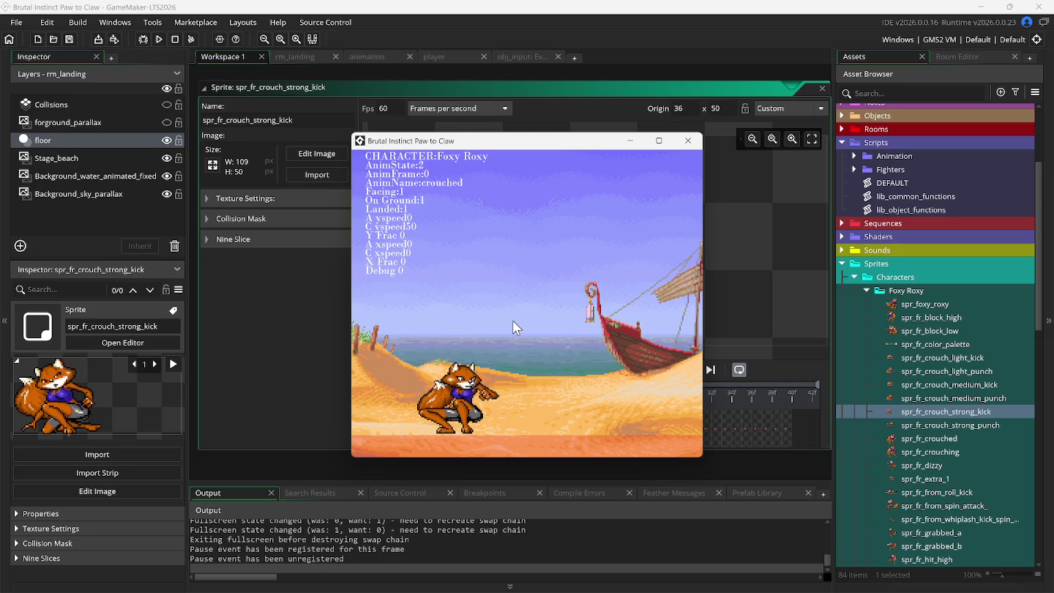
{"action": "key", "text": "k"}
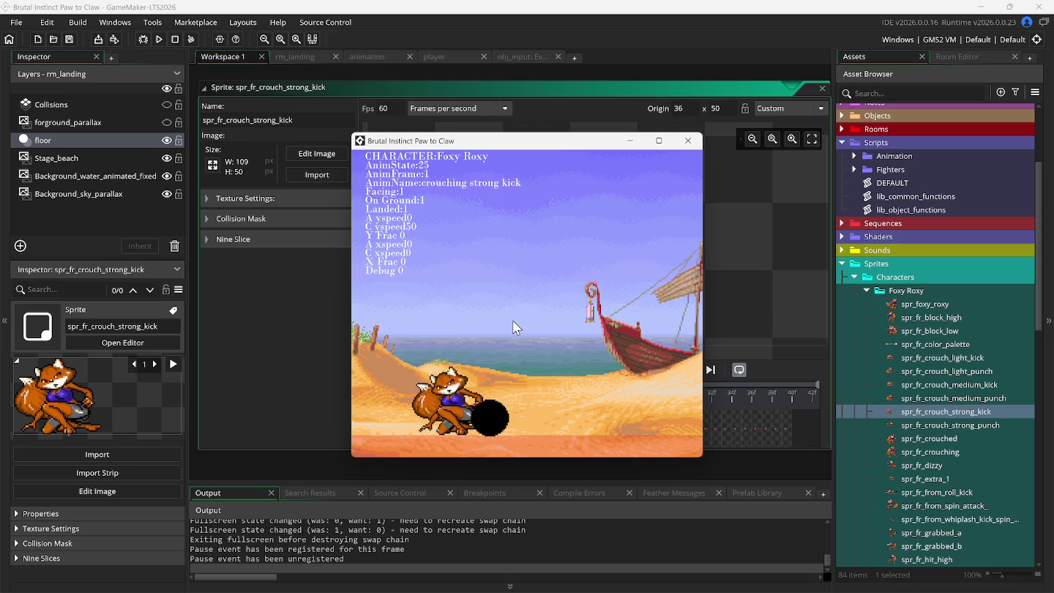
{"action": "key", "text": "k"}
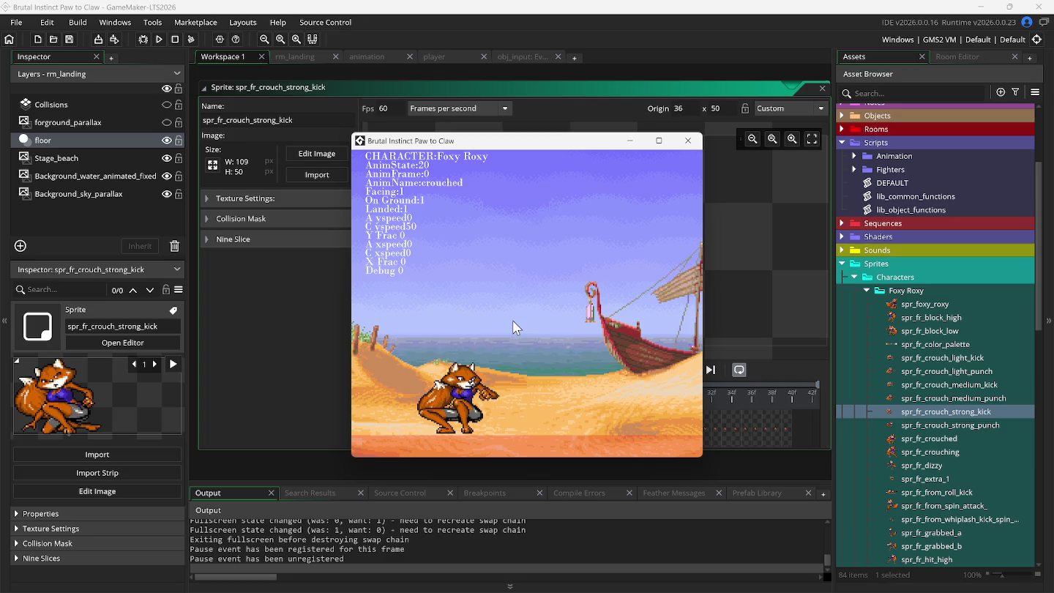
{"action": "key", "text": "s"}
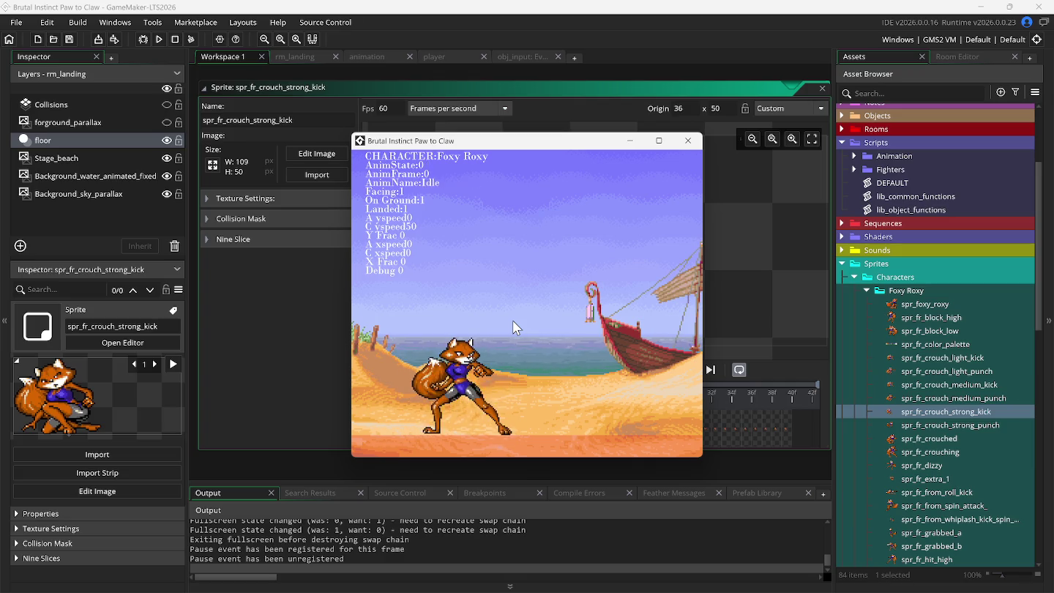
{"action": "key", "text": "s"}
{"action": "key", "text": "k"}
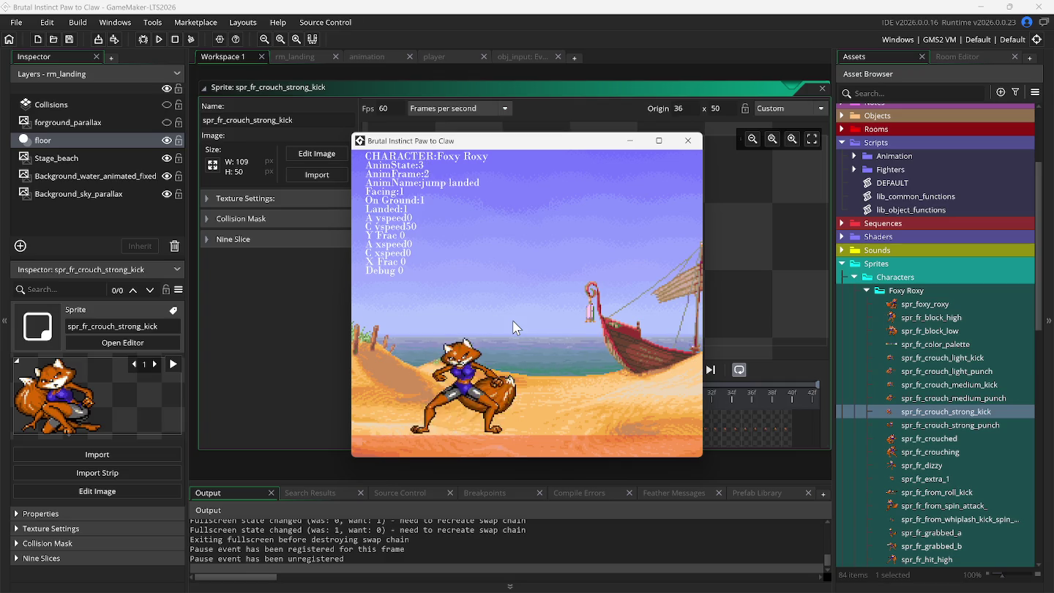
{"action": "key", "text": "k"}
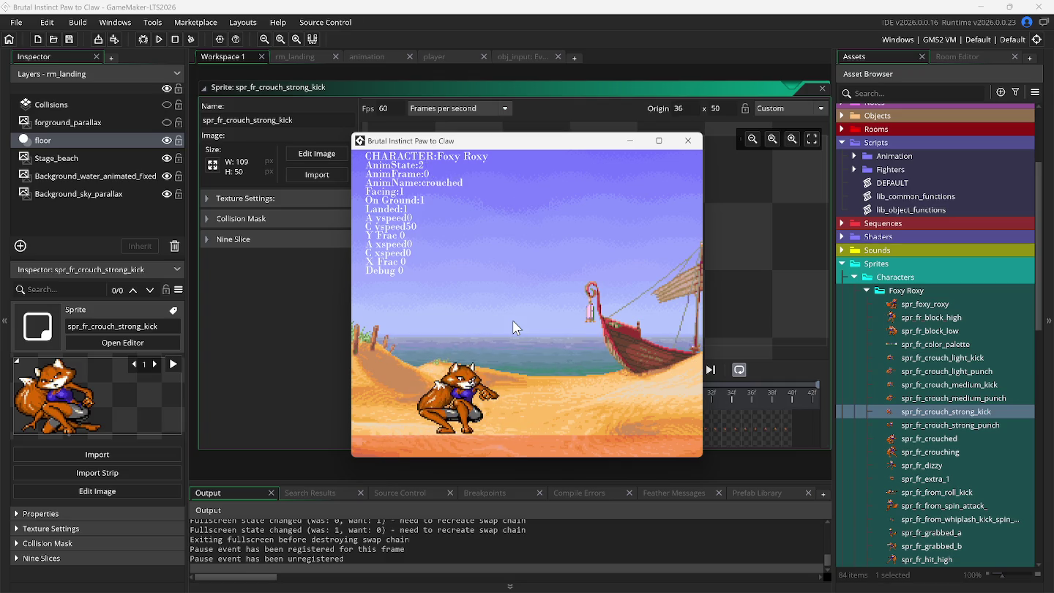
{"action": "key", "text": "l"}
{"action": "key", "text": "l"}
{"action": "key", "text": "l"}
{"action": "key", "text": "s"}
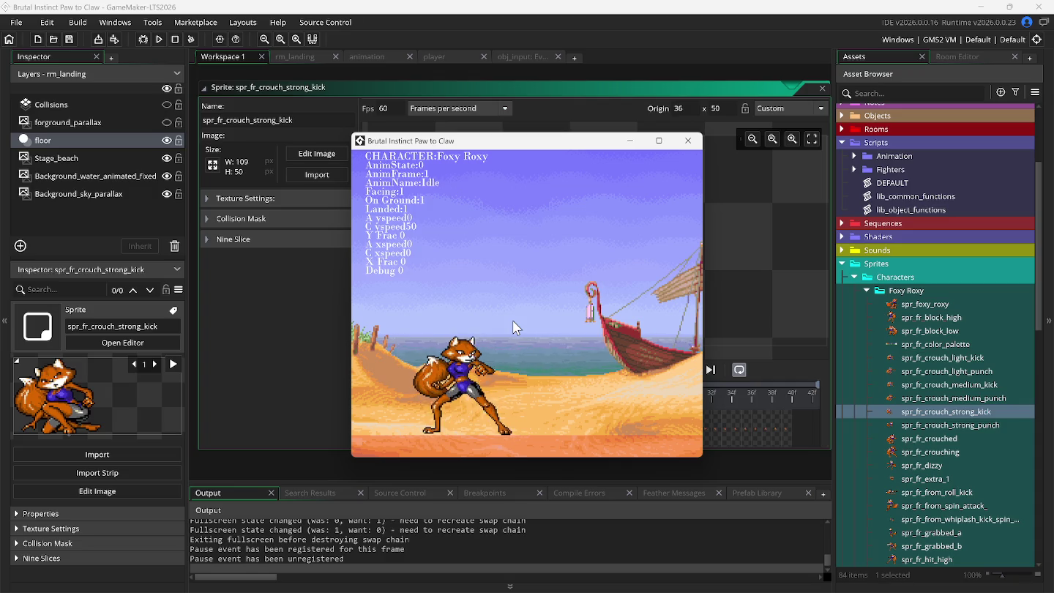
Walk forward and back with the debug overlay on, then crouch and do a strong kick
{"action": "key", "text": "d"}
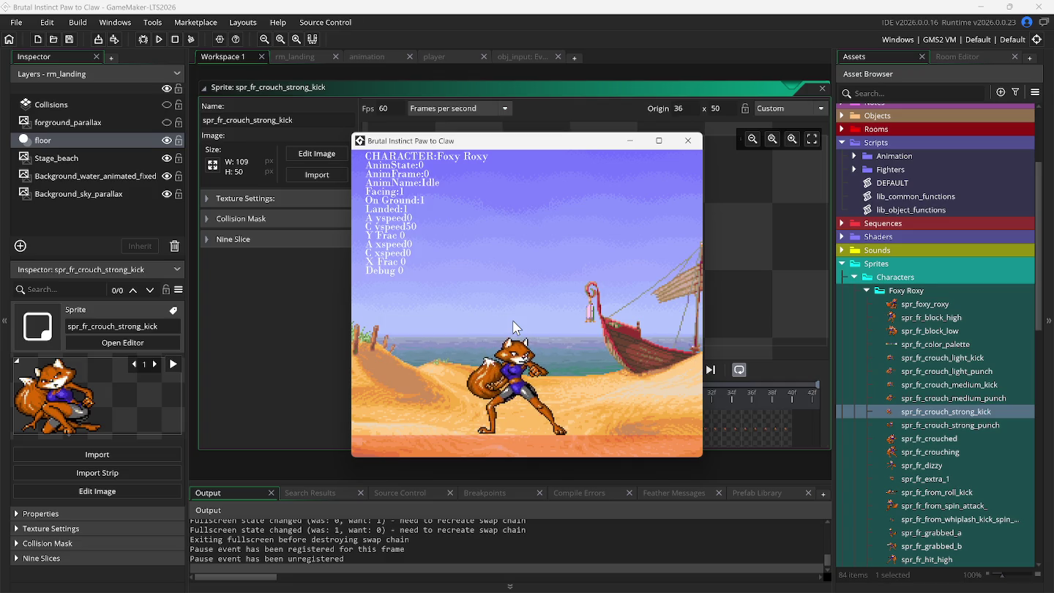
{"action": "key", "text": "F1"}
{"action": "key", "text": "a"}
{"action": "key", "text": "s"}
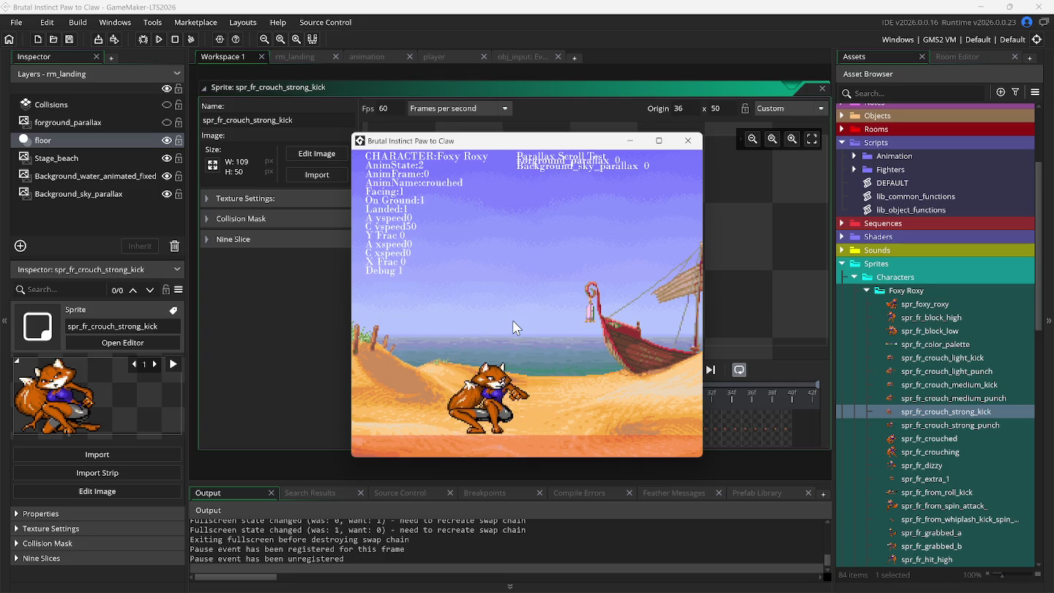
{"action": "key", "text": "l"}
Jump left and right across the beach, then crouch and kick once more
{"action": "key", "text": "d"}
{"action": "key", "text": "w"}
{"action": "key", "text": "Left"}
{"action": "key", "text": "Up"}
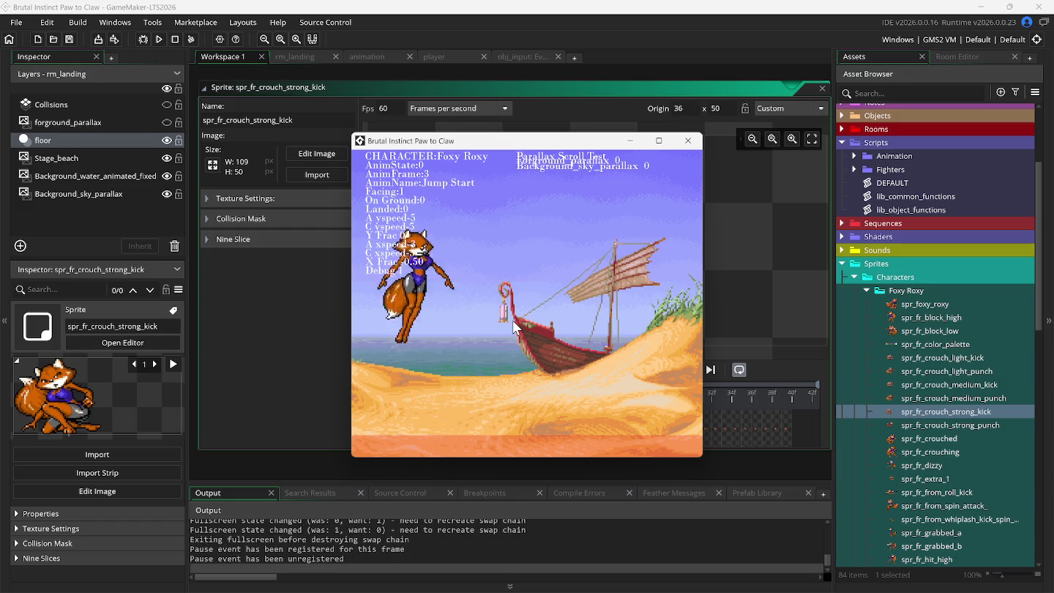
{"action": "key", "text": "Up"}
{"action": "key", "text": "Right"}
{"action": "key", "text": "Up"}
{"action": "key", "text": "Left"}
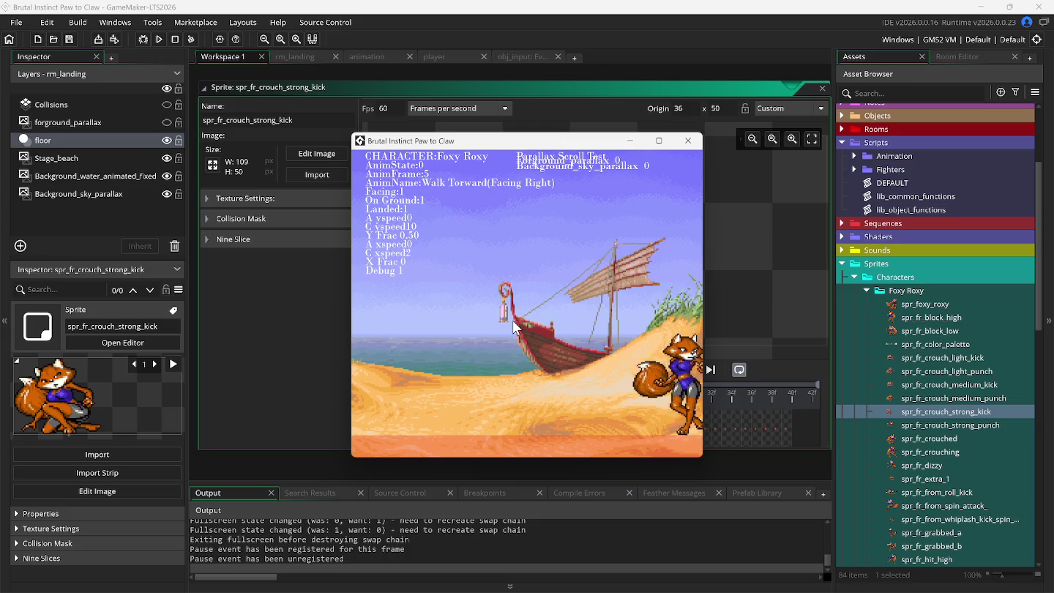
{"action": "key", "text": "Down"}
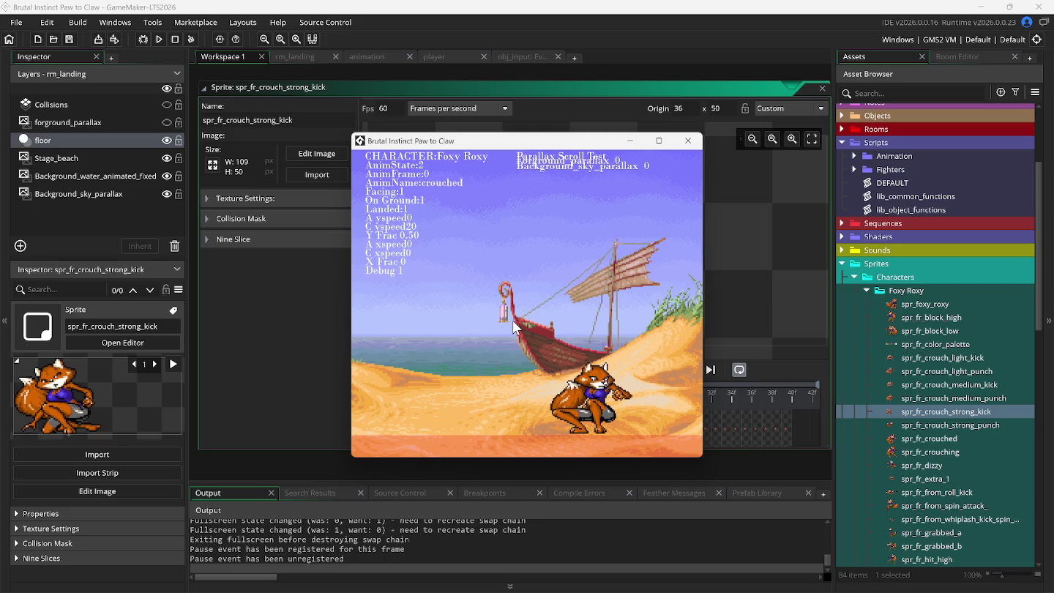
{"action": "key", "text": "k"}
{"action": "key", "text": "k"}
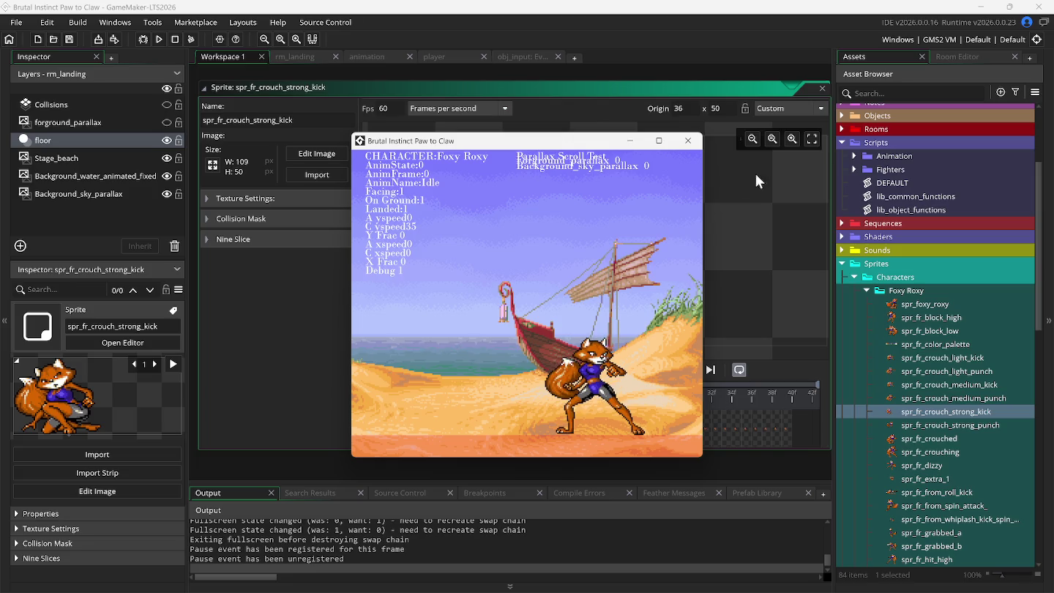
{"action": "left_click", "coordinate": [729, 108]}
{"action": "type", "text": "49"}
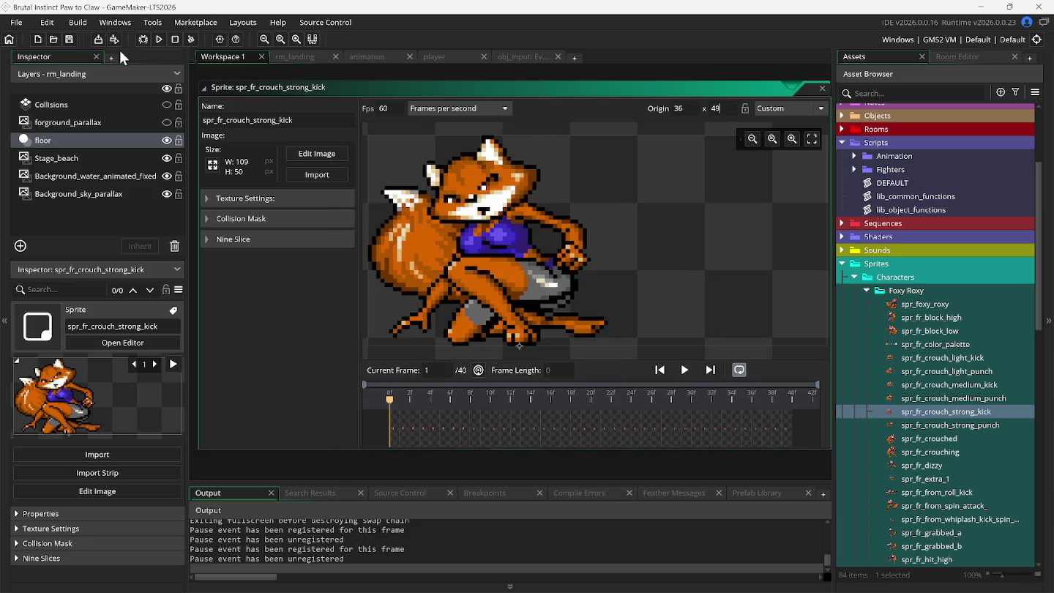
Test the kick with Origin Y 49, then close the game and rerun it with Origin Y 51
{"action": "left_click", "coordinate": [156, 41]}
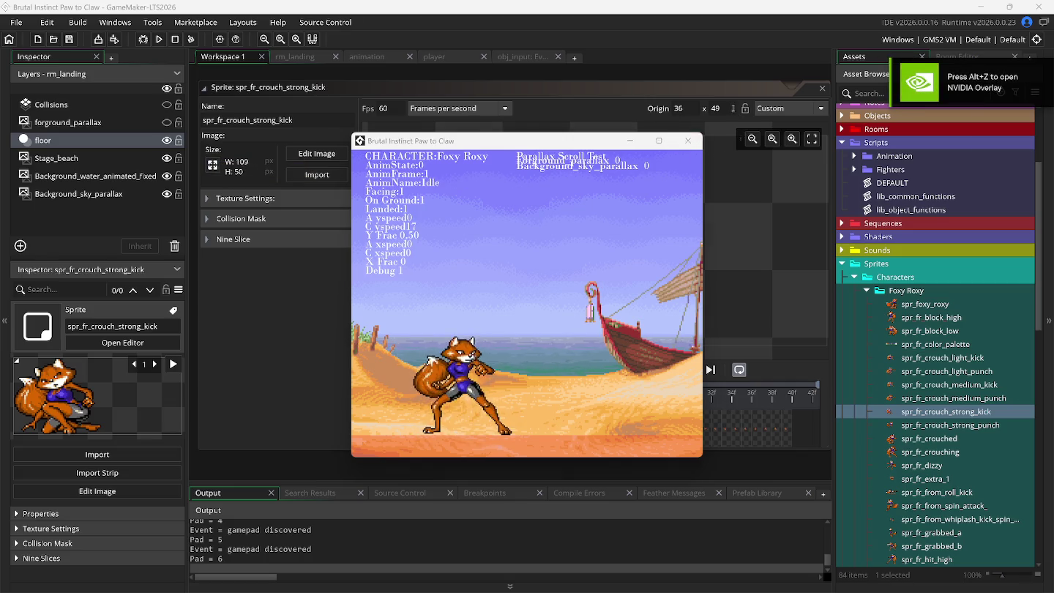
{"action": "left_click", "coordinate": [688, 141]}
{"action": "key", "text": "F5"}
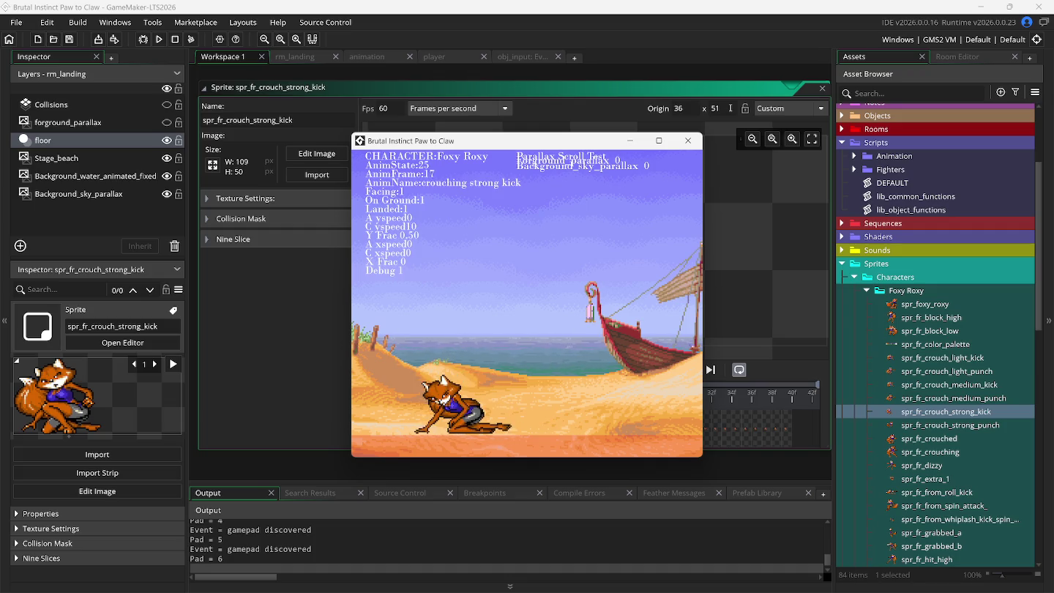
Set Origin X to 33 and test the crouching strong kick, then rerun with Origin X 34
{"action": "left_click", "coordinate": [687, 109]}
{"action": "type", "text": "3"}
{"action": "key", "text": "F5"}
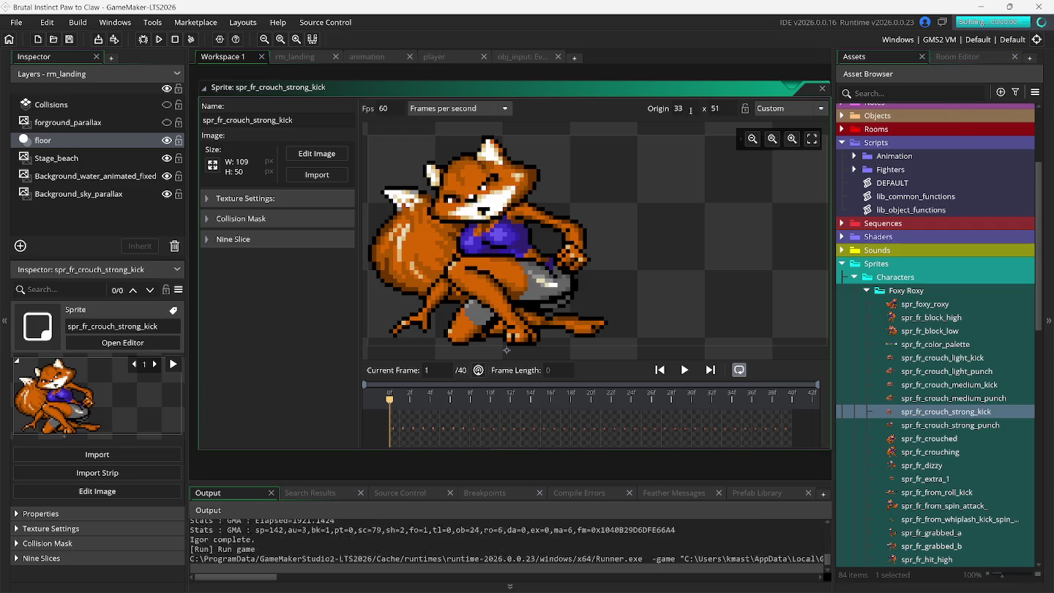
{"action": "key", "text": "k"}
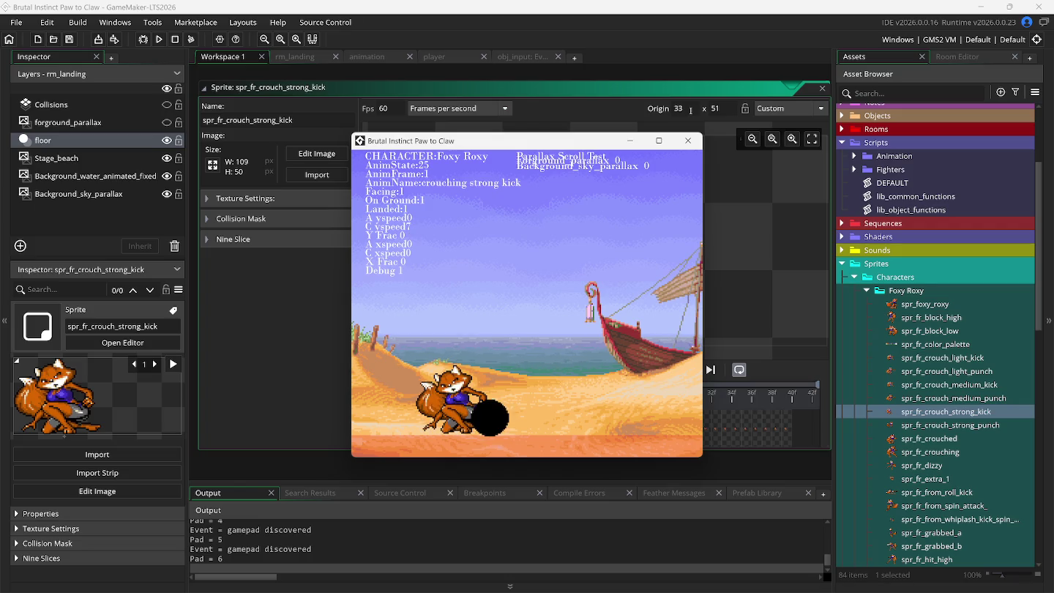
{"action": "key", "text": "k"}
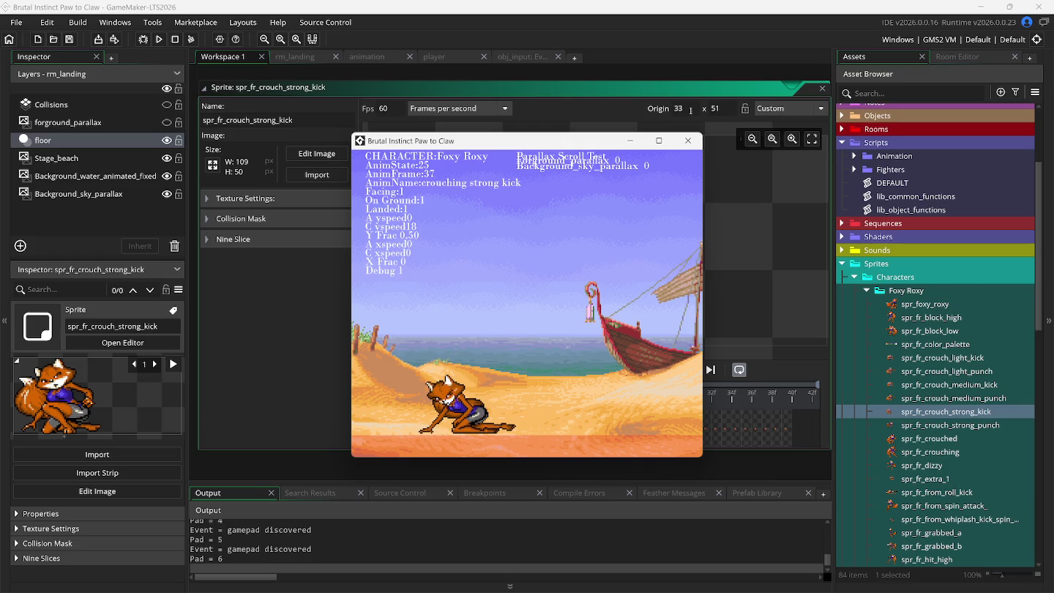
{"action": "key", "text": "k"}
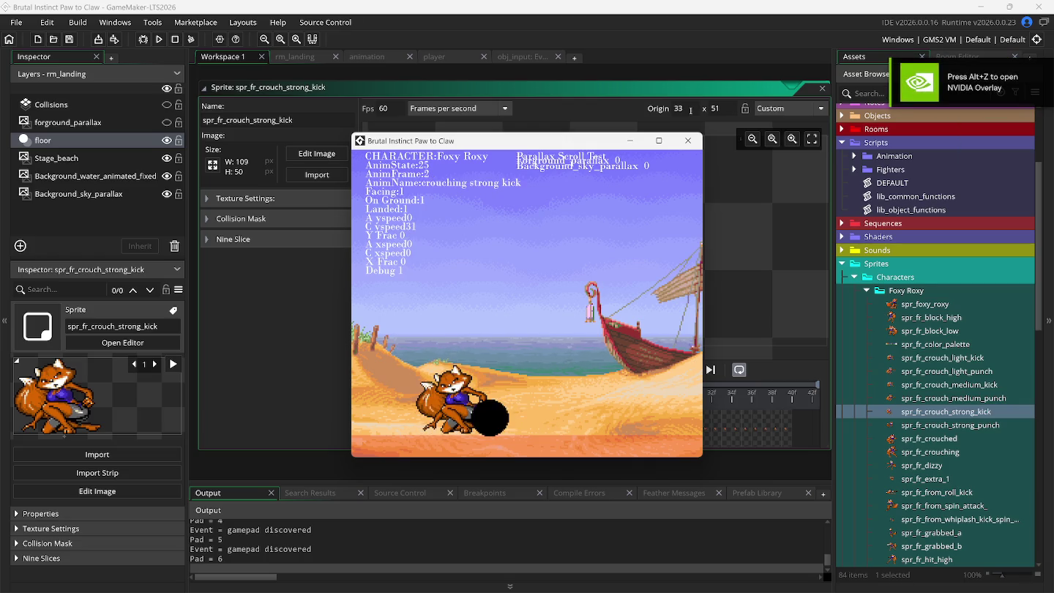
{"action": "key", "text": "Escape"}
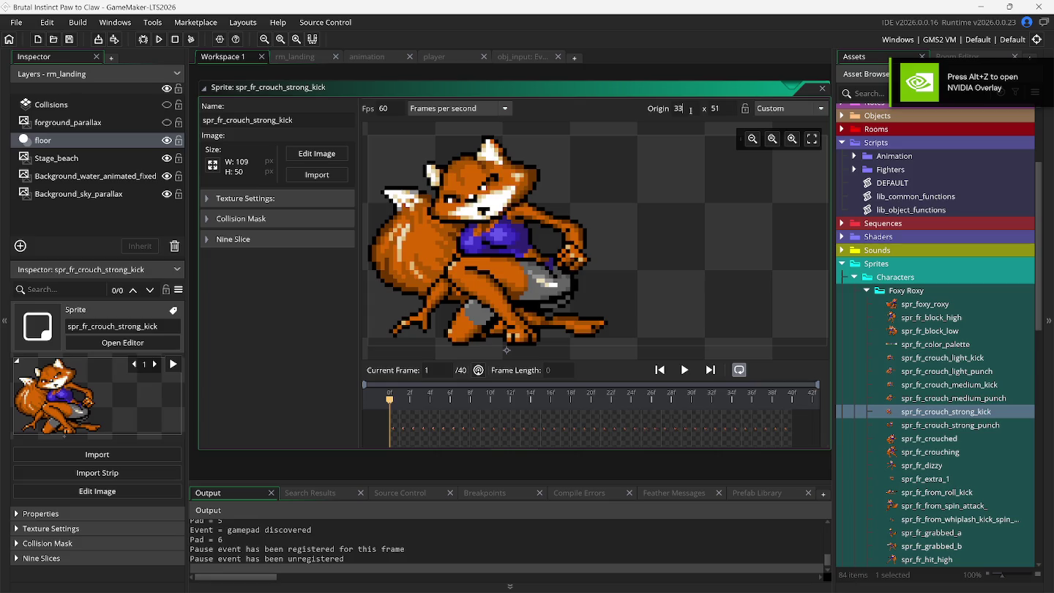
{"action": "key", "text": "F5"}
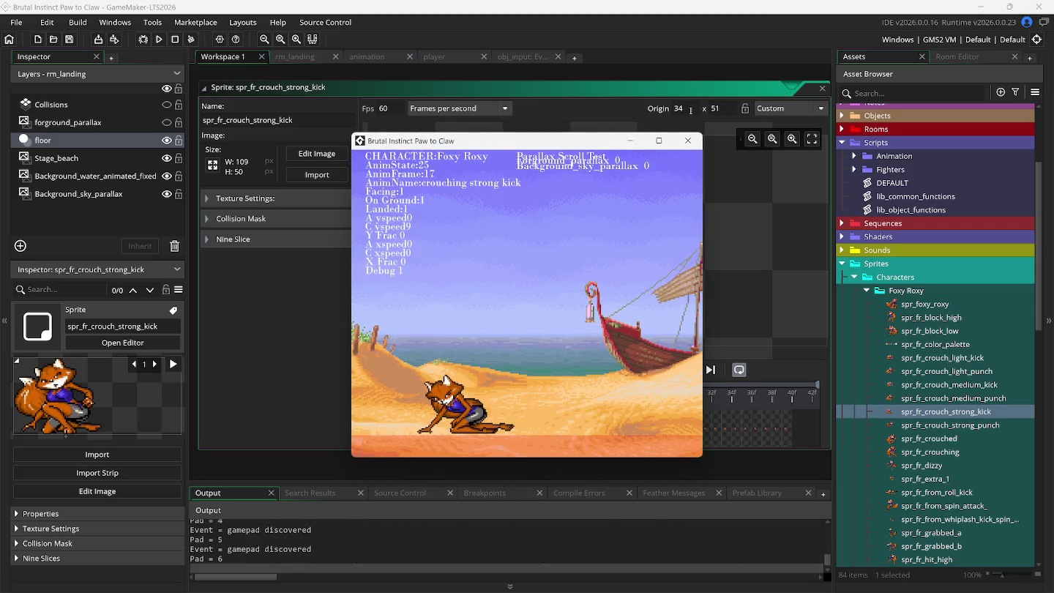
Retest the crouching strong kick against the medium kick with Origin X at 32, then return to the editor
{"action": "left_click", "coordinate": [690, 111]}
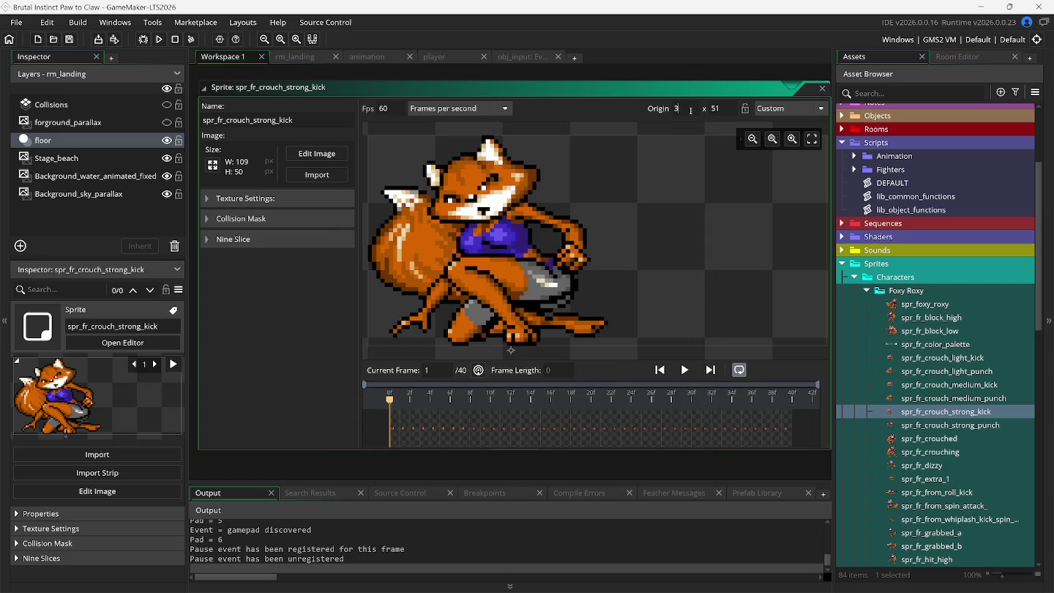
{"action": "type", "text": "2"}
{"action": "key", "text": "F5"}
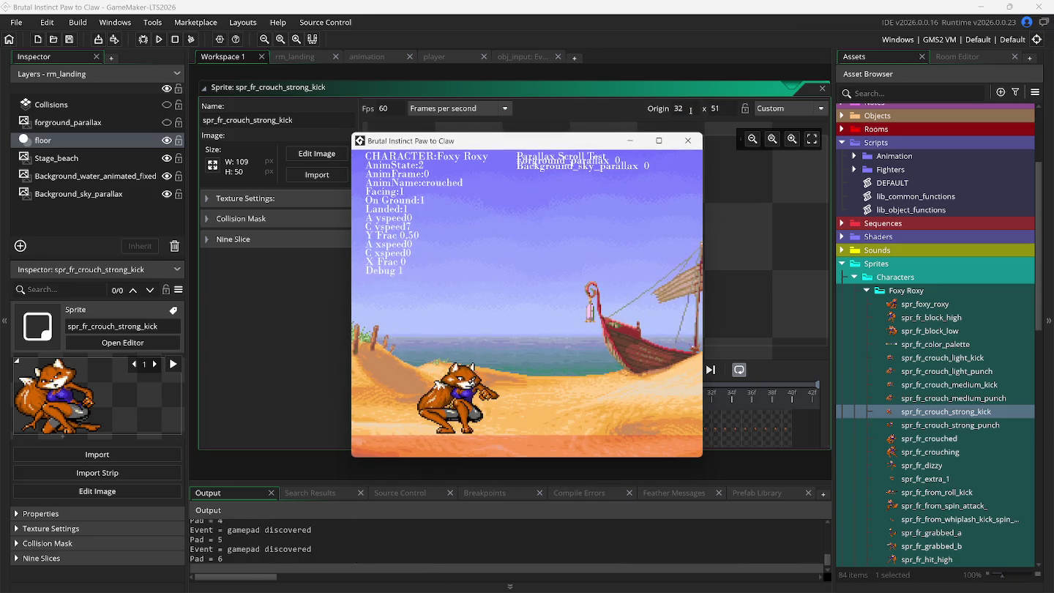
{"action": "key", "text": "Down"}
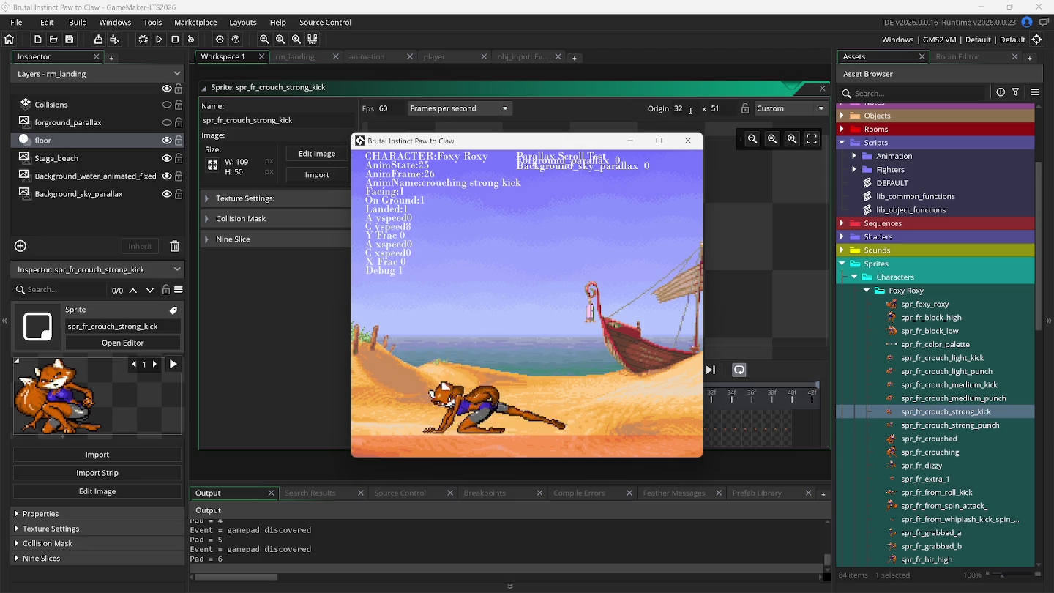
{"action": "key", "text": "Down"}
{"action": "key", "text": "Down"}
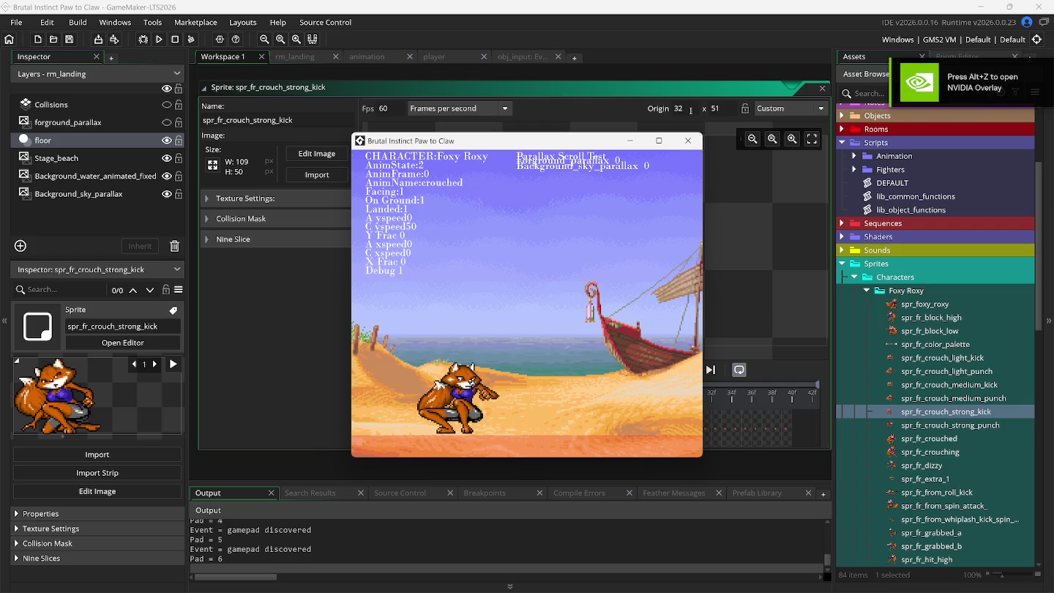
{"action": "key", "text": "c"}
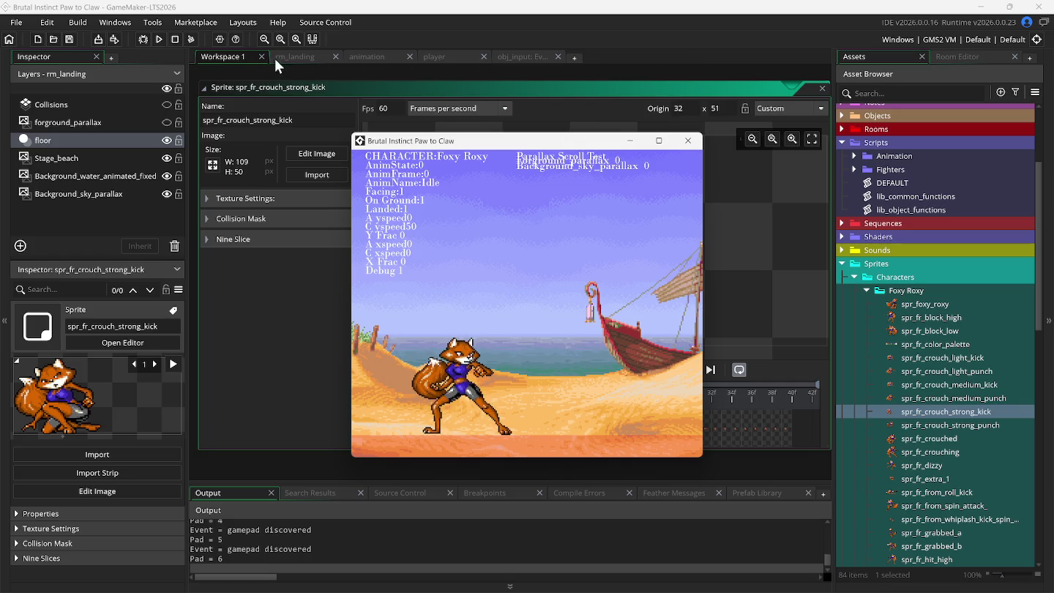
{"action": "left_click", "coordinate": [747, 108]}
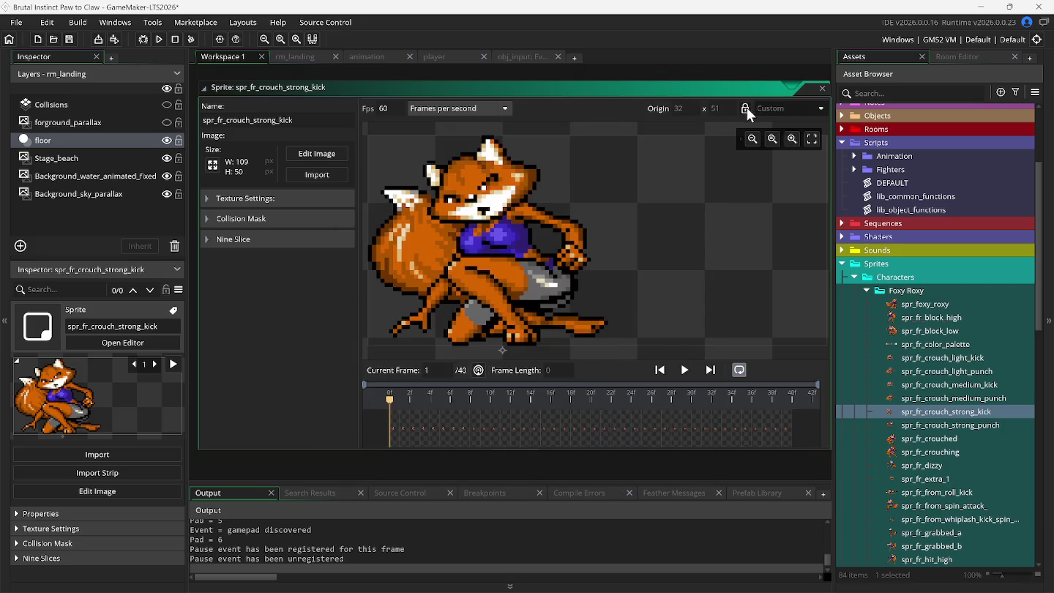
Duplicate the Crouching Strong kick region in scr_animation_fr and fold the original
{"action": "left_click", "coordinate": [821, 88]}
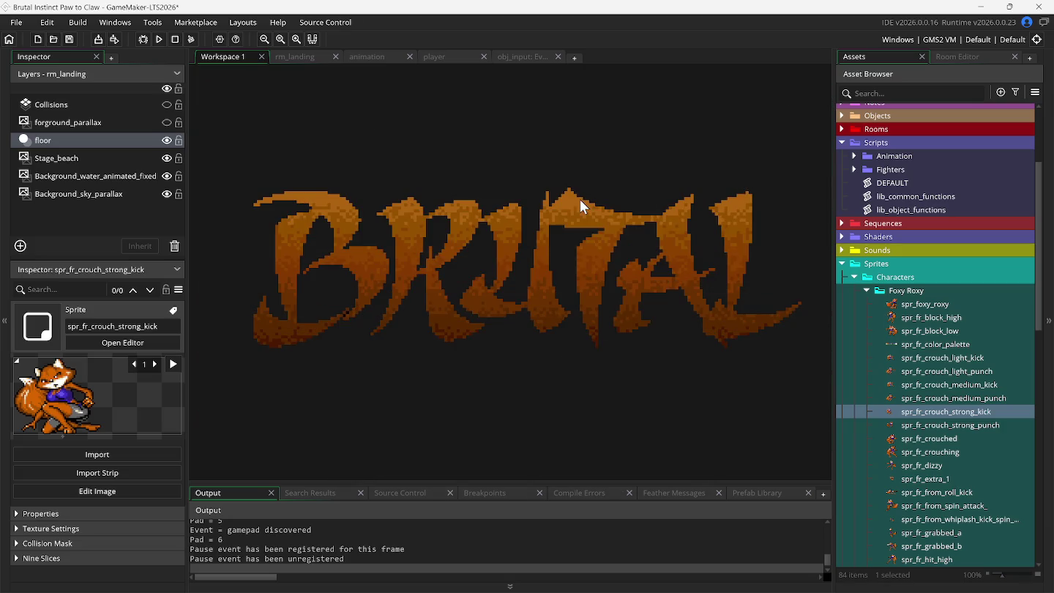
{"action": "left_click", "coordinate": [361, 56]}
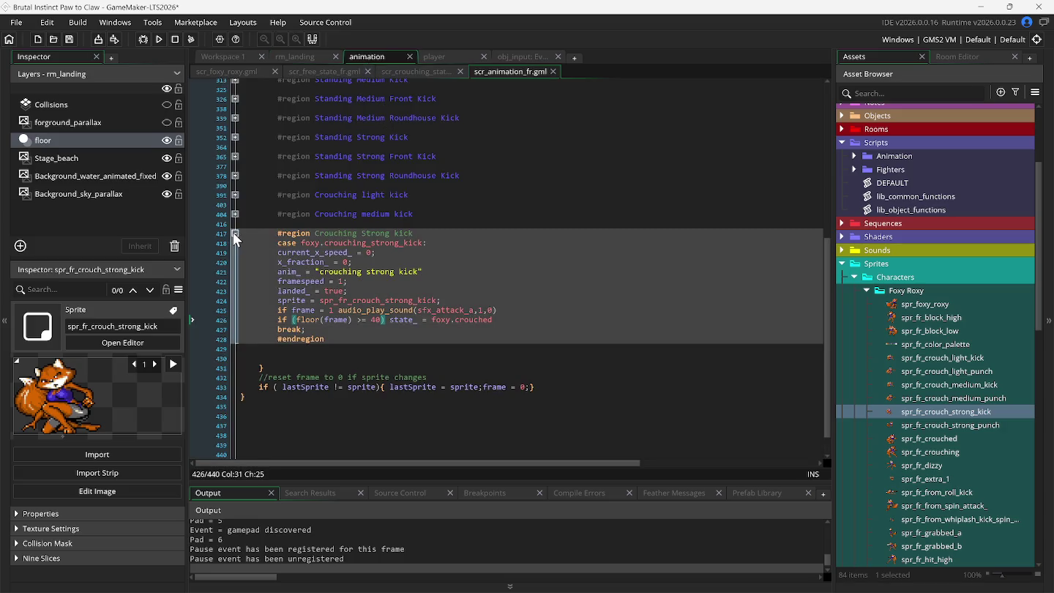
{"action": "left_click_drag", "start_coordinate": [247, 233], "coordinate": [254, 347]}
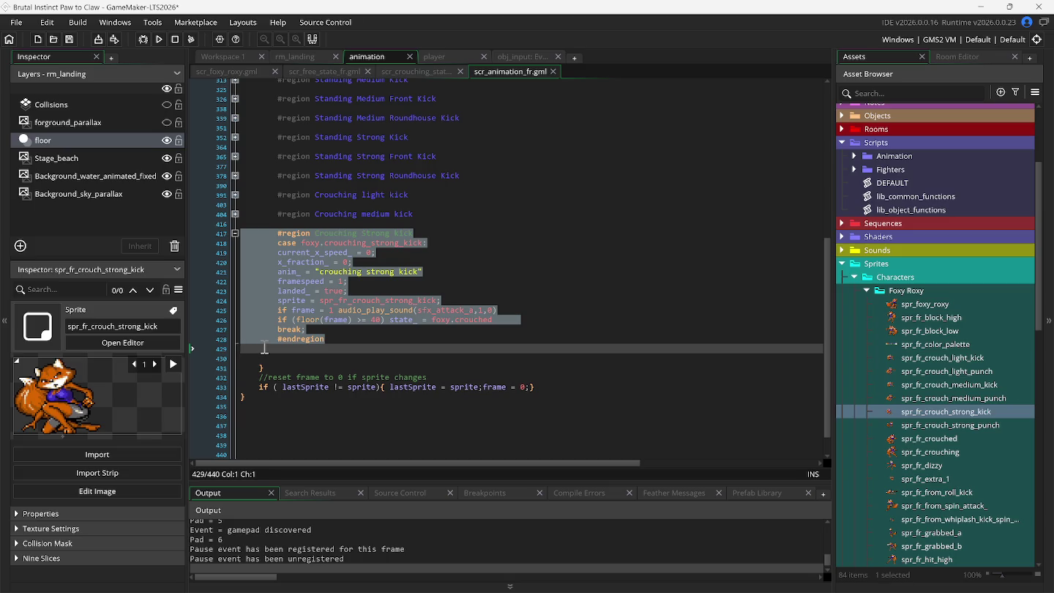
{"action": "key", "text": "ctrl+d"}
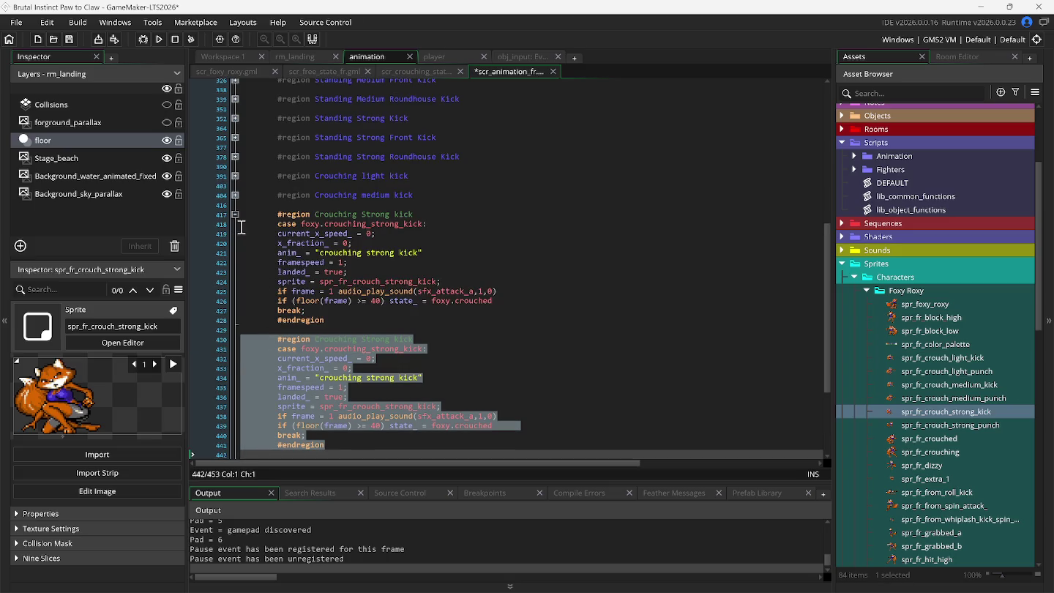
{"action": "left_click", "coordinate": [235, 213]}
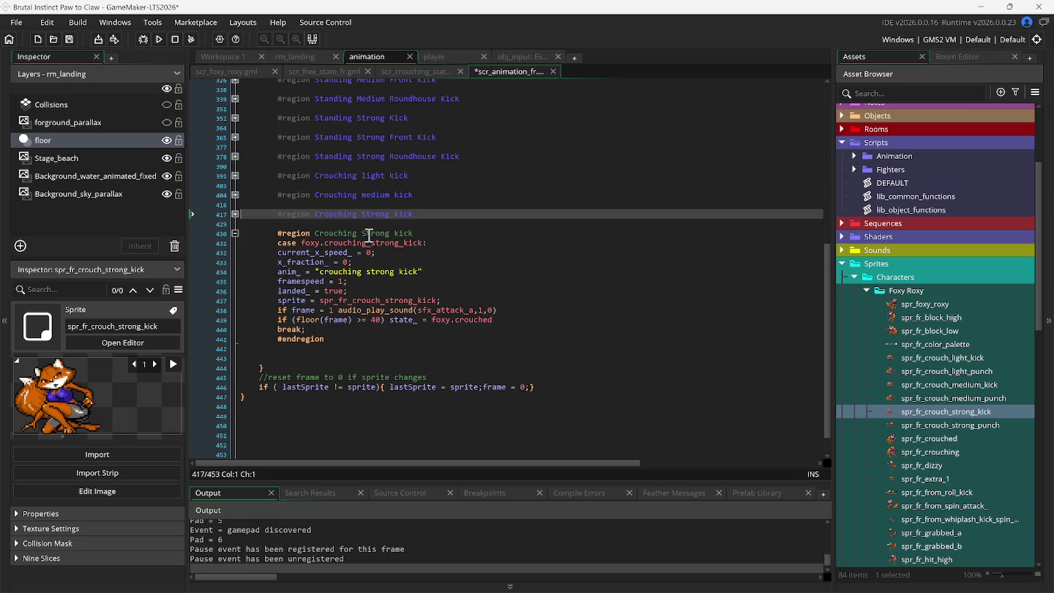
Rename the copy's heading to light punch, its state to crouching_light_punch, and drop 'strong' from its anim name
{"action": "left_click_drag", "start_coordinate": [363, 234], "coordinate": [413, 234]}
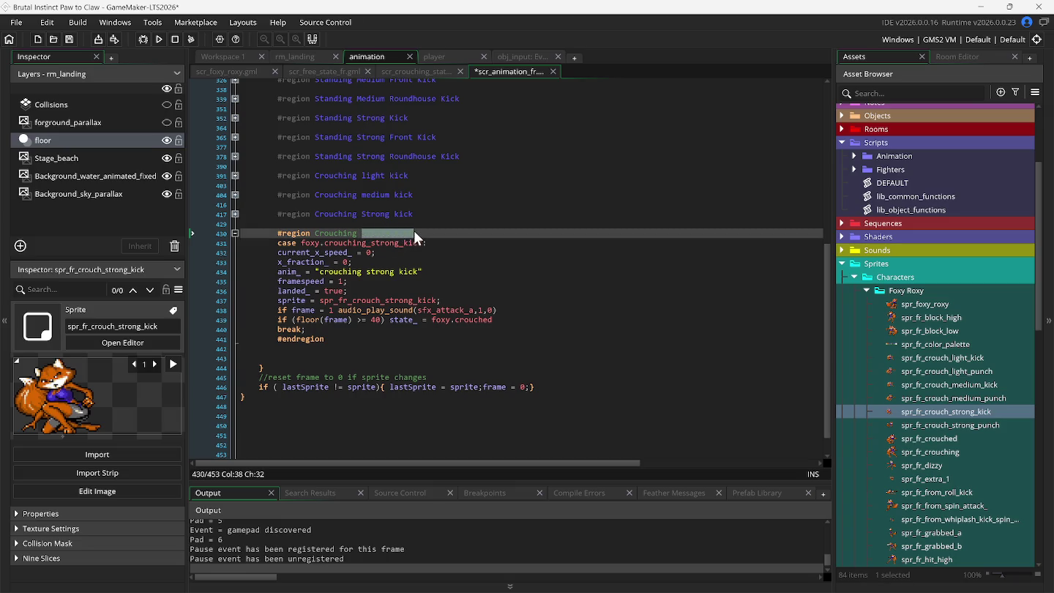
{"action": "type", "text": "light punch"}
{"action": "double_click", "coordinate": [395, 246]}
{"action": "type", "text": "case foxy.c:"}
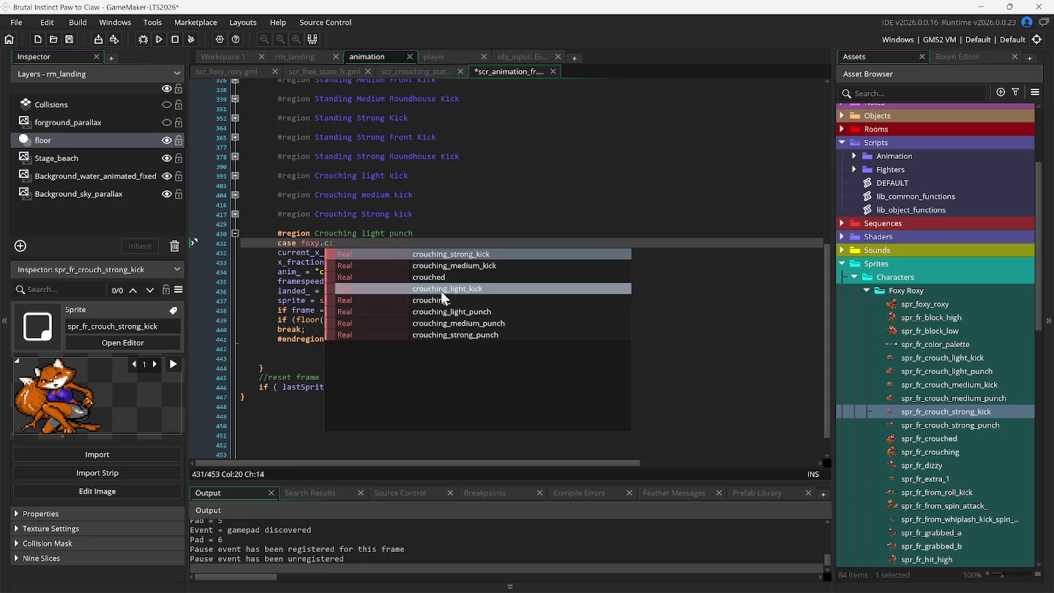
{"action": "left_click", "coordinate": [451, 312]}
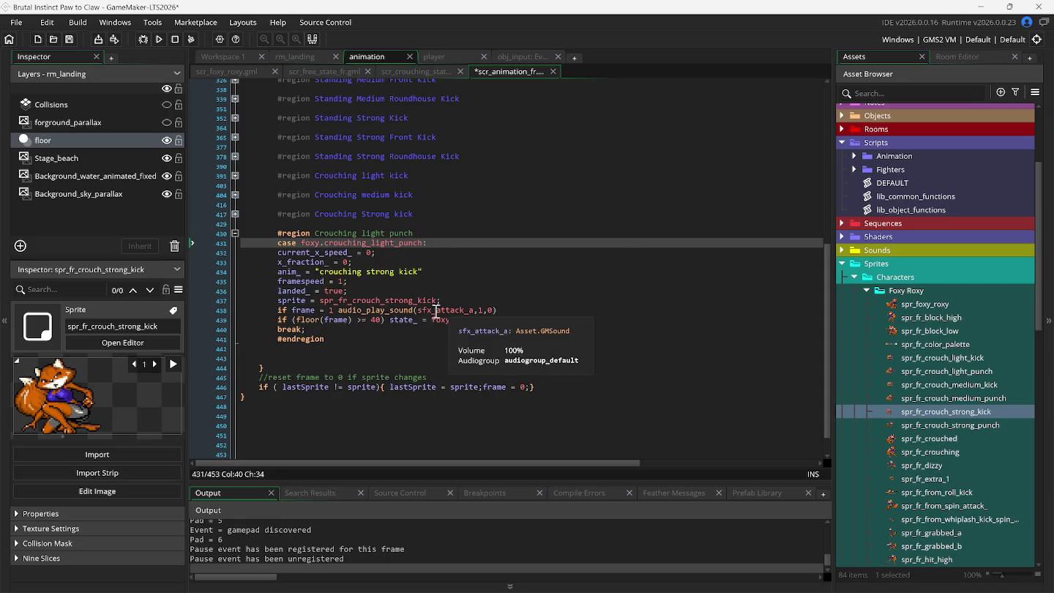
{"action": "double_click", "coordinate": [374, 273]}
{"action": "key", "text": "BackSpace"}
{"action": "type", "text": "light punch"}
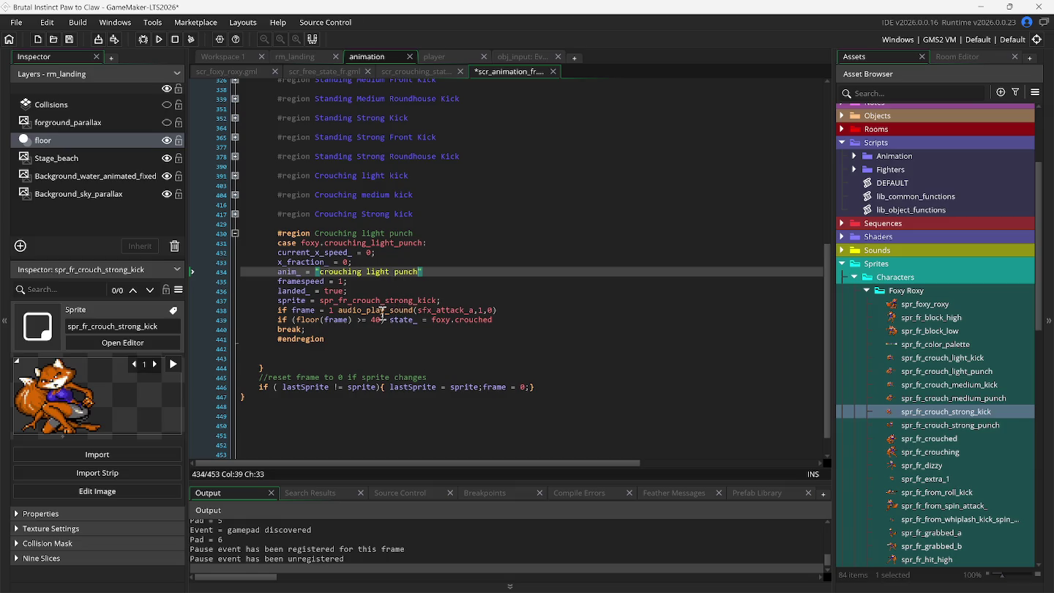
Point the copy at spr_fr_crouch_light_punch and open that 20-frame sprite
{"action": "mouse_move", "coordinate": [390, 301]}
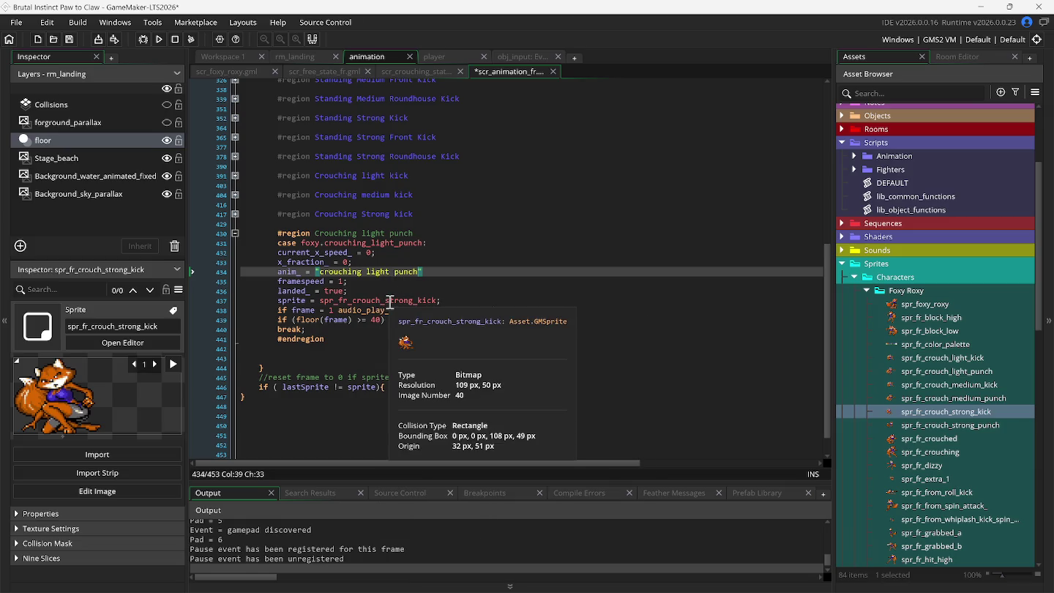
{"action": "left_click", "coordinate": [437, 300]}
{"action": "key", "text": "BackSpace"}
{"action": "key", "text": "BackSpace"}
{"action": "key", "text": "BackSpace"}
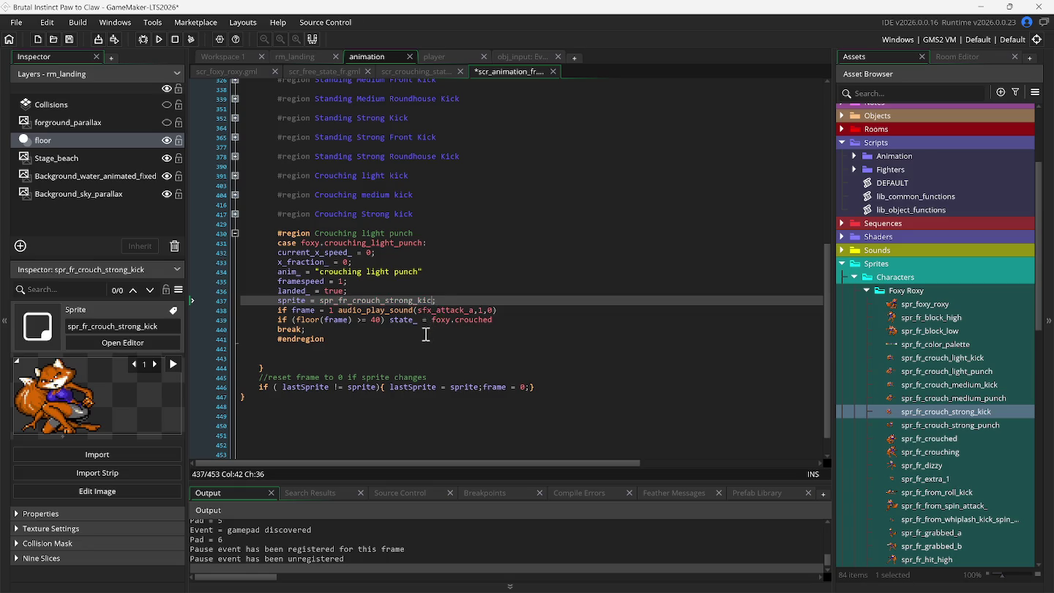
{"action": "key", "text": "BackSpace"}
{"action": "key", "text": "BackSpace"}
{"action": "key", "text": "BackSpace"}
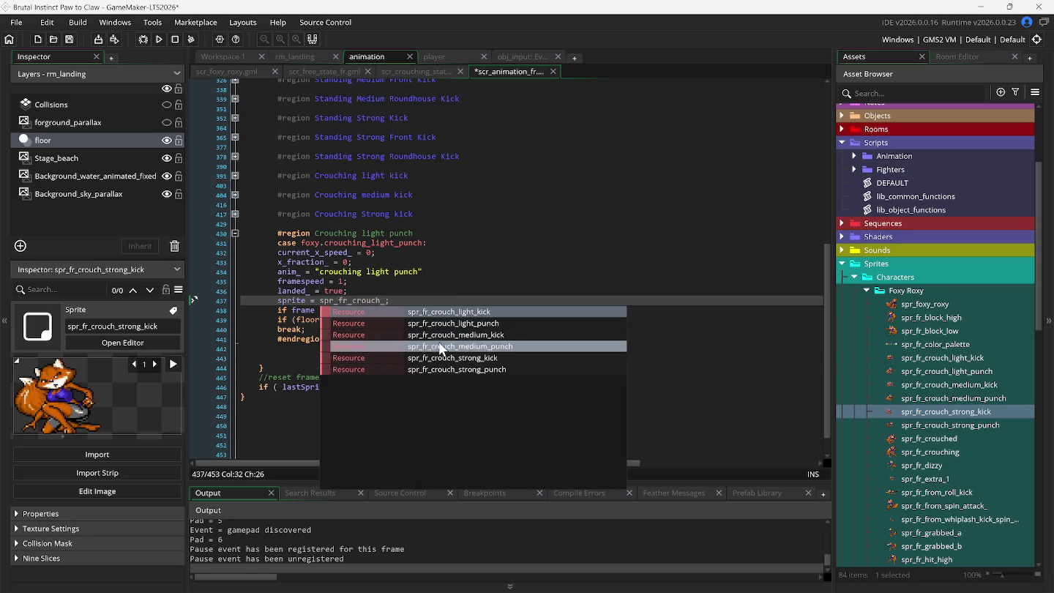
{"action": "left_click", "coordinate": [438, 327]}
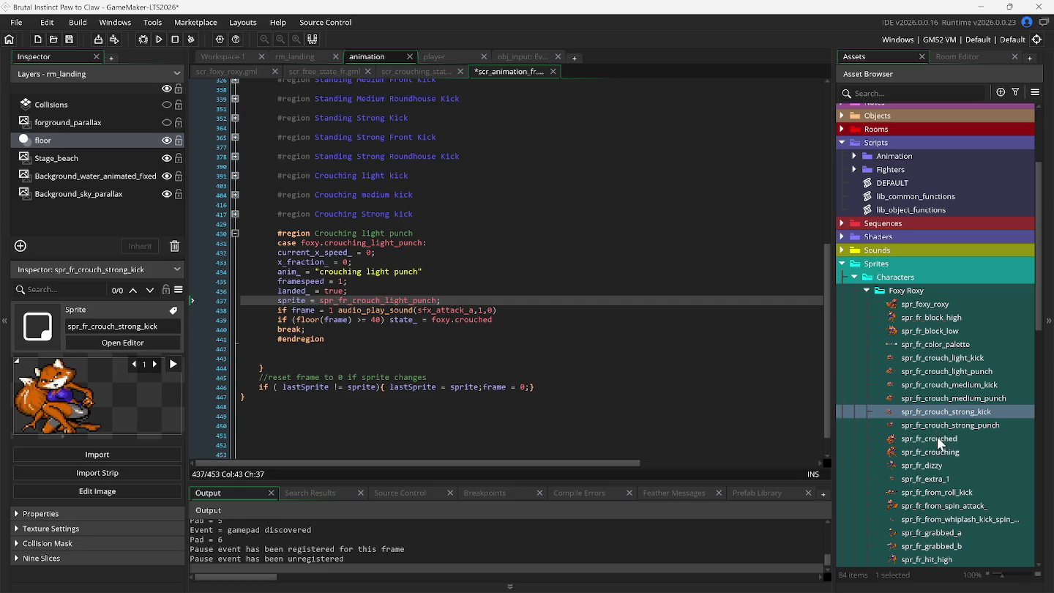
{"action": "double_click", "coordinate": [935, 372]}
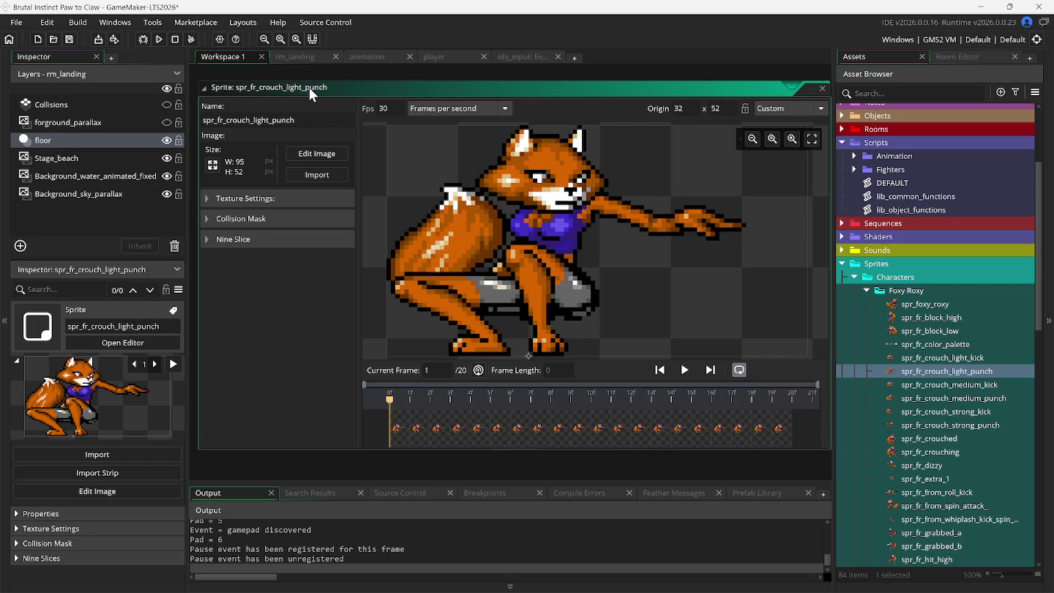
Change the light punch's end-frame check from 30 to 20 and run the game
{"action": "left_click", "coordinate": [367, 57]}
{"action": "double_click", "coordinate": [374, 322]}
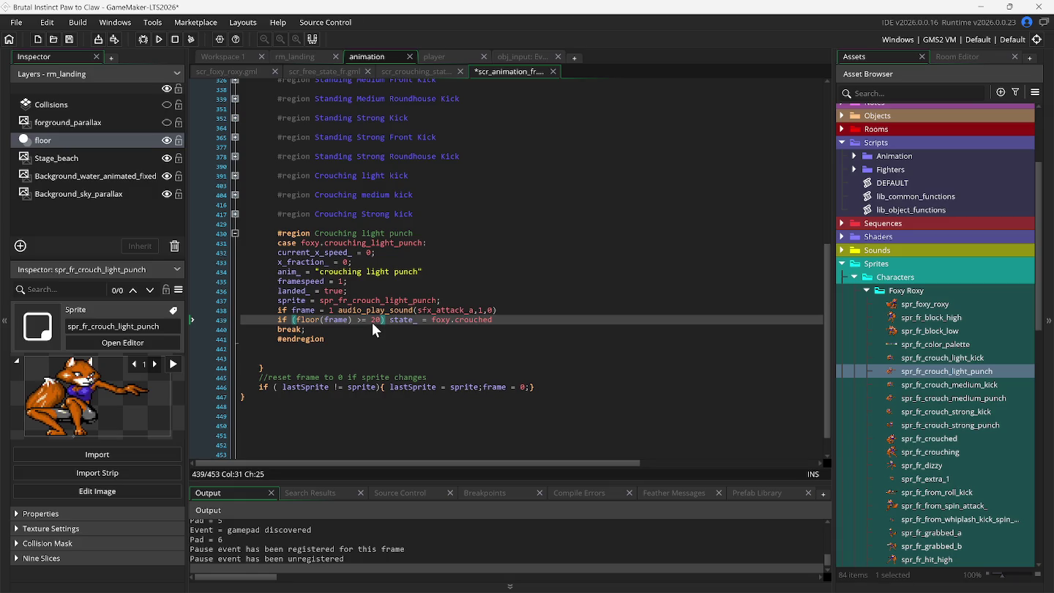
{"action": "key", "text": "F5"}
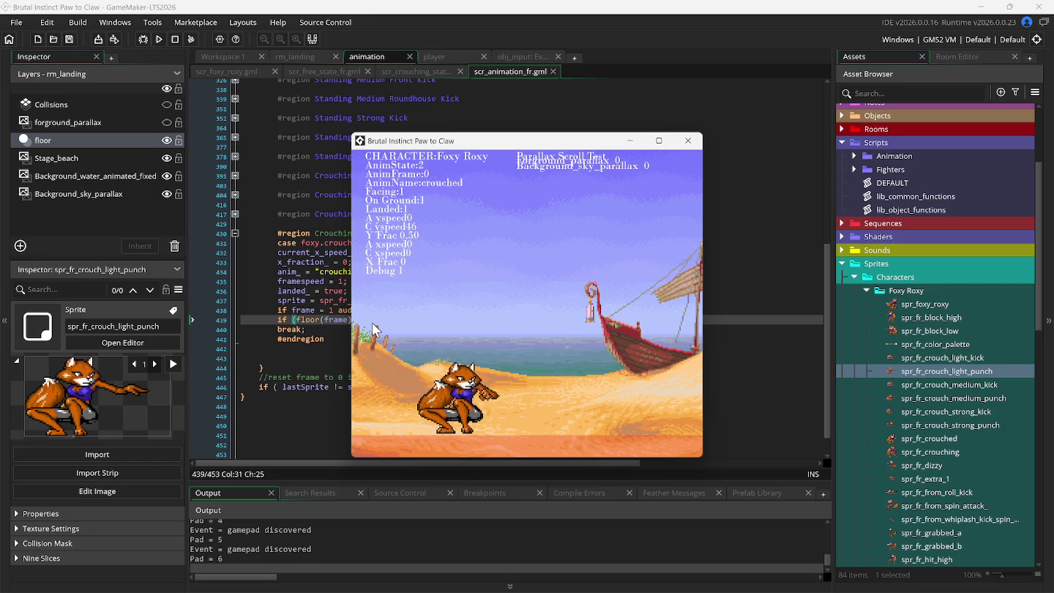
Set spr_fr_crouch_light_punch's origin to 32, 53 and rerun the game to check it
{"action": "left_click", "coordinate": [226, 57]}
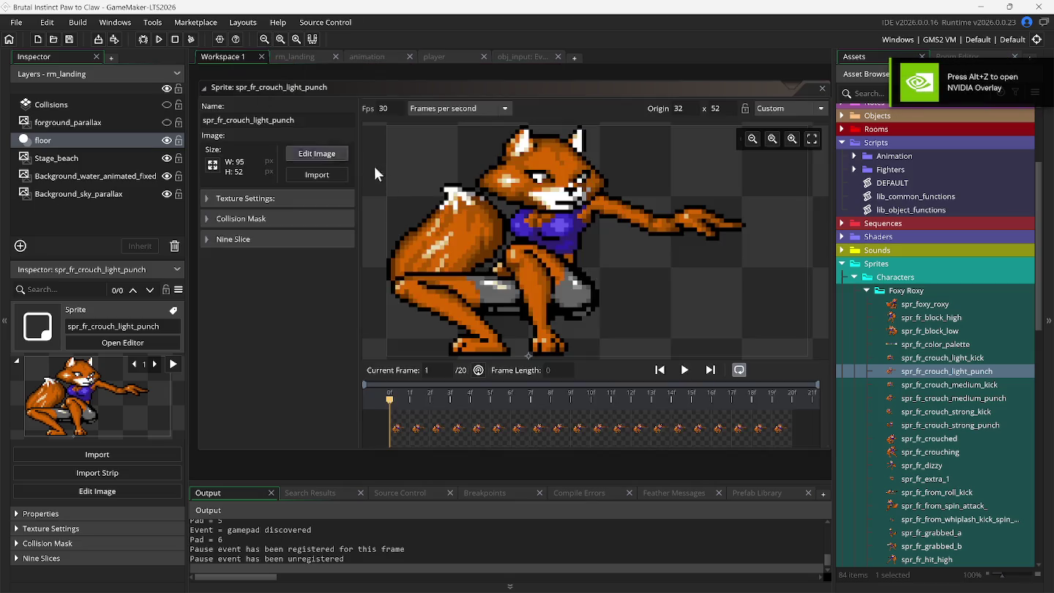
{"action": "left_click", "coordinate": [727, 110]}
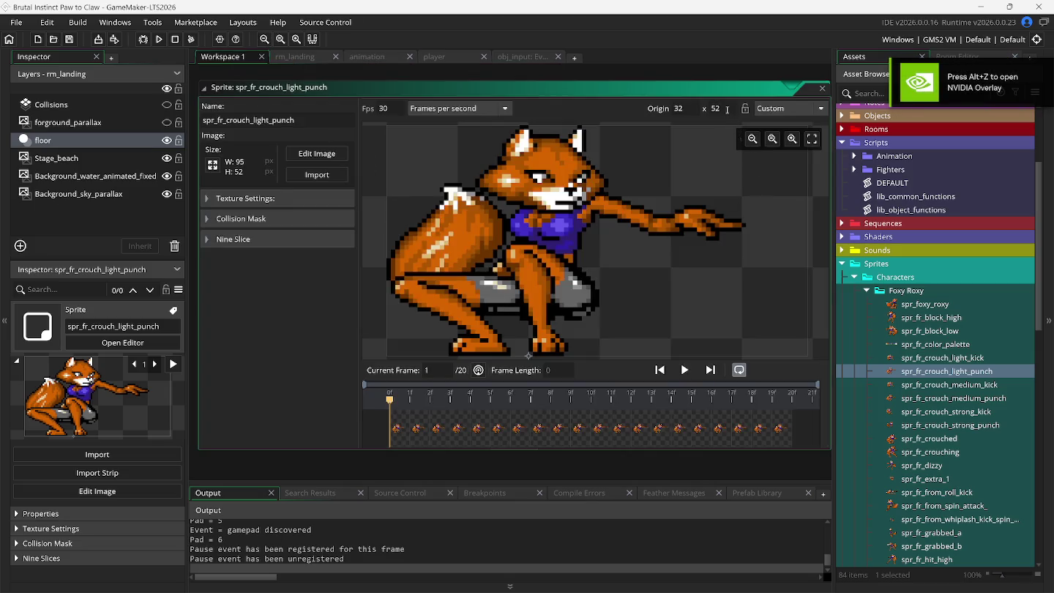
{"action": "type", "text": "51"}
{"action": "key", "text": "F5"}
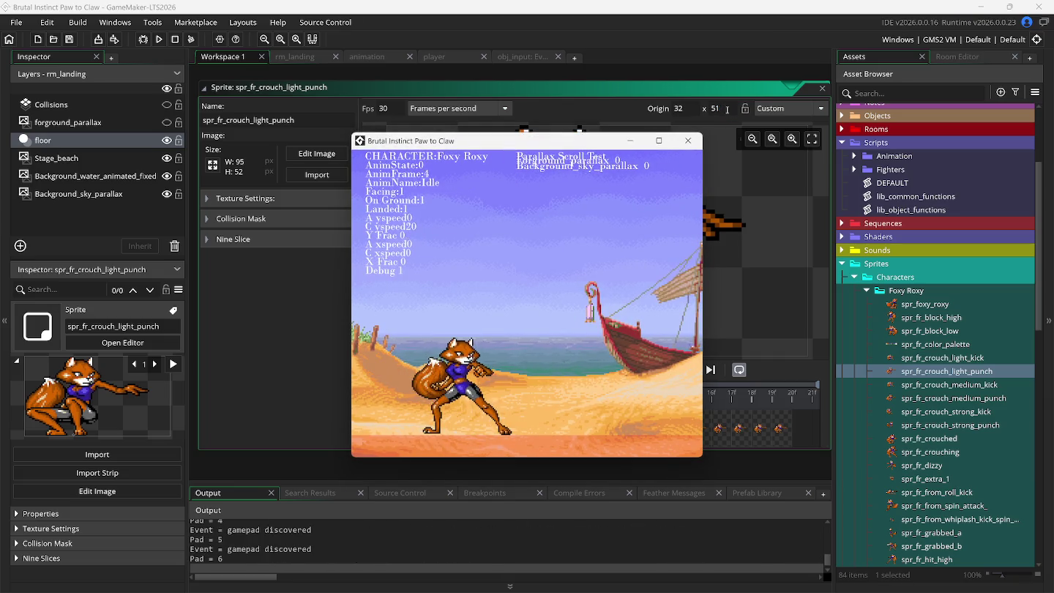
{"action": "key", "text": "Escape"}
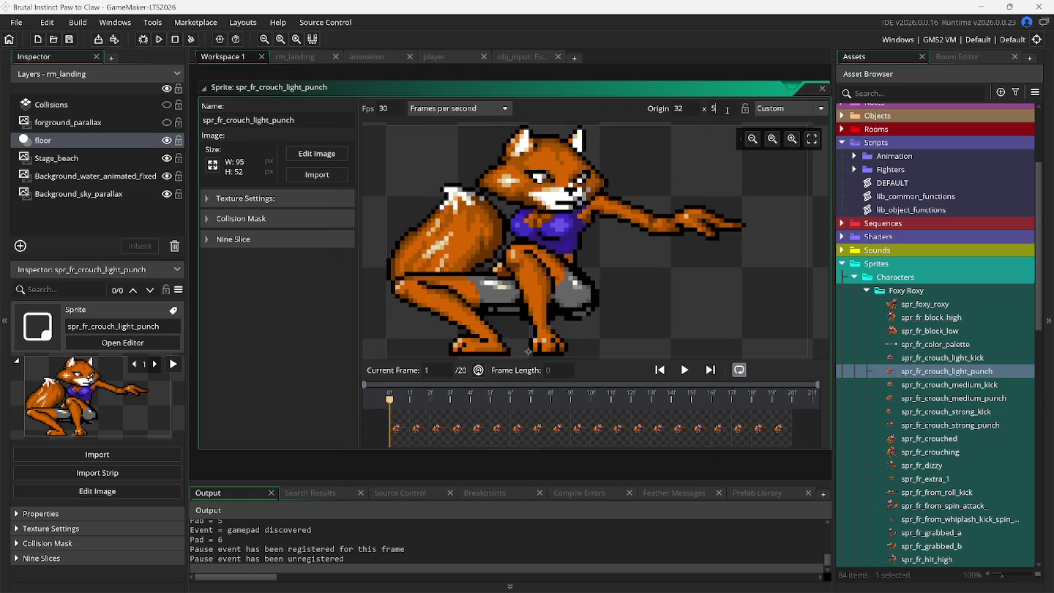
{"action": "key", "text": "F5"}
{"action": "type", "text": "3"}
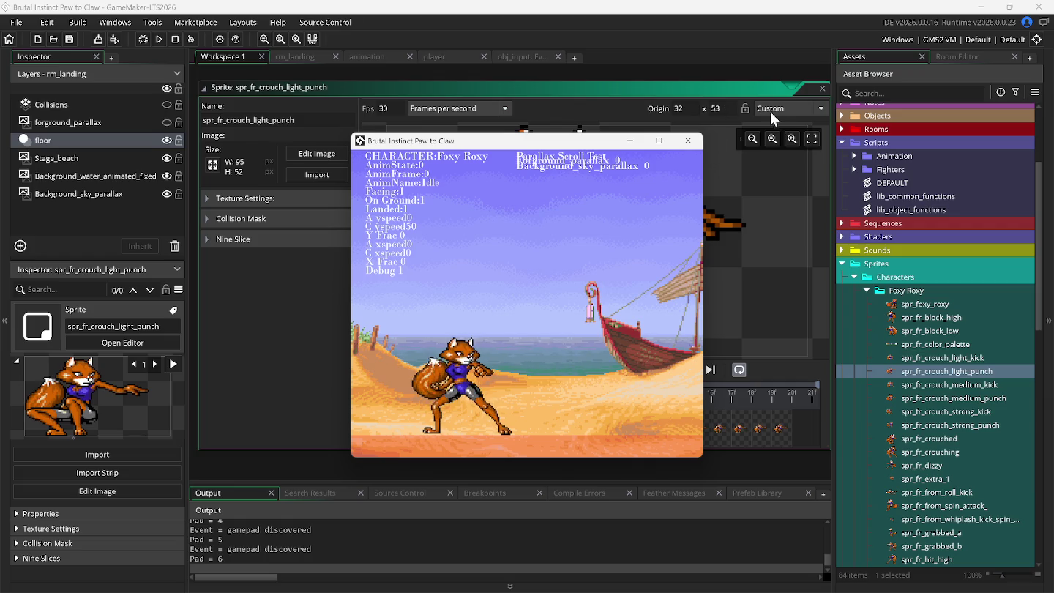
{"action": "left_click", "coordinate": [688, 141]}
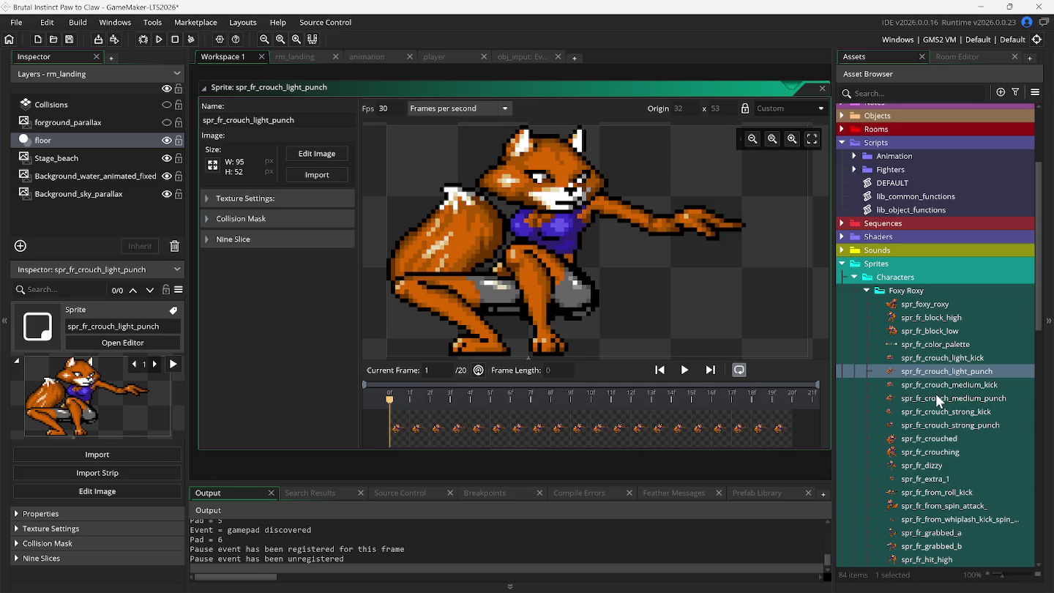
Give spr_fr_crouch_medium_punch a custom origin of 32, 53, matching the light punch sprite
{"action": "double_click", "coordinate": [938, 398]}
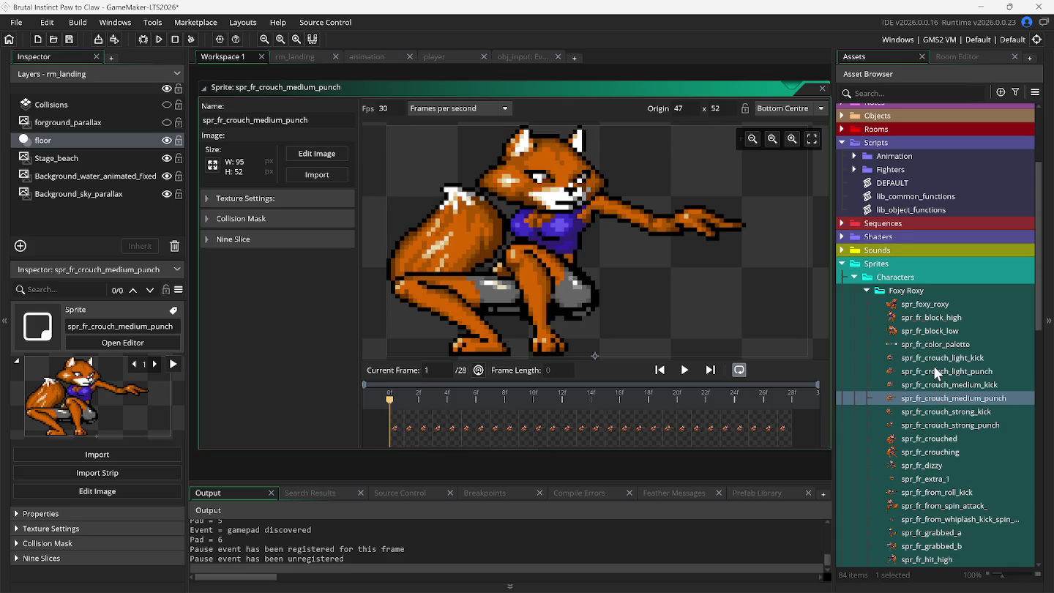
{"action": "double_click", "coordinate": [935, 372]}
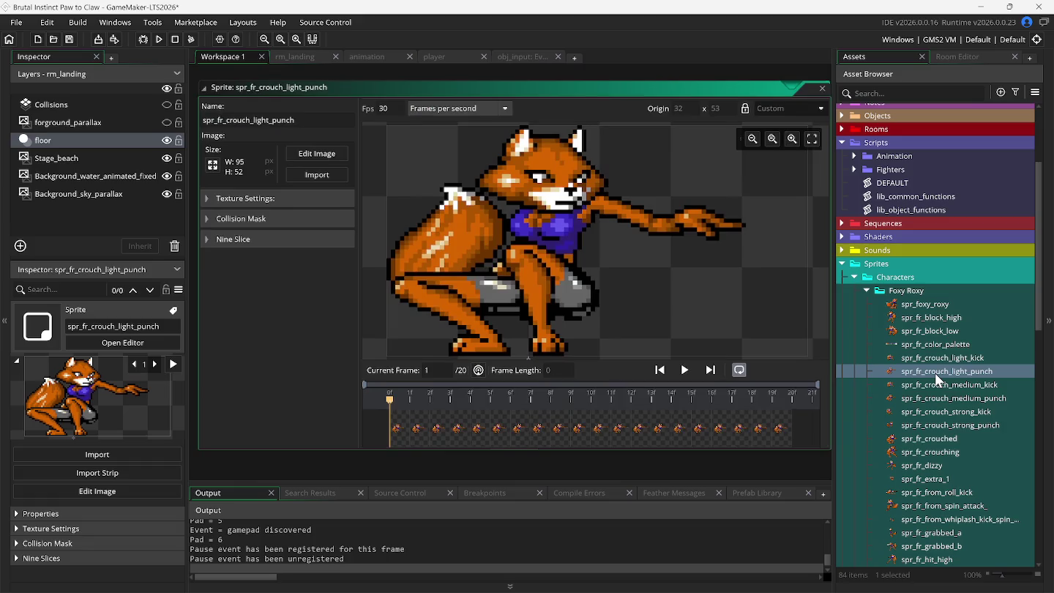
{"action": "double_click", "coordinate": [936, 397]}
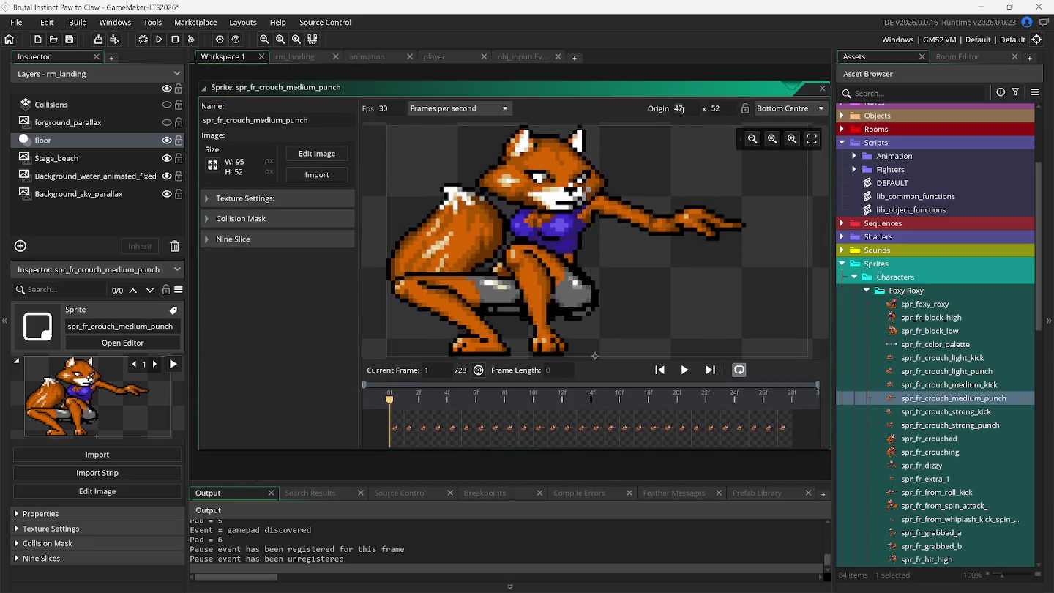
{"action": "left_click", "coordinate": [721, 110]}
{"action": "left_click", "coordinate": [388, 57]}
Duplicate the Crouching light punch region and rename the copy's heading to medium punch
{"action": "left_click_drag", "start_coordinate": [244, 236], "coordinate": [248, 350]}
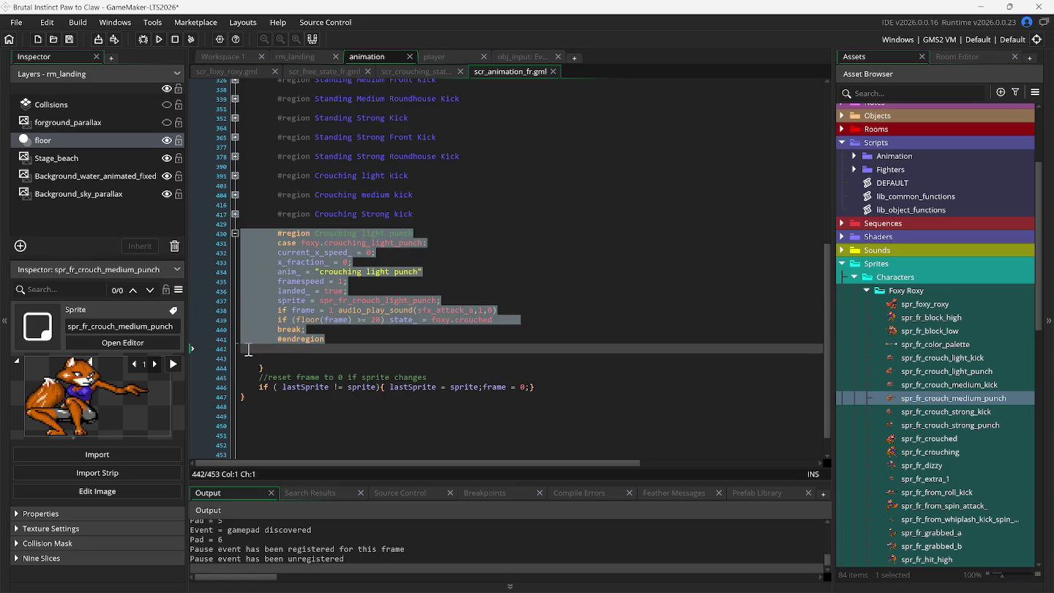
{"action": "key", "text": "ctrl+d"}
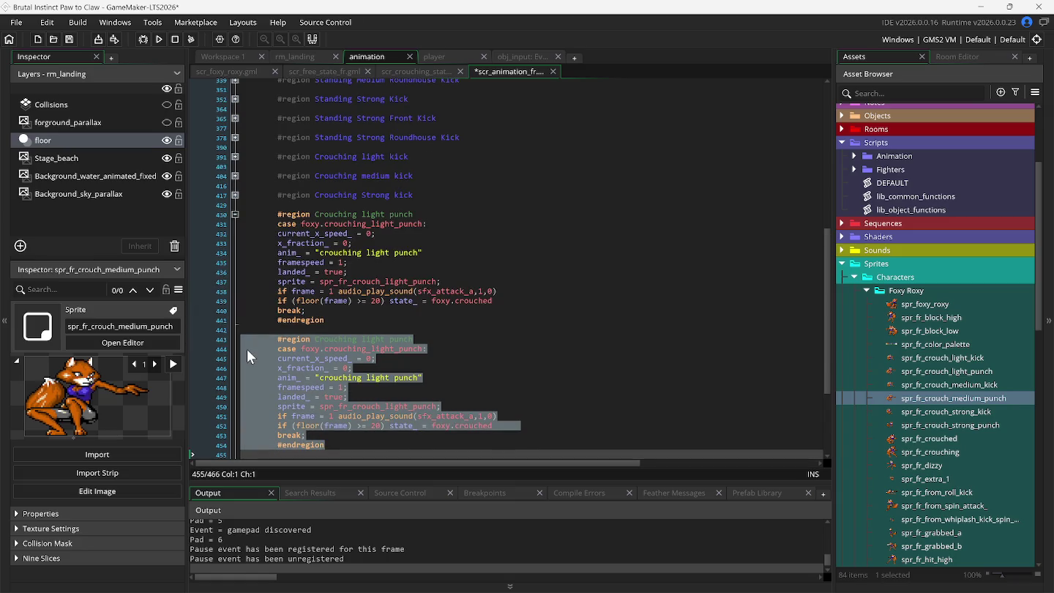
{"action": "left_click", "coordinate": [235, 215]}
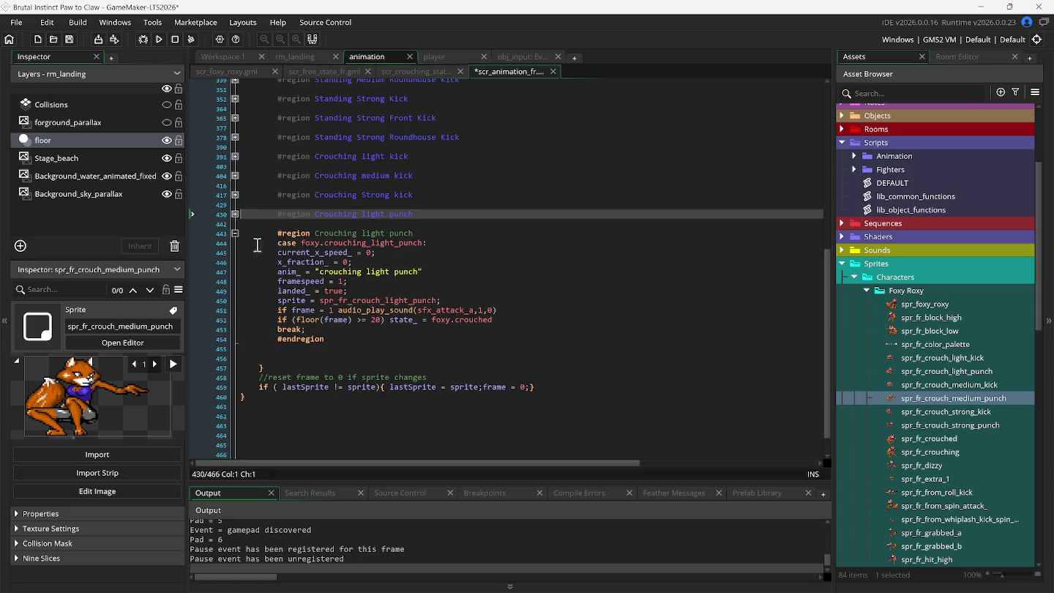
{"action": "left_click", "coordinate": [364, 234]}
{"action": "key", "text": "Delete"}
{"action": "key", "text": "Delete"}
{"action": "key", "text": "BackSpace"}
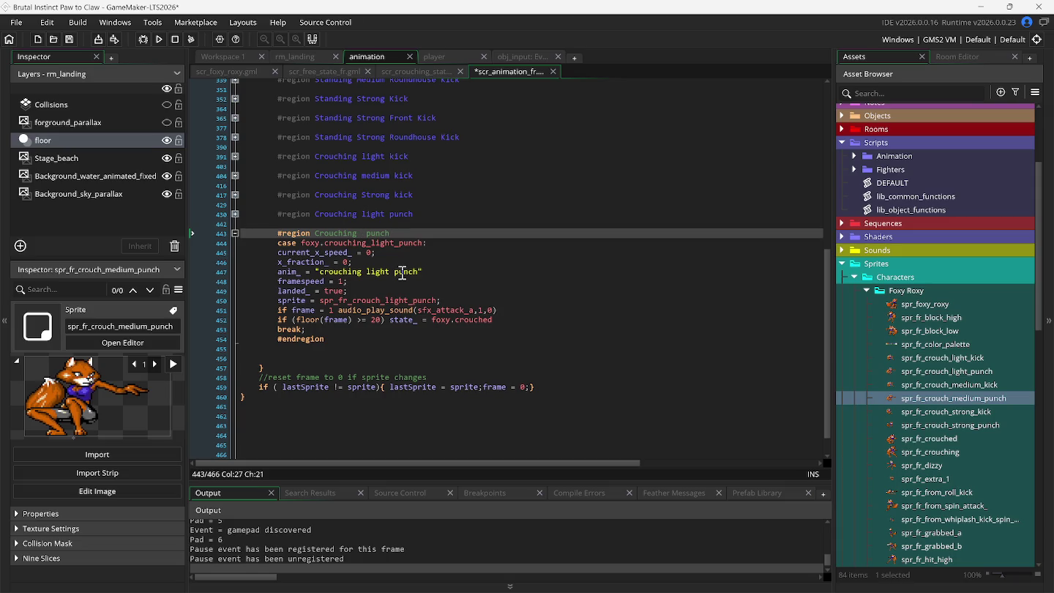
{"action": "type", "text": "medium"}
Set the copy's state to crouching_medium_punch and its anim and sprite names to medium punch
{"action": "double_click", "coordinate": [380, 245]}
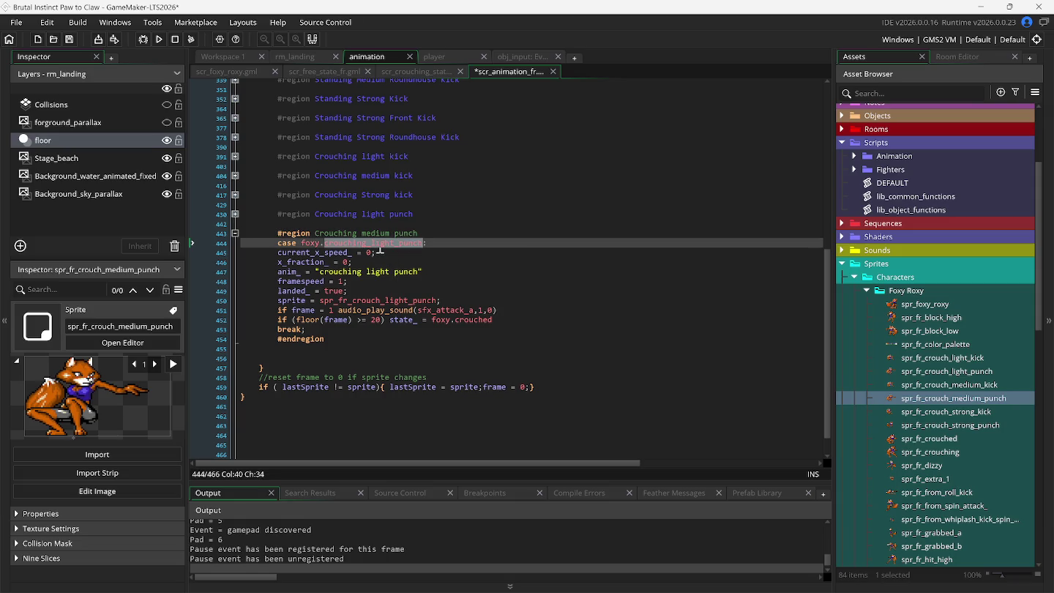
{"action": "type", "text": "case foxy.c:"}
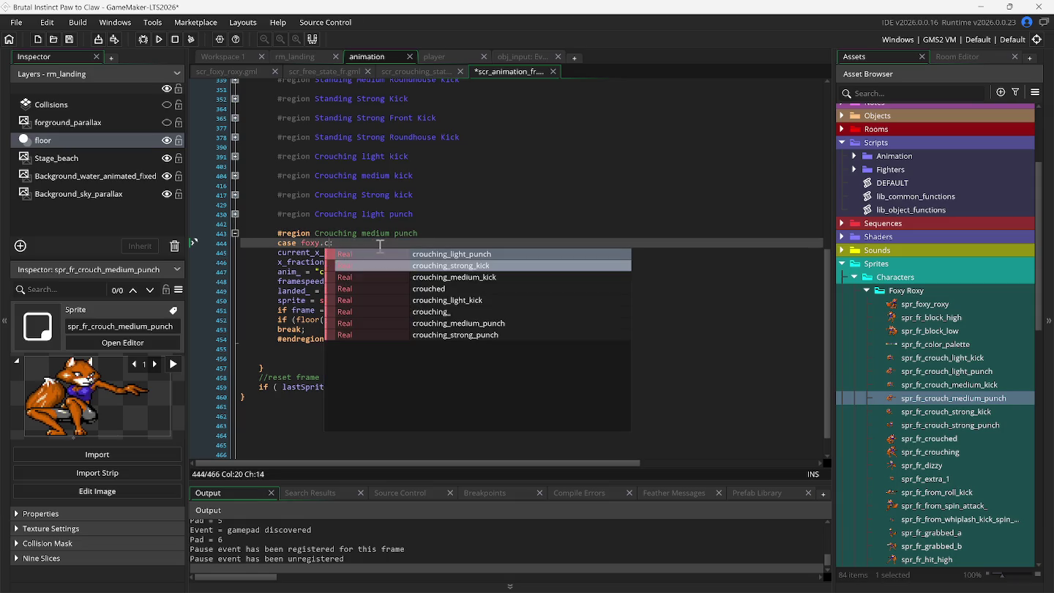
{"action": "left_click", "coordinate": [427, 323]}
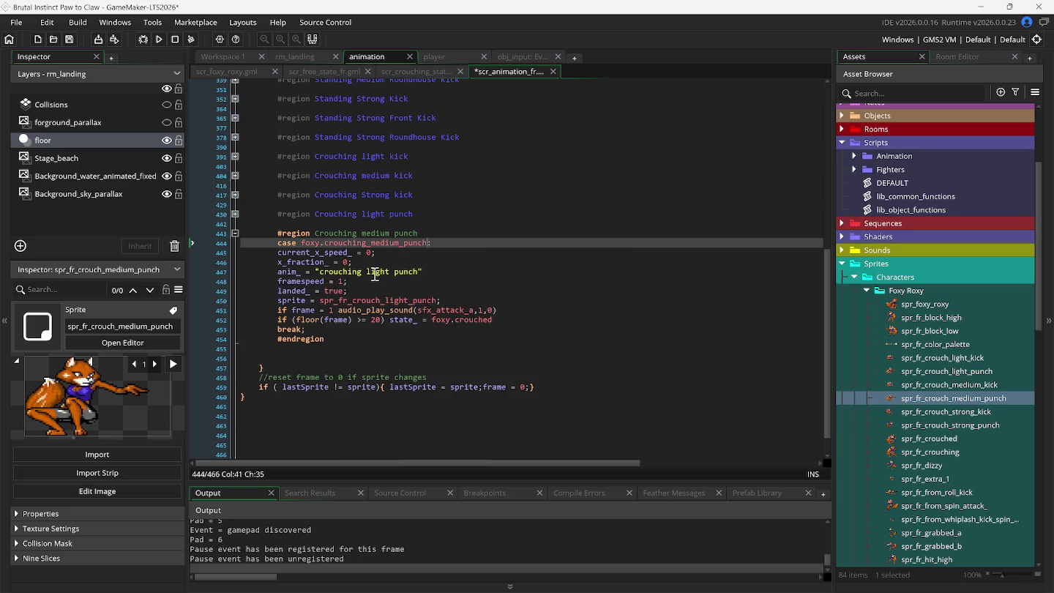
{"action": "left_click_drag", "start_coordinate": [366, 272], "coordinate": [418, 275]}
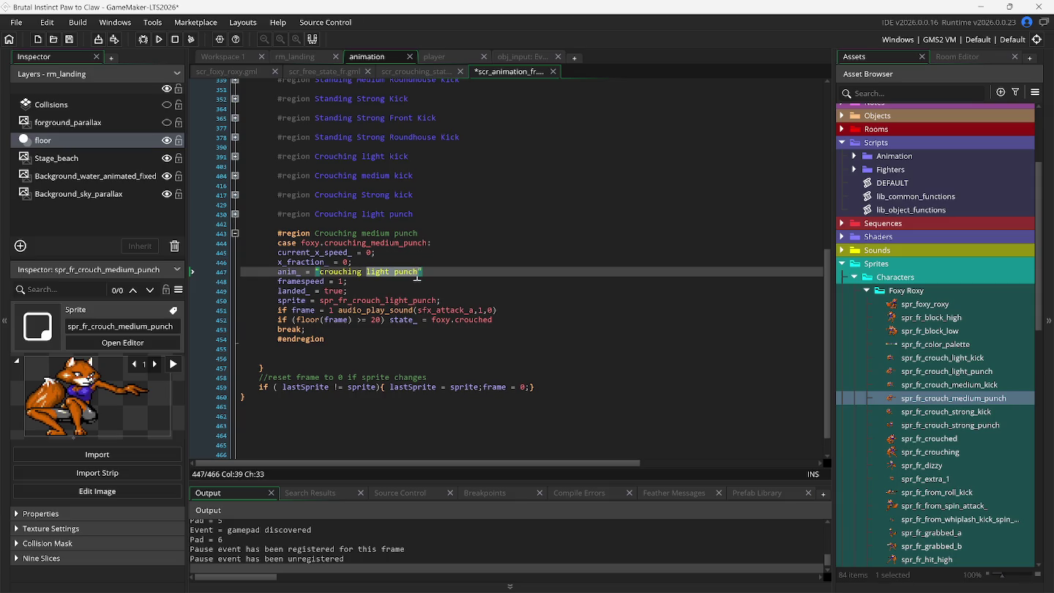
{"action": "double_click", "coordinate": [383, 271]}
{"action": "type", "text": "medium"}
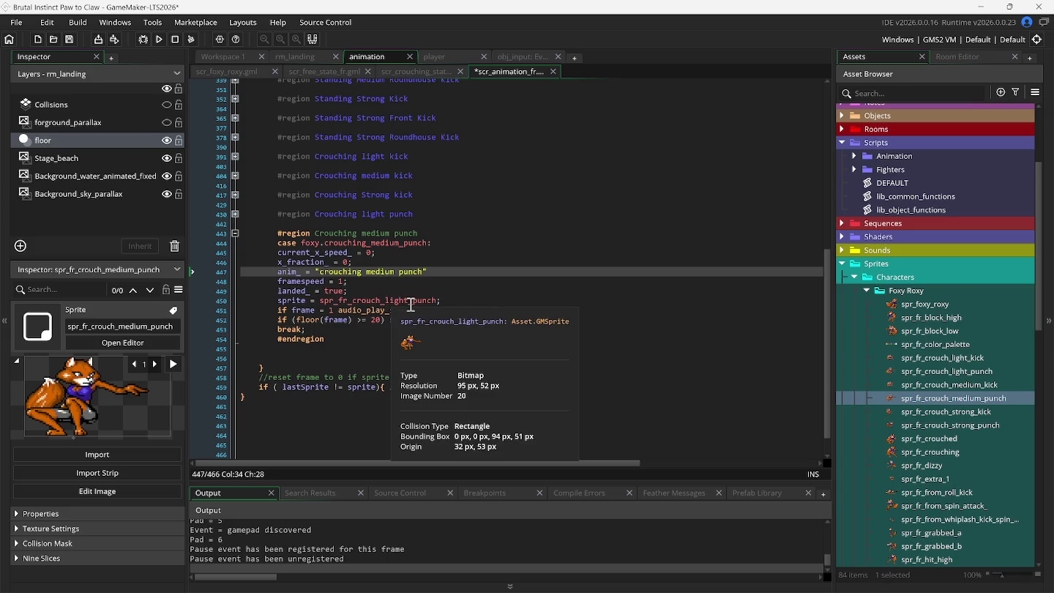
{"action": "left_click", "coordinate": [409, 300]}
{"action": "key", "text": "BackSpace"}
{"action": "key", "text": "BackSpace"}
{"action": "key", "text": "BackSpace"}
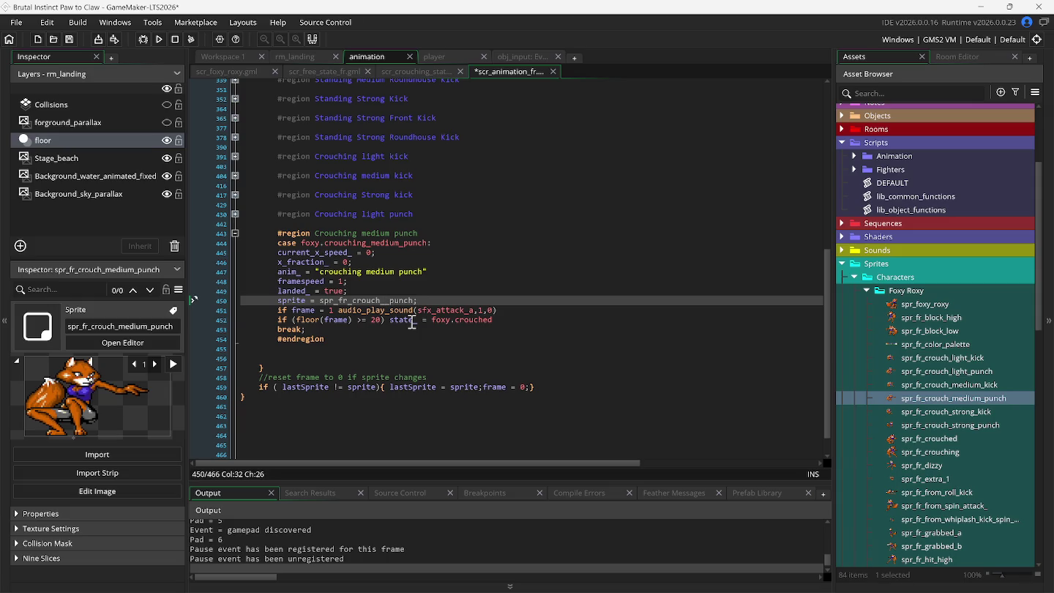
{"action": "type", "text": "medium"}
Confirm the medium punch sprite has 28 frames, end the case at frame 28, and run the game
{"action": "double_click", "coordinate": [936, 399]}
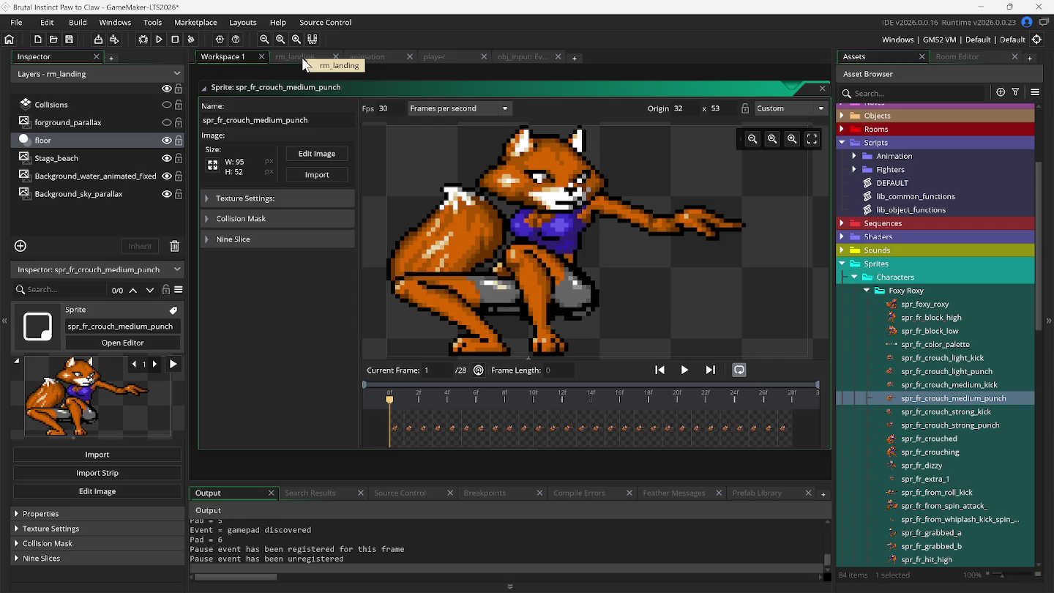
{"action": "left_click", "coordinate": [368, 56]}
{"action": "left_click", "coordinate": [380, 320]}
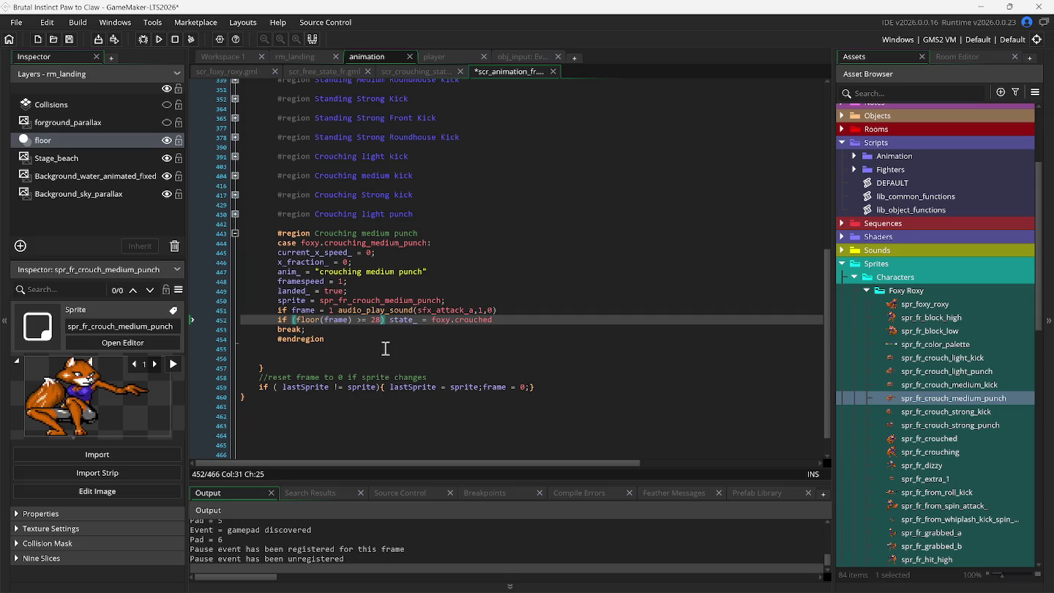
{"action": "key", "text": "F5"}
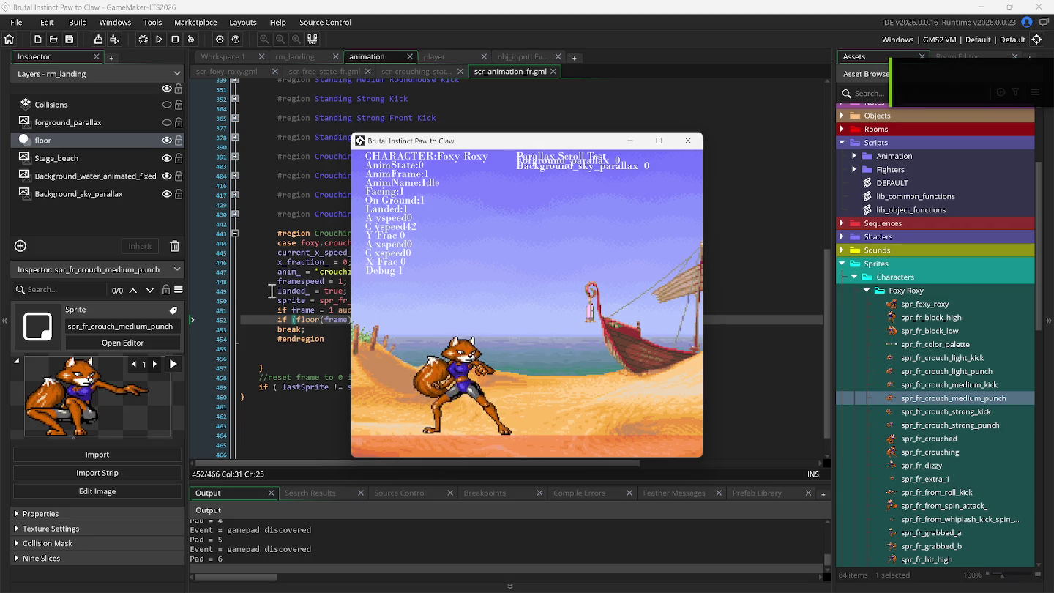
{"action": "left_click_drag", "start_coordinate": [242, 232], "coordinate": [249, 347]}
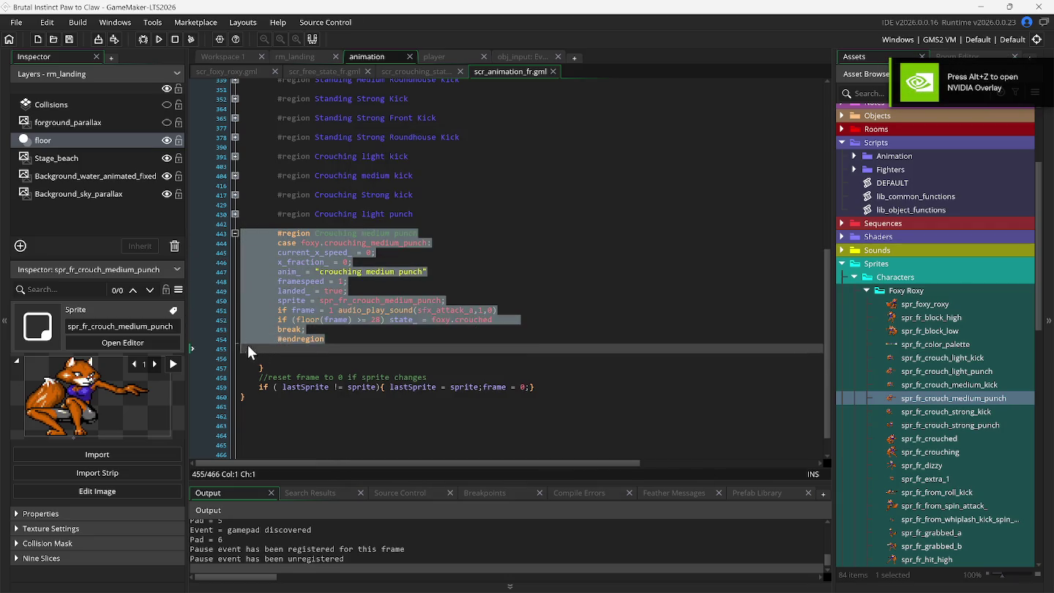
Duplicate the Crouching medium punch region and rename the copy's heading to strong punch
{"action": "key", "text": "ctrl+d"}
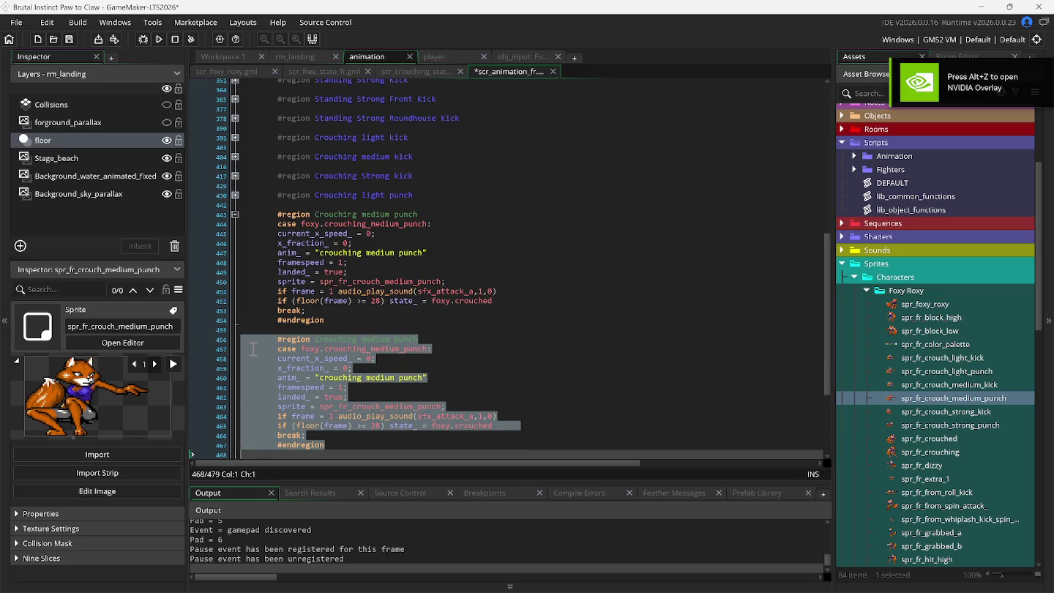
{"action": "left_click", "coordinate": [229, 214]}
{"action": "left_click", "coordinate": [377, 234]}
{"action": "double_click", "coordinate": [376, 233]}
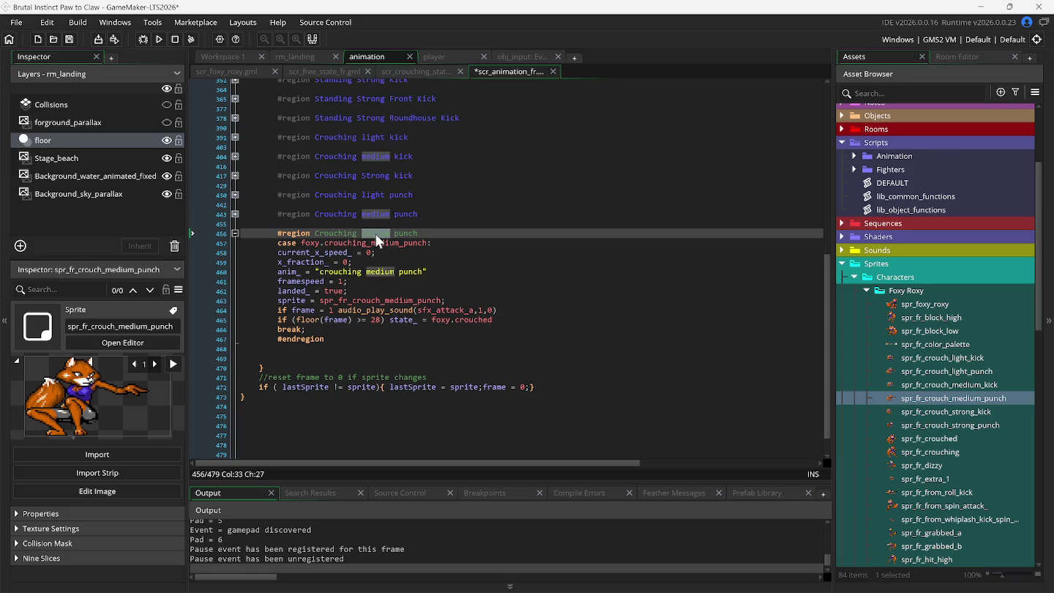
{"action": "type", "text": "strong"}
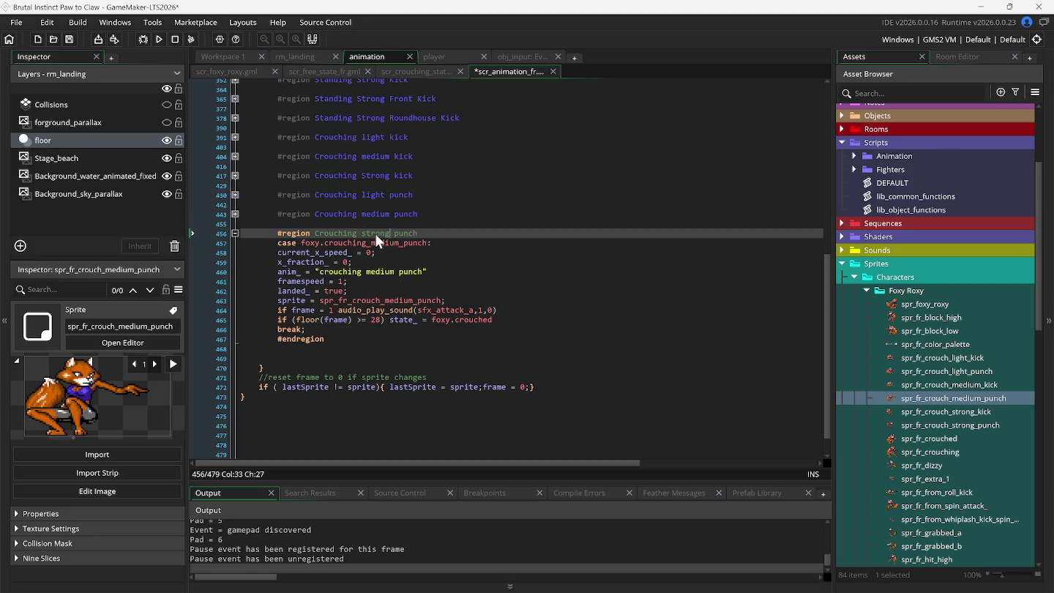
Set the copy's state to crouching_strong_punch and its anim and sprite names to strong punch
{"action": "double_click", "coordinate": [373, 240]}
{"action": "type", "text": "case foxy.c:"}
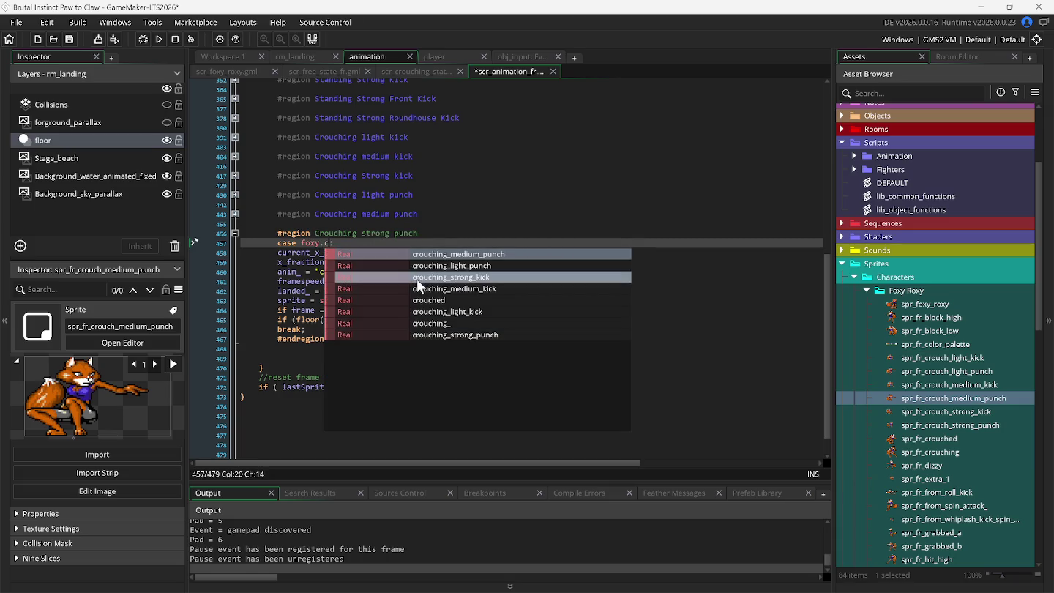
{"action": "key", "text": "Escape"}
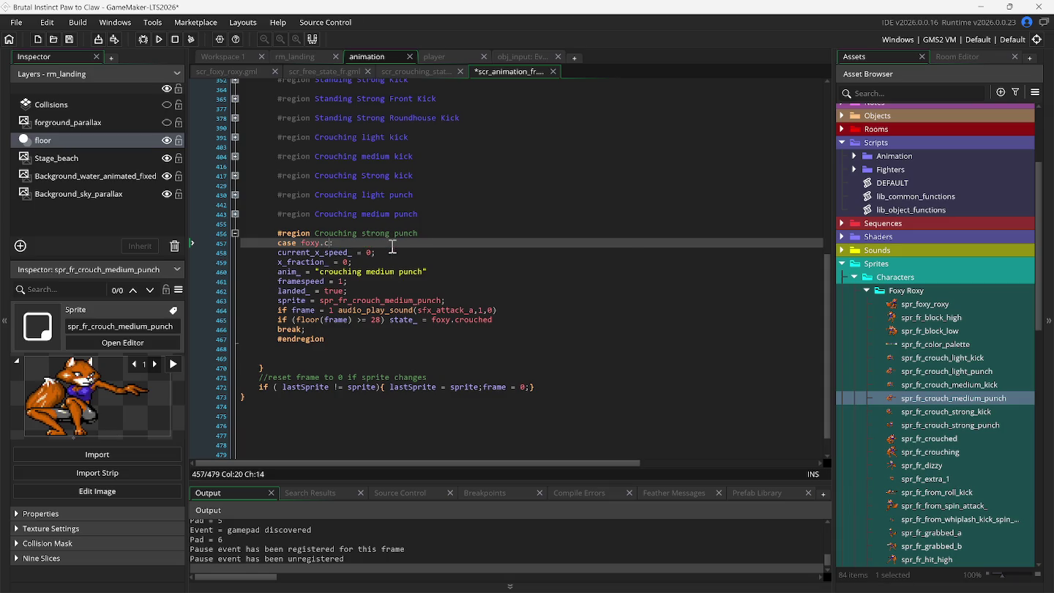
{"action": "key", "text": "ctrl+space"}
{"action": "left_click", "coordinate": [426, 337]}
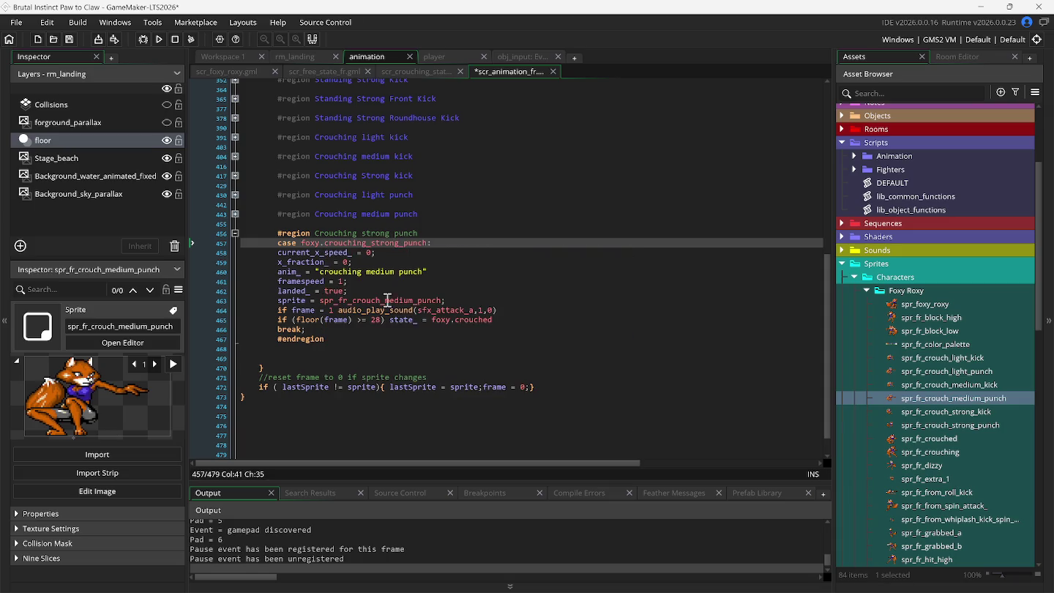
{"action": "double_click", "coordinate": [374, 273]}
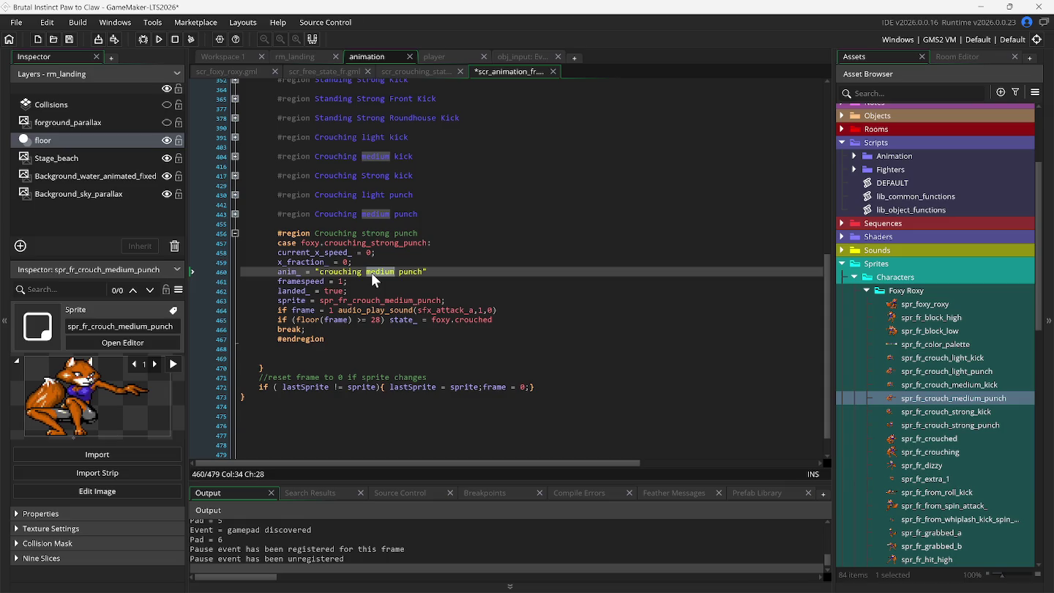
{"action": "type", "text": "strong"}
{"action": "left_click", "coordinate": [414, 300]}
{"action": "key", "text": "BackSpace"}
{"action": "key", "text": "BackSpace"}
{"action": "key", "text": "BackSpace"}
{"action": "type", "text": "strong"}
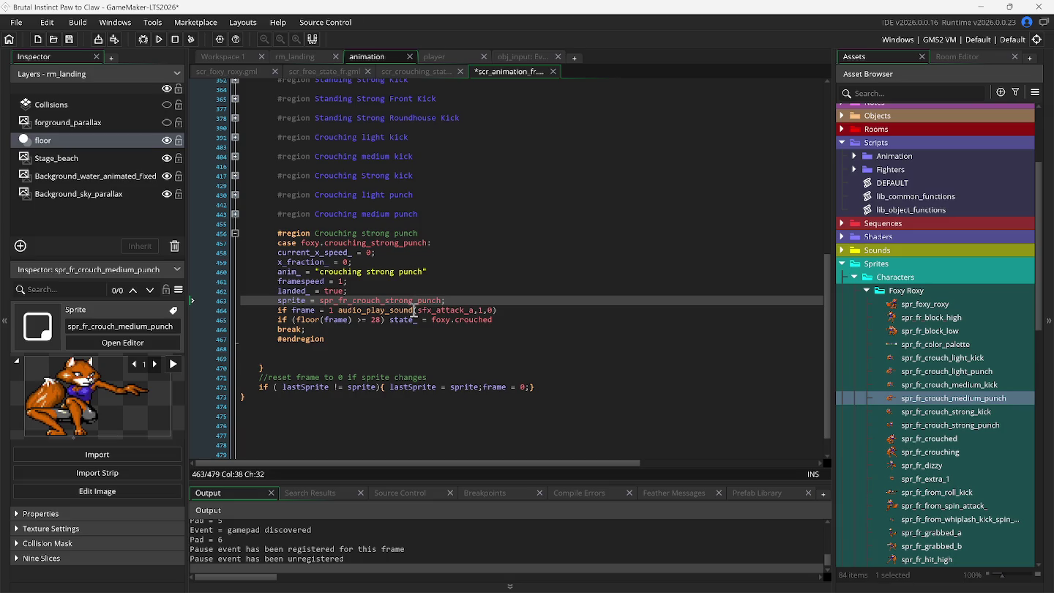
Check spr_fr_crouch_strong_punch's frame count, set the end frame to 42, and run the game
{"action": "left_click", "coordinate": [929, 426]}
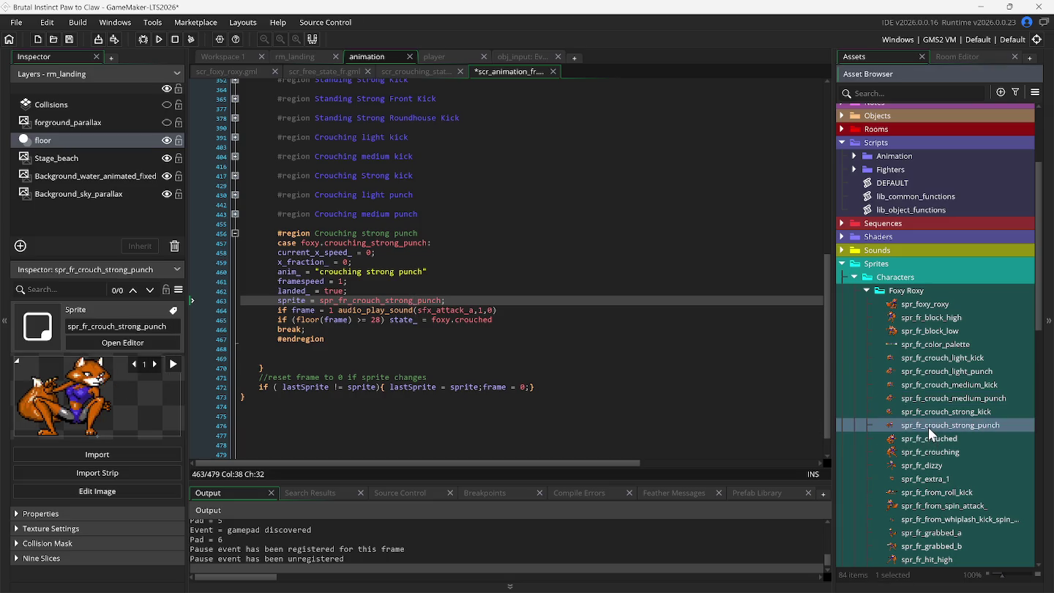
{"action": "double_click", "coordinate": [927, 426]}
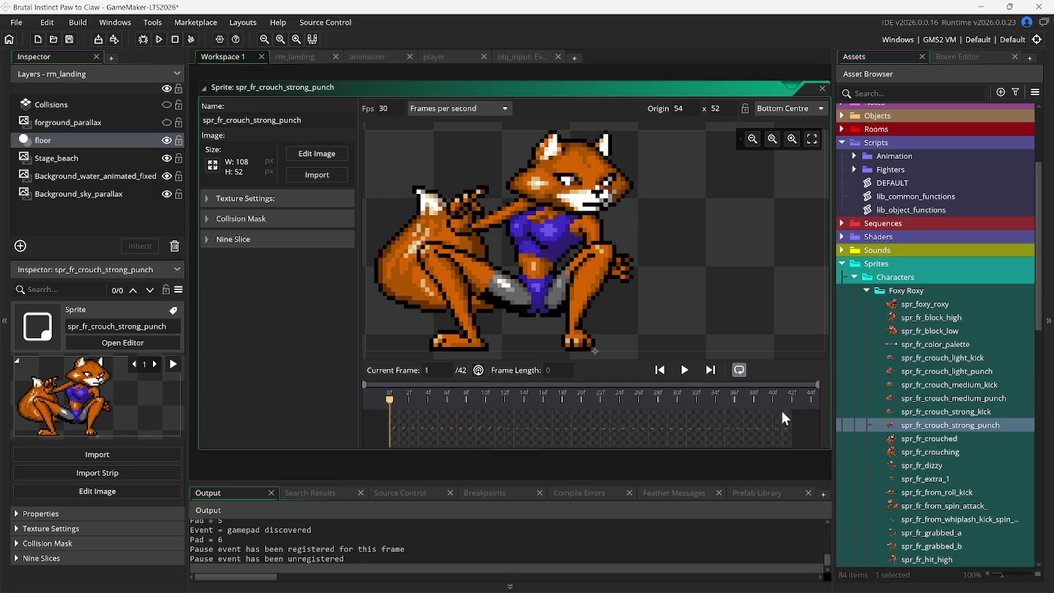
{"action": "left_click", "coordinate": [301, 56]}
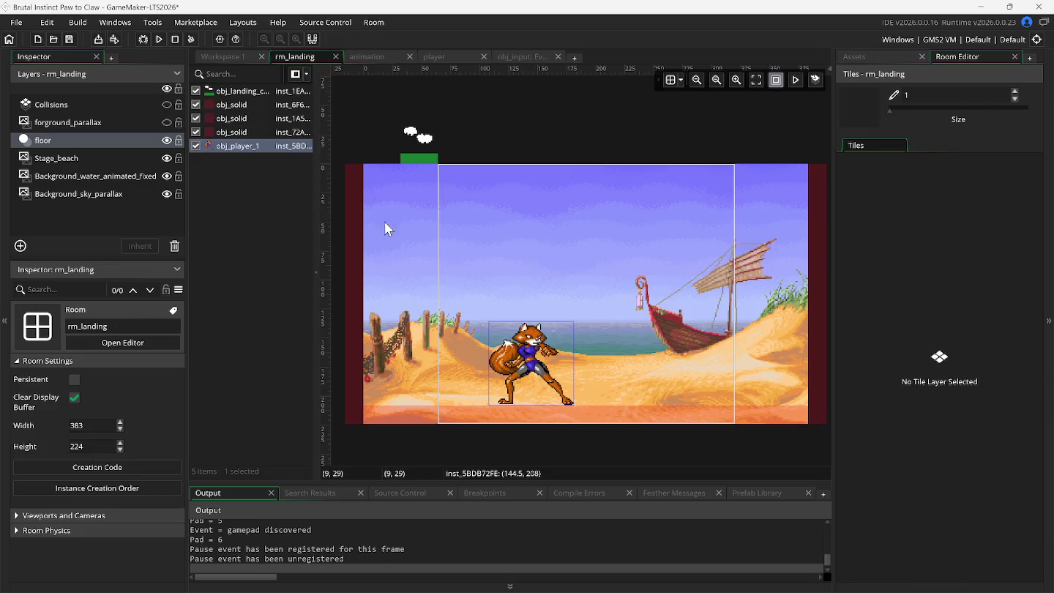
{"action": "left_click", "coordinate": [379, 56]}
{"action": "double_click", "coordinate": [375, 320]}
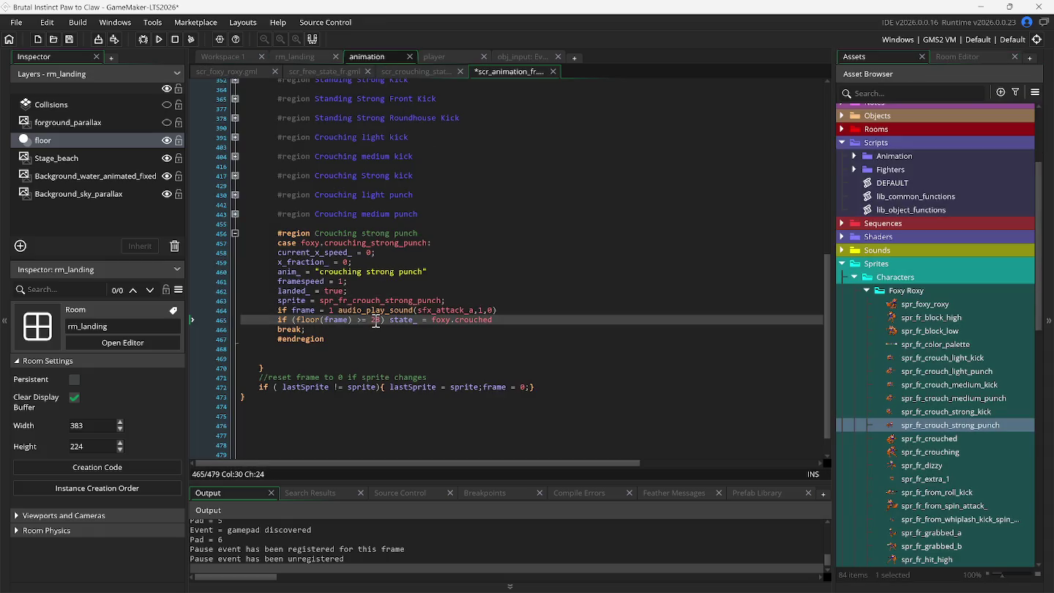
{"action": "type", "text": "40"}
{"action": "key", "text": "BackSpace"}
{"action": "type", "text": "2"}
{"action": "left_click", "coordinate": [220, 58]}
{"action": "left_click", "coordinate": [164, 43]}
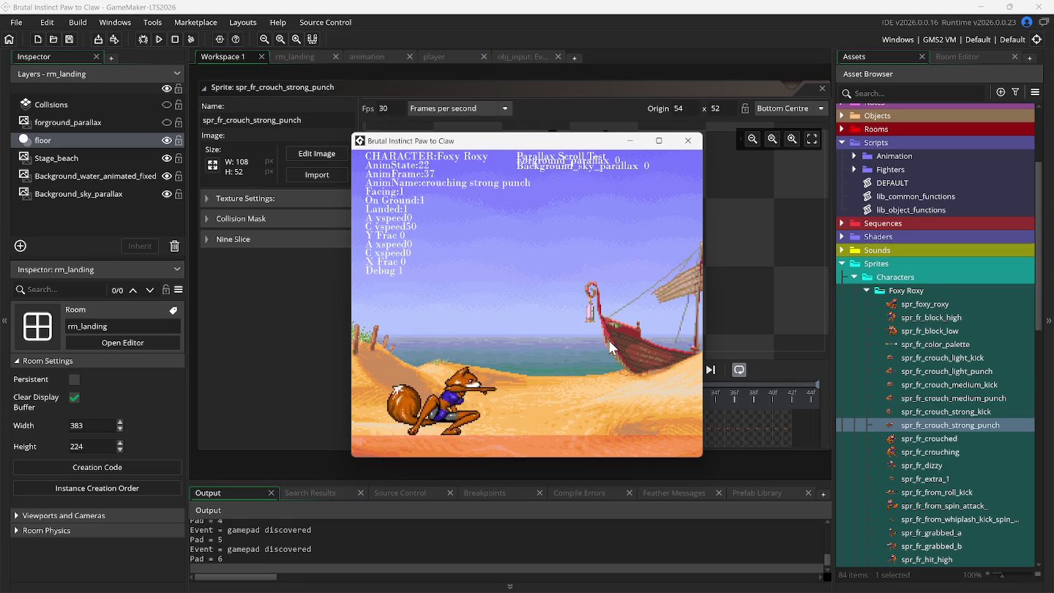
Set the strong punch sprite's origin to 34, 53 and retest the crouching strong punch in-game
{"action": "left_click", "coordinate": [718, 111]}
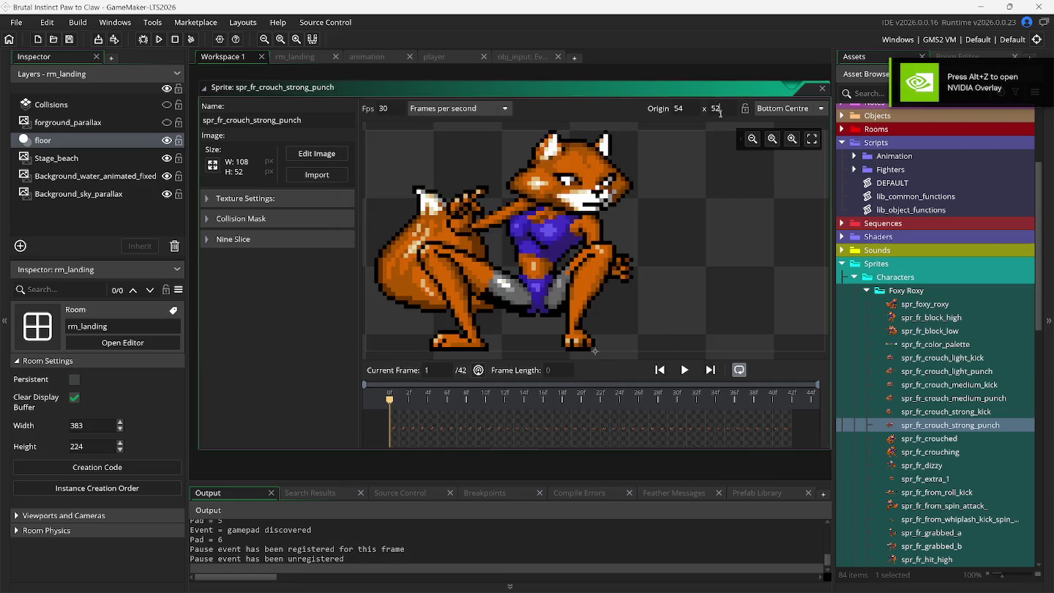
{"action": "type", "text": "3"}
{"action": "key", "text": "Tab"}
{"action": "key", "text": "F5"}
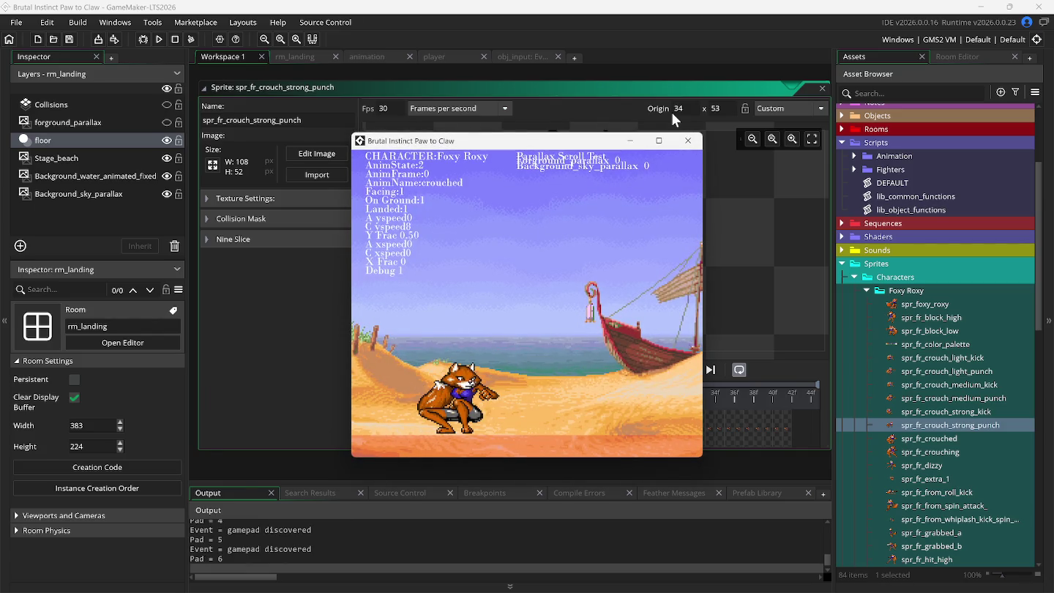
{"action": "key", "text": "x"}
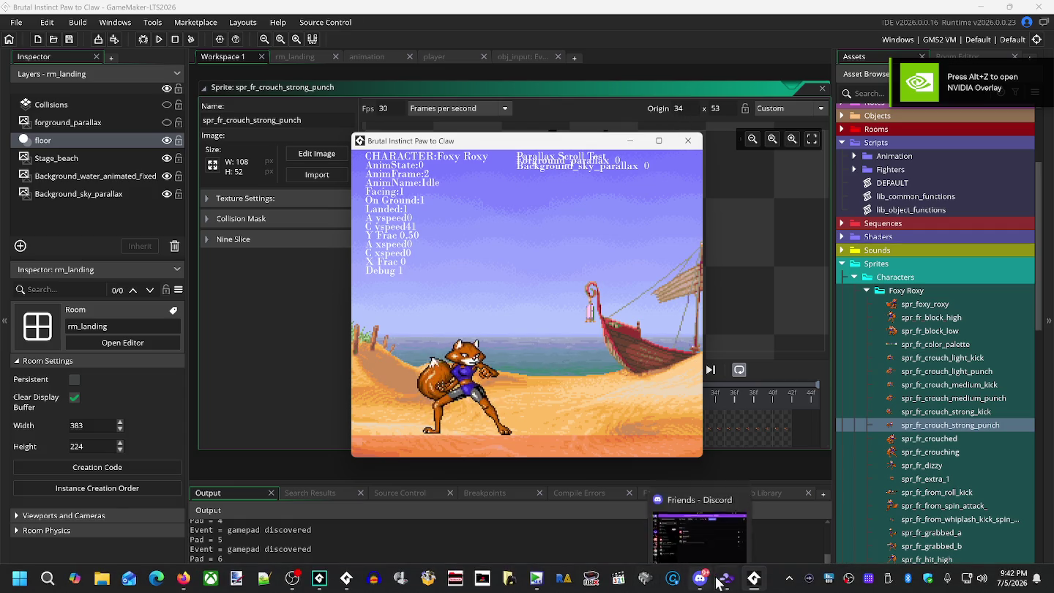
{"action": "left_click", "coordinate": [727, 579]}
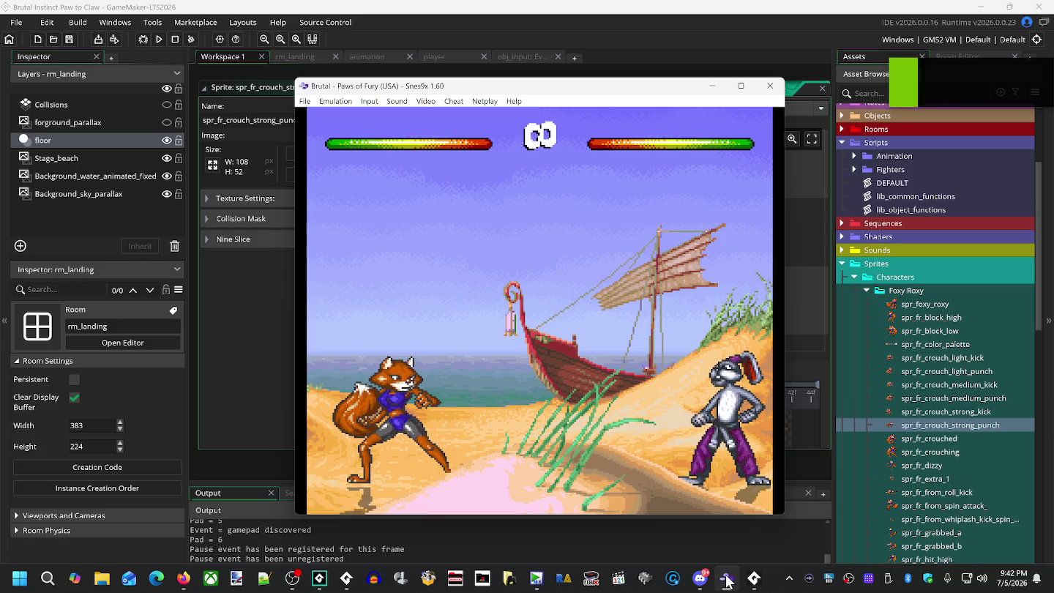
Hide Snes9x background layers 1 and 2 to compare the original crouching strong punch on black
{"action": "key", "text": "1"}
{"action": "key", "text": "1"}
{"action": "key", "text": "2"}
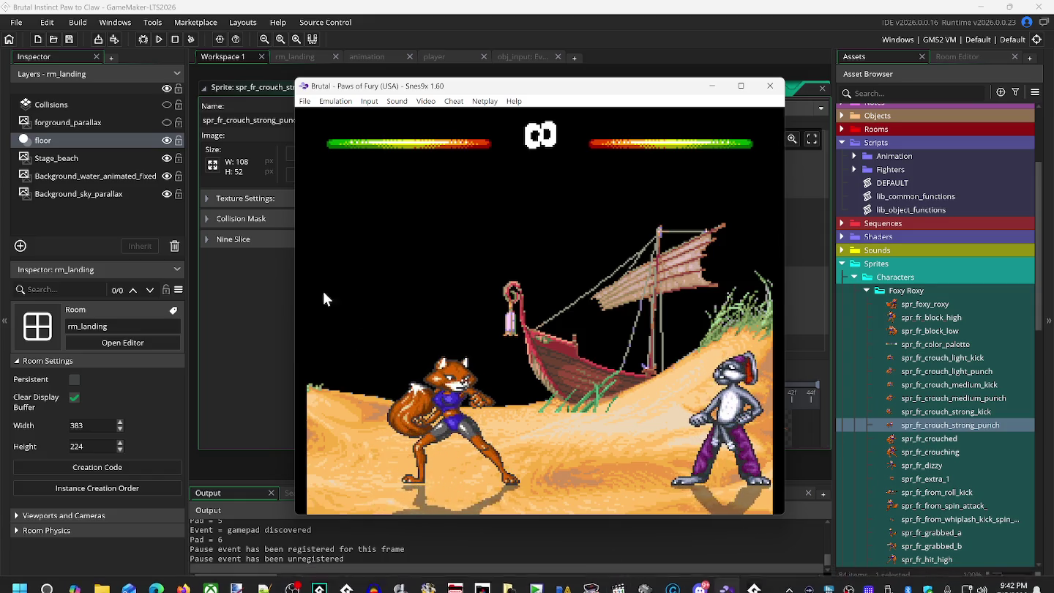
{"action": "left_click", "coordinate": [267, 88]}
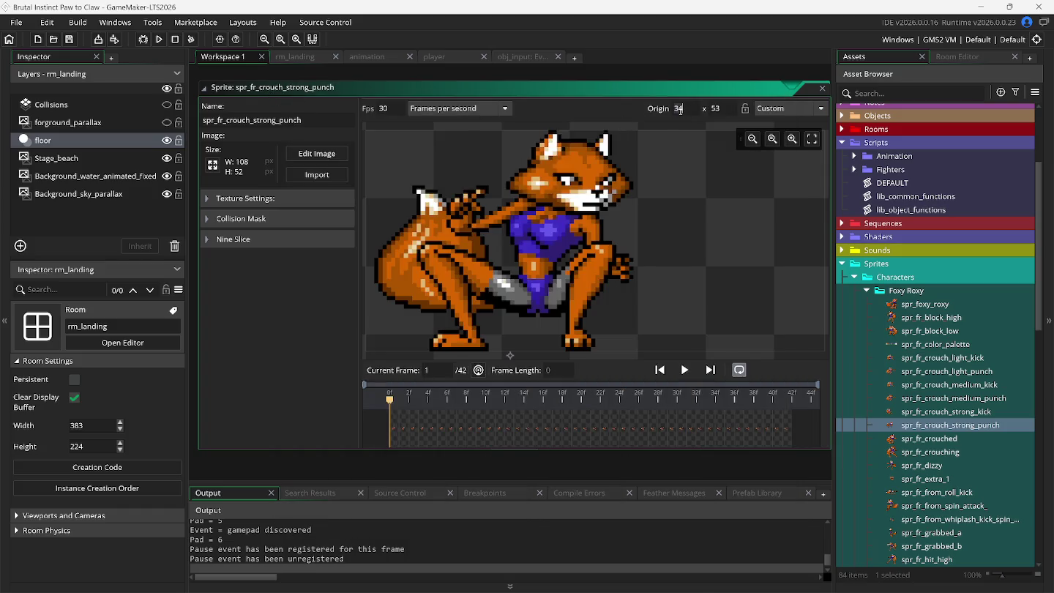
{"action": "type", "text": "40"}
Run the game repeatedly to test the crouching strong punch's alignment
{"action": "key", "text": "F5"}
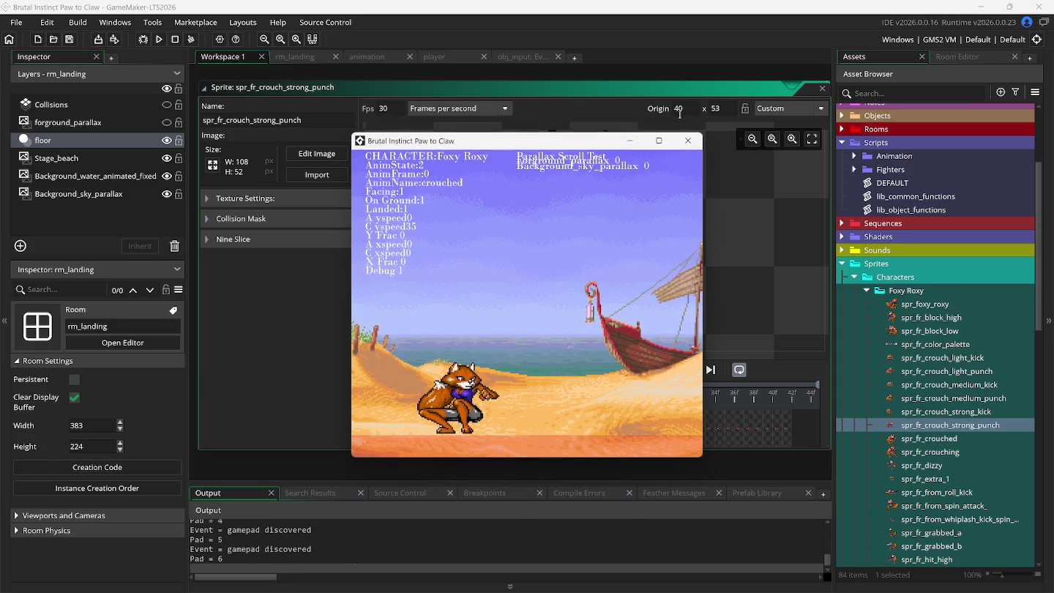
{"action": "key", "text": "c"}
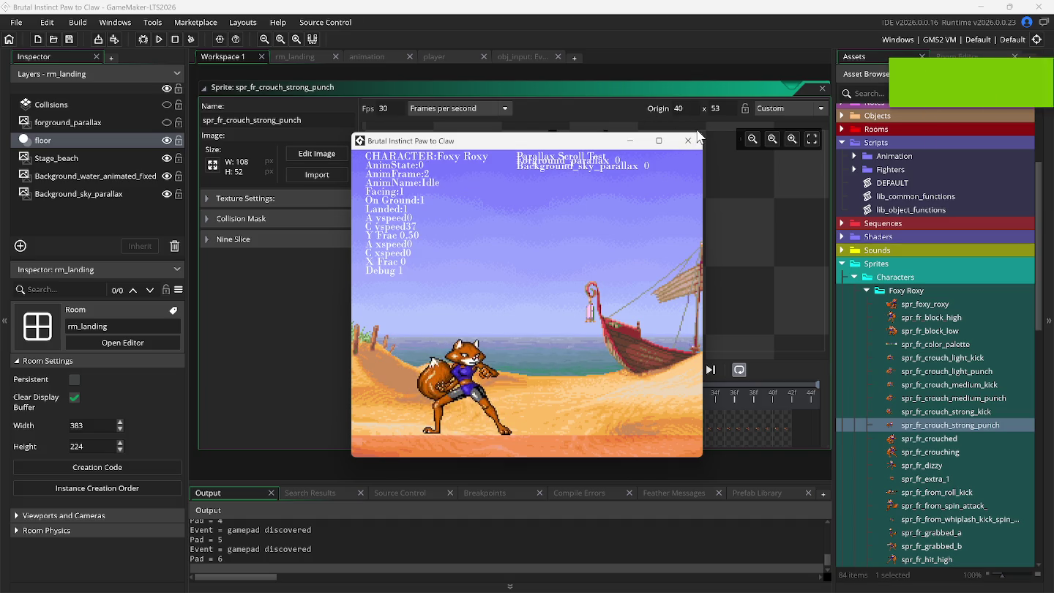
{"action": "key", "text": "Down"}
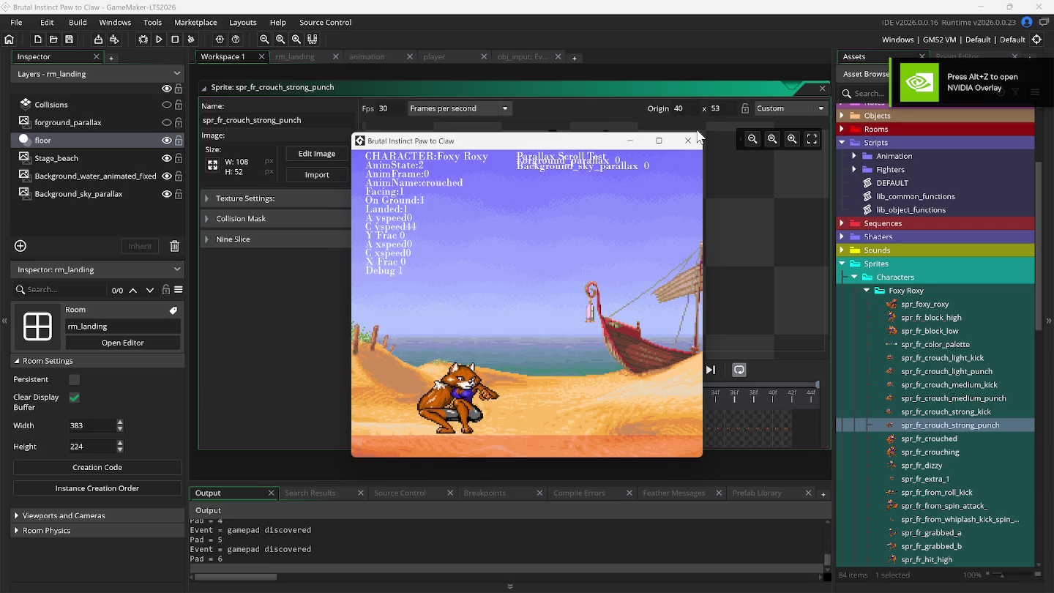
{"action": "key", "text": "c"}
{"action": "key", "text": "c"}
{"action": "key", "text": "c"}
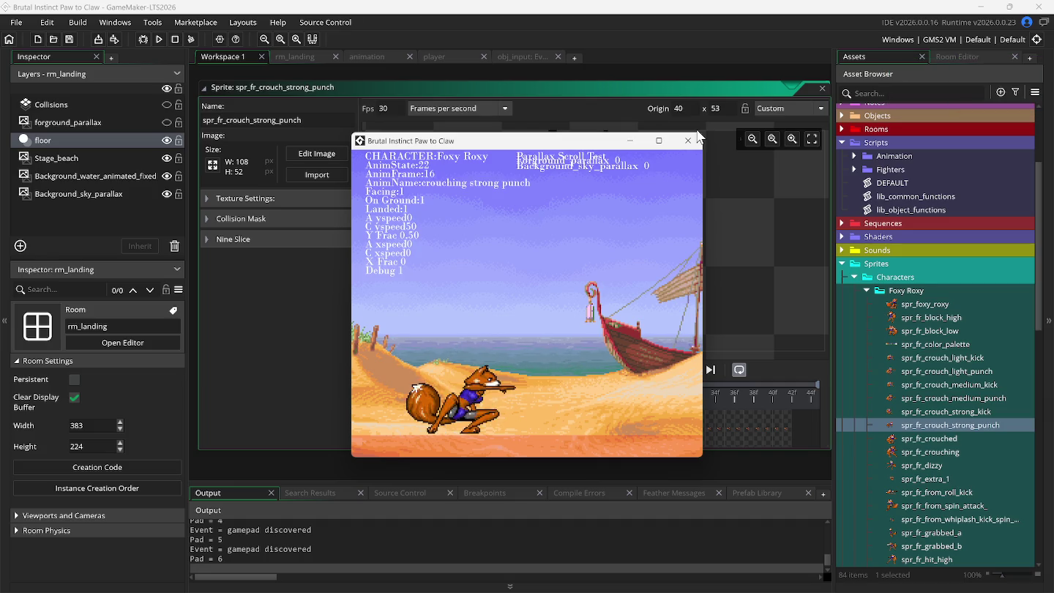
{"action": "left_click", "coordinate": [688, 116]}
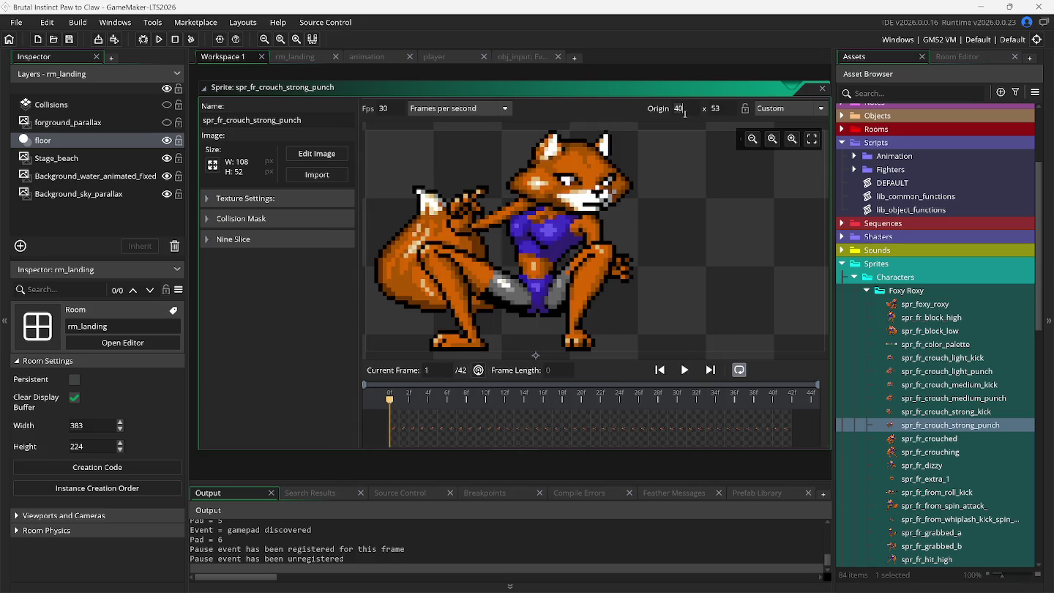
{"action": "type", "text": "50"}
{"action": "key", "text": "F5"}
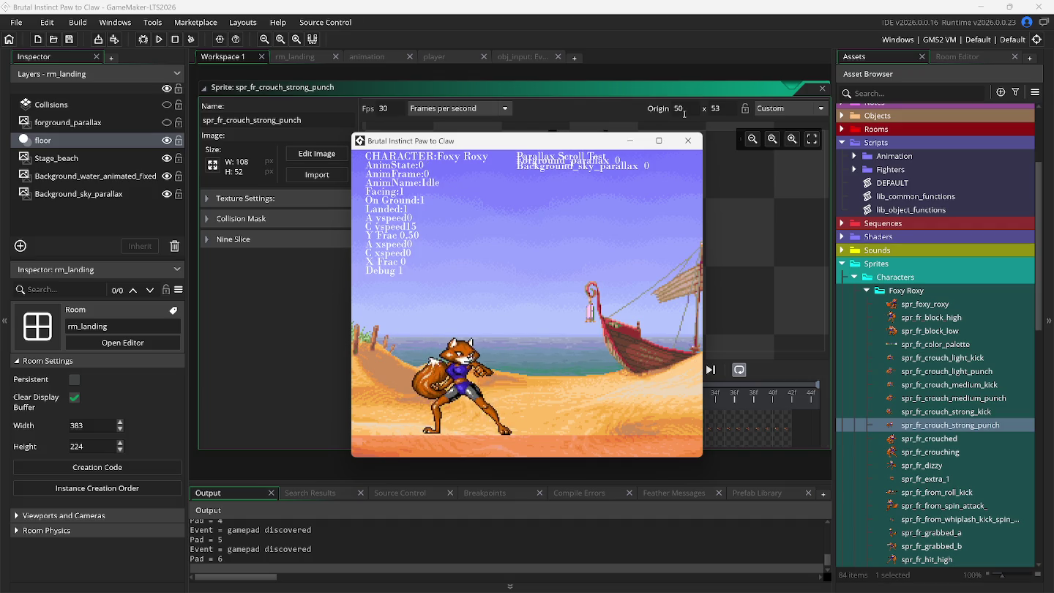
{"action": "left_click", "coordinate": [686, 117]}
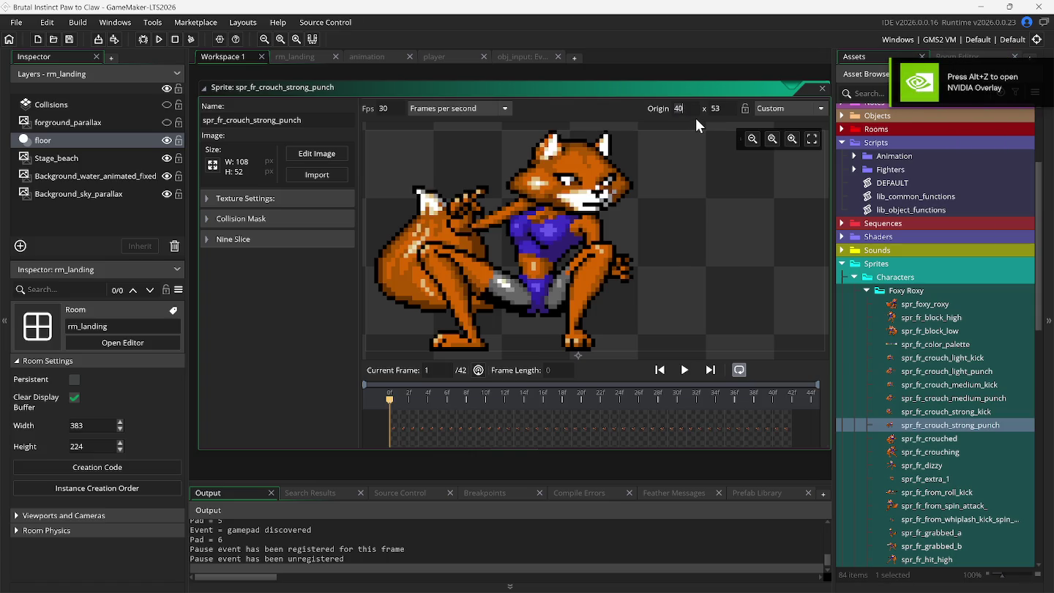
{"action": "key", "text": "F5"}
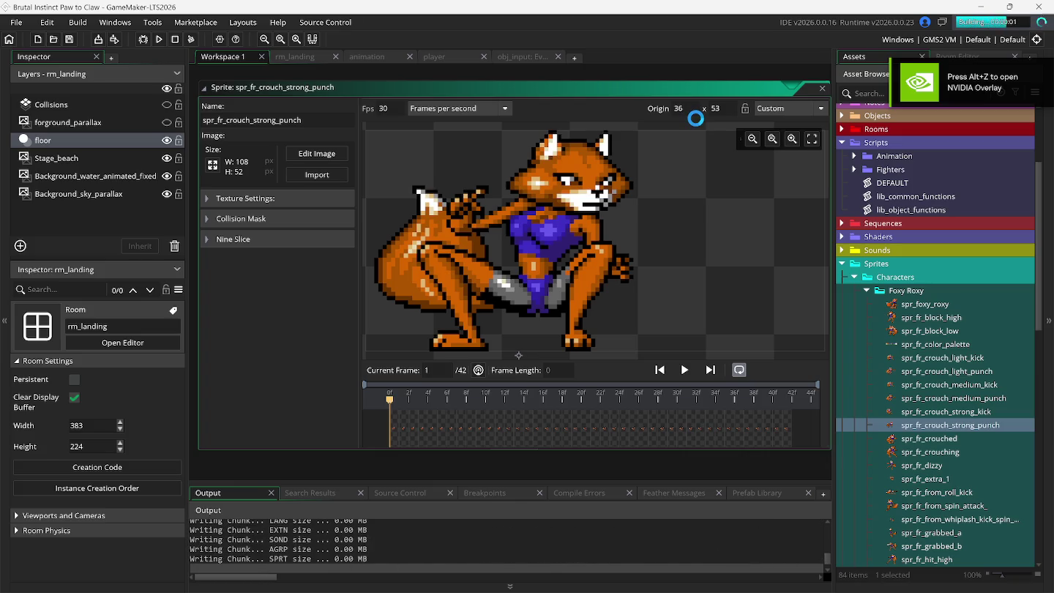
Shift the strong punch sprite's origin to 43, 53 and rerun the game to check it
{"action": "key", "text": "Down"}
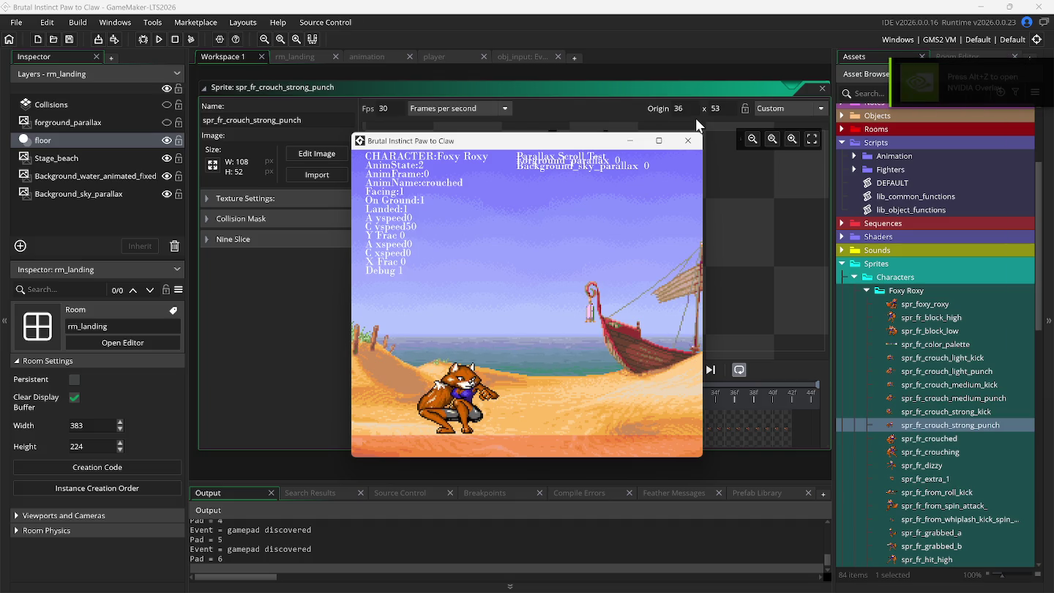
{"action": "key", "text": "k"}
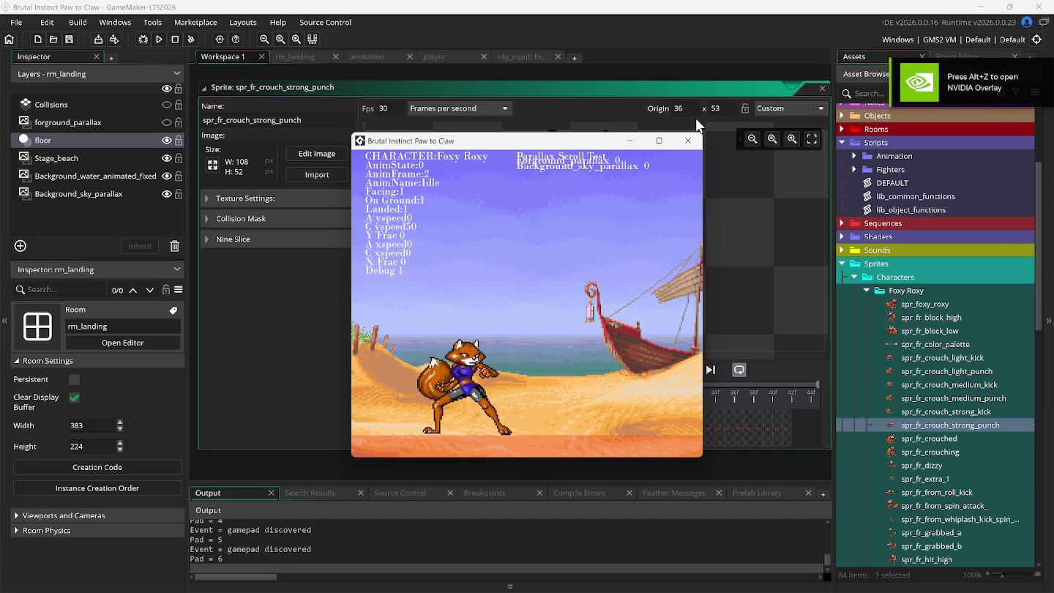
{"action": "left_click", "coordinate": [666, 95]}
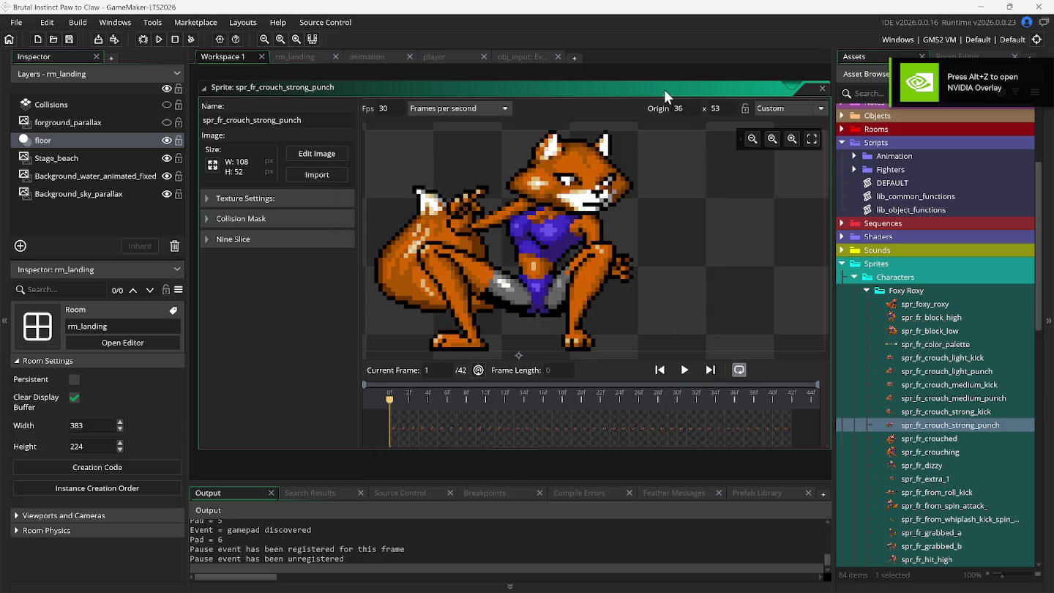
{"action": "left_click", "coordinate": [529, 360]}
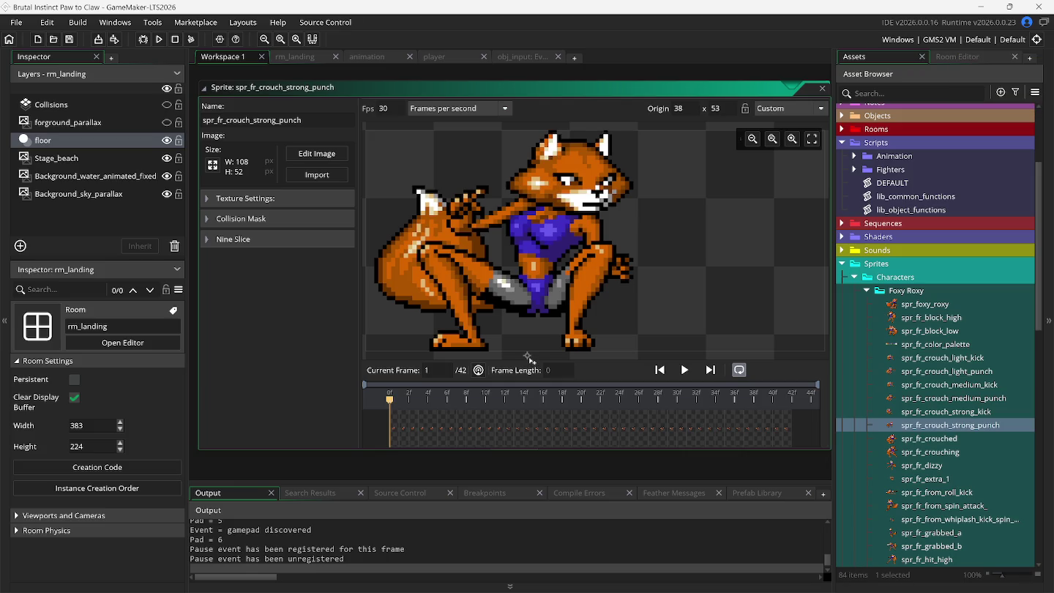
{"action": "key", "text": "F5"}
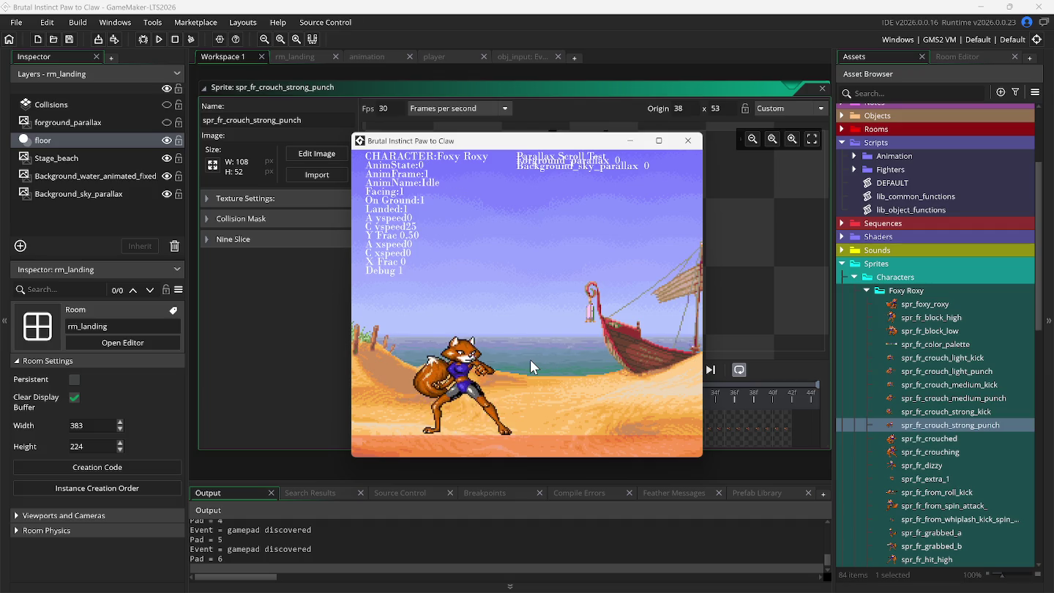
{"action": "left_click", "coordinate": [545, 90]}
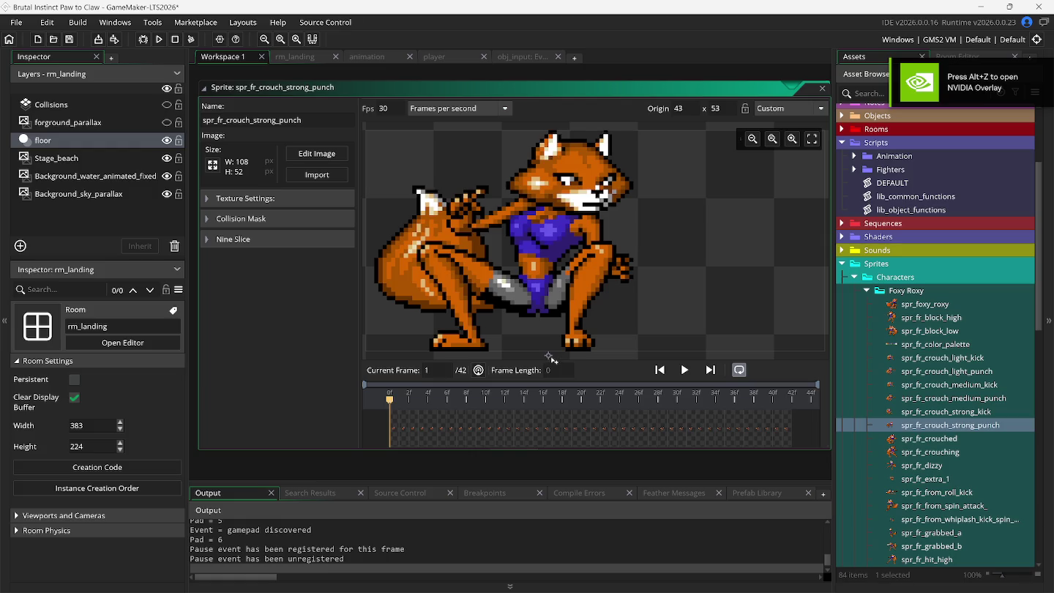
{"action": "key", "text": "F5"}
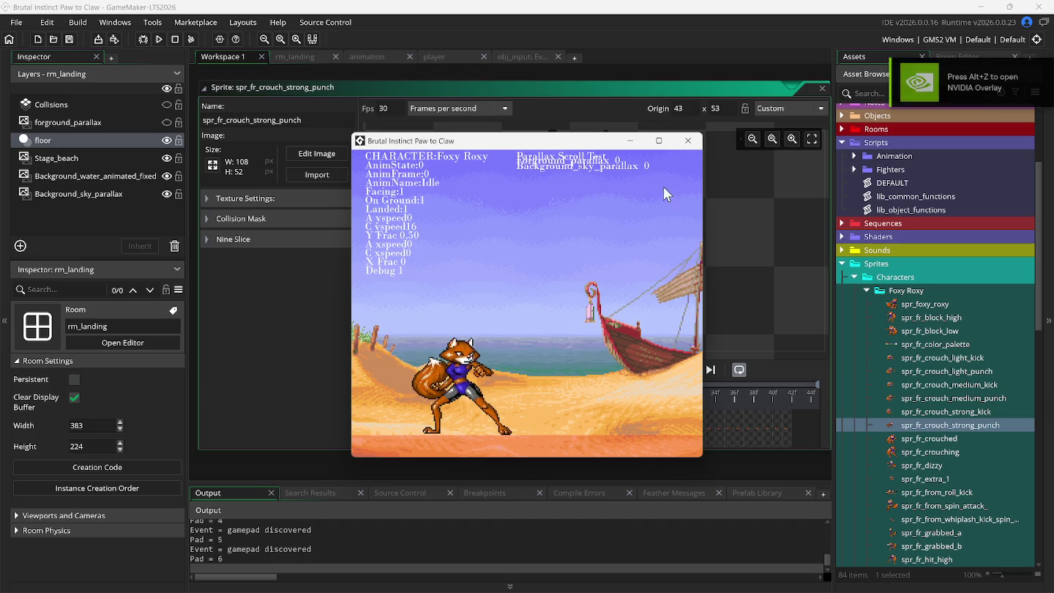
{"action": "left_click", "coordinate": [694, 109]}
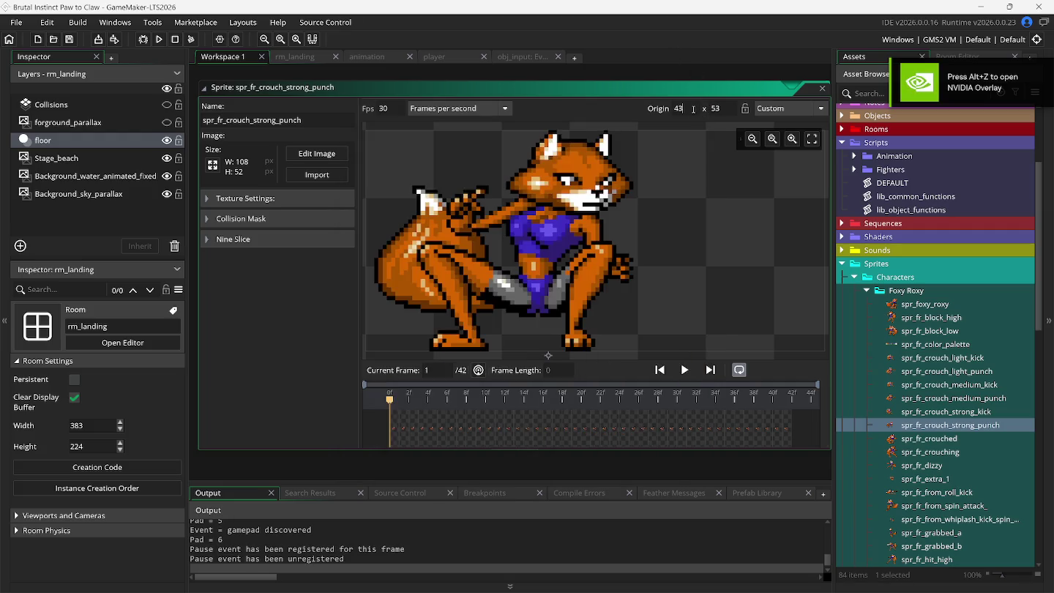
{"action": "type", "text": "45"}
Relaunch with origin 45, 53 and perform several crouching strong punches and strong kicks
{"action": "key", "text": "F5"}
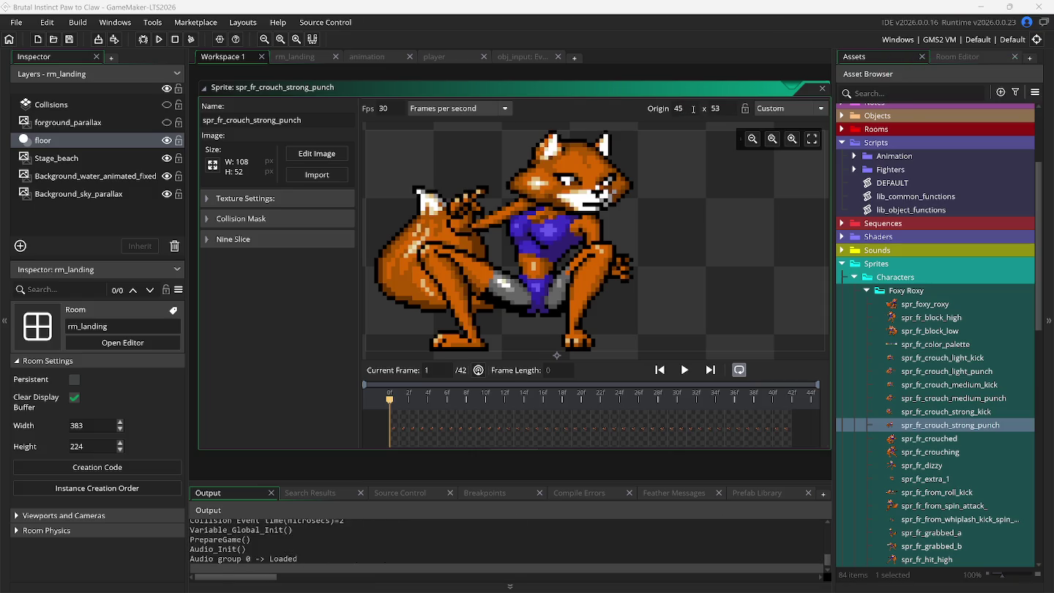
{"action": "key", "text": "d"}
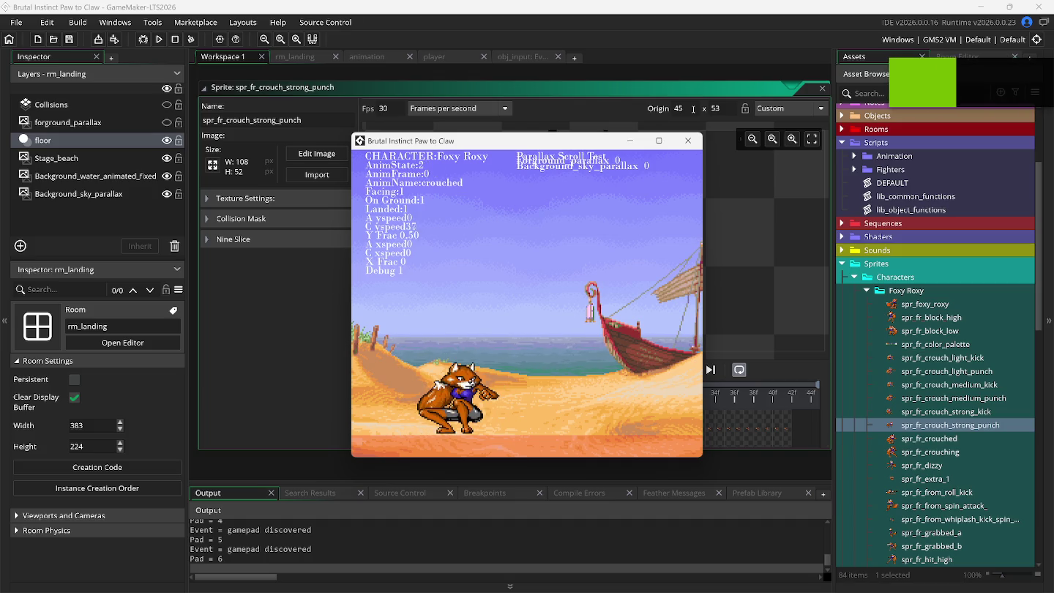
{"action": "key", "text": "d"}
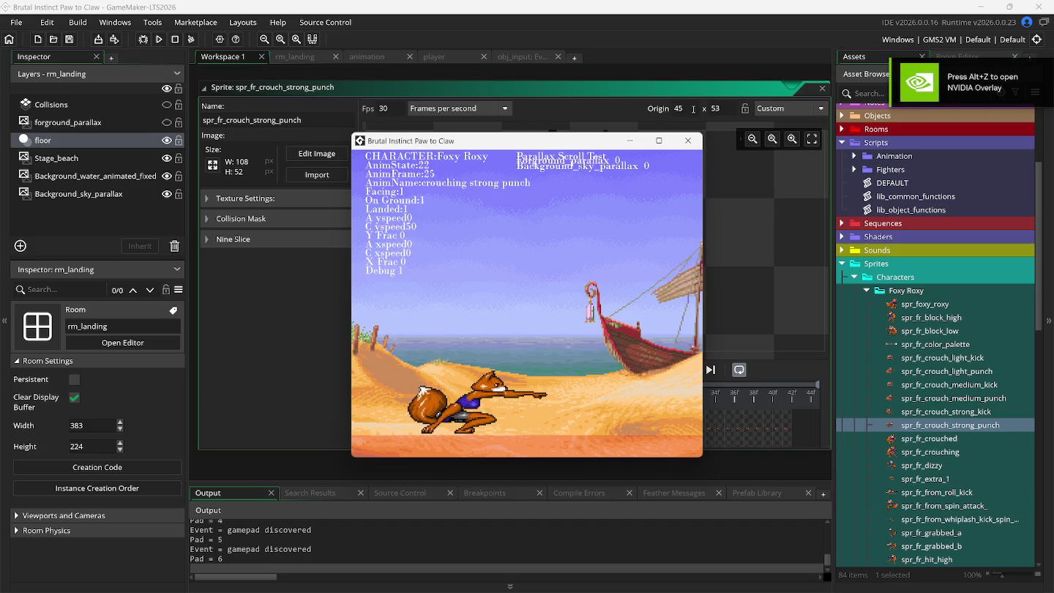
{"action": "key", "text": "d"}
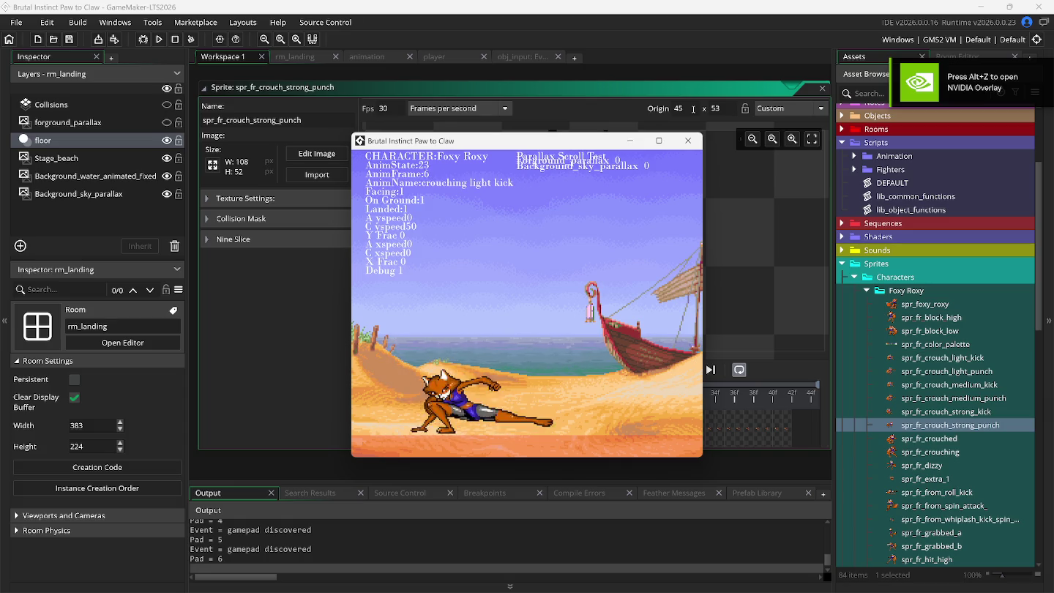
{"action": "key", "text": "c"}
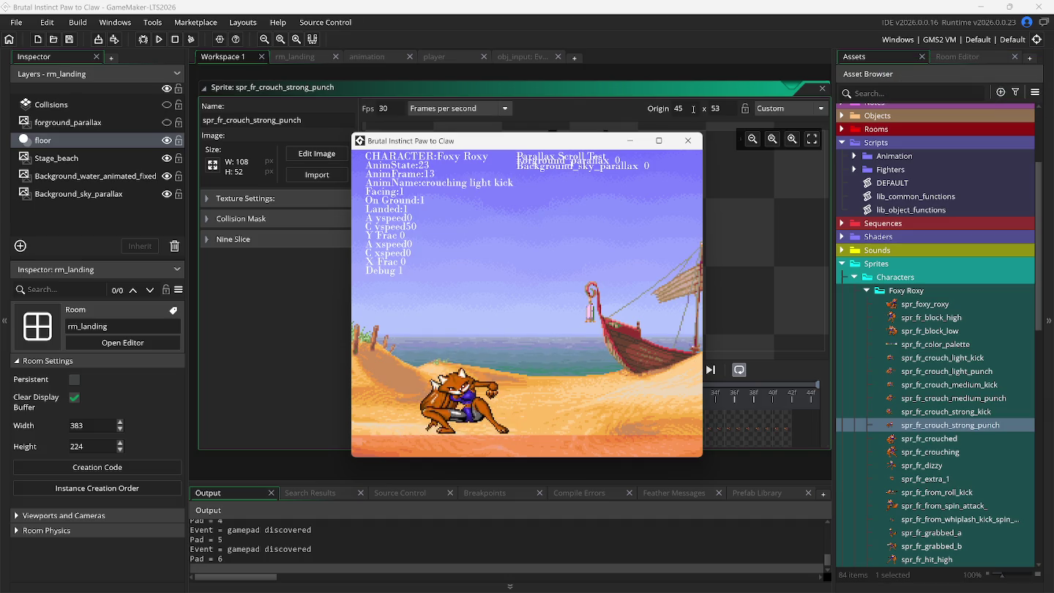
{"action": "key", "text": "d"}
{"action": "key", "text": "d"}
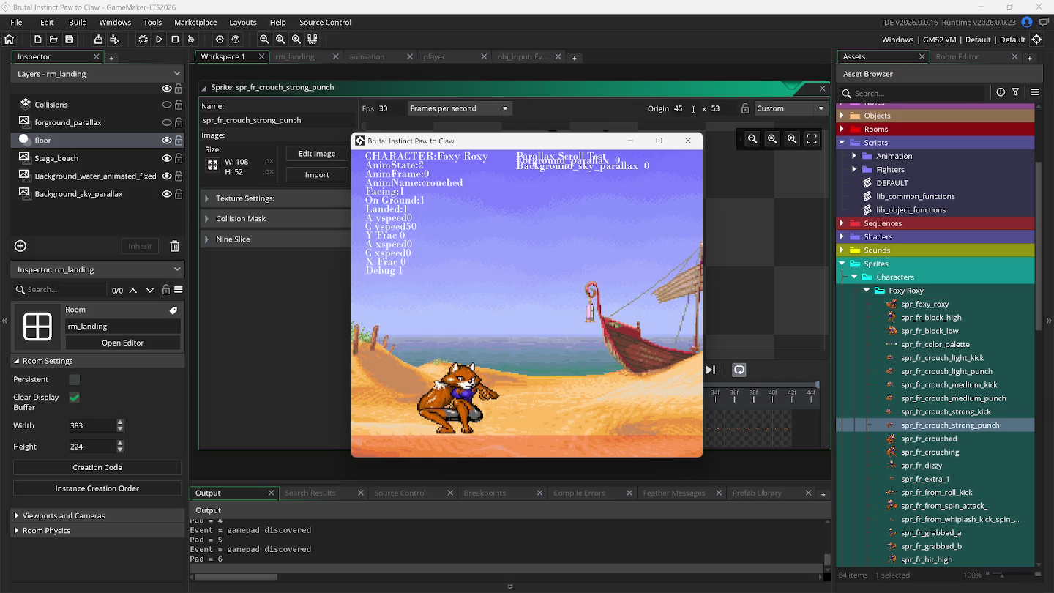
{"action": "key", "text": "c"}
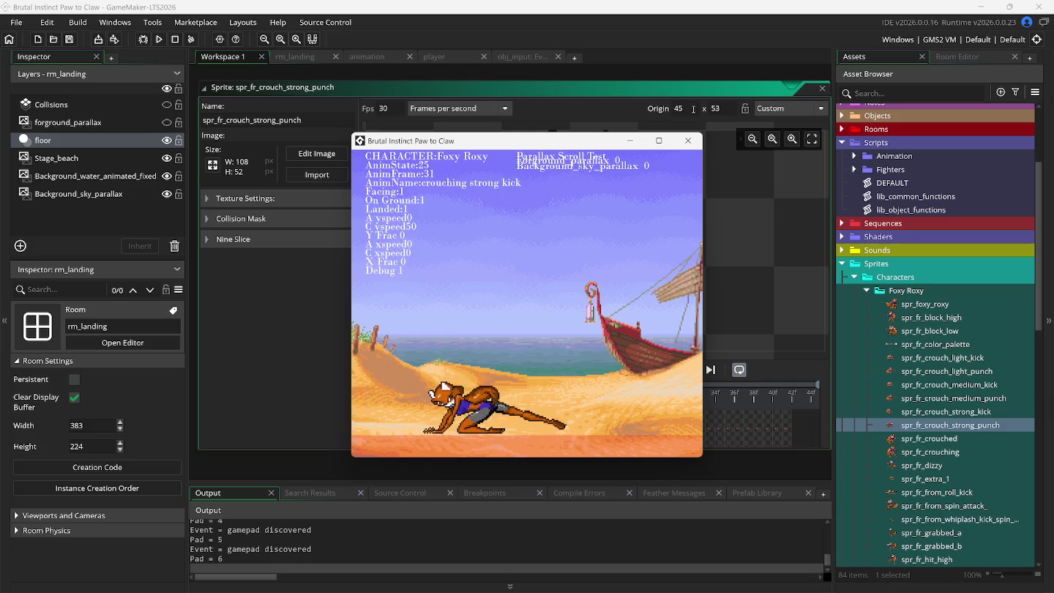
{"action": "key", "text": "c"}
{"action": "key", "text": "c"}
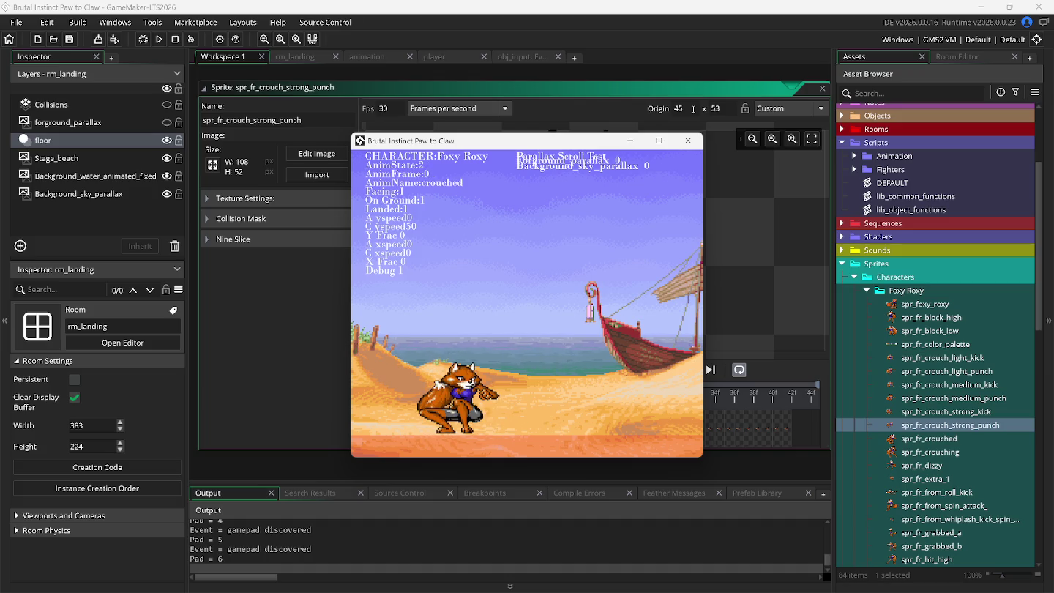
{"action": "key", "text": "c"}
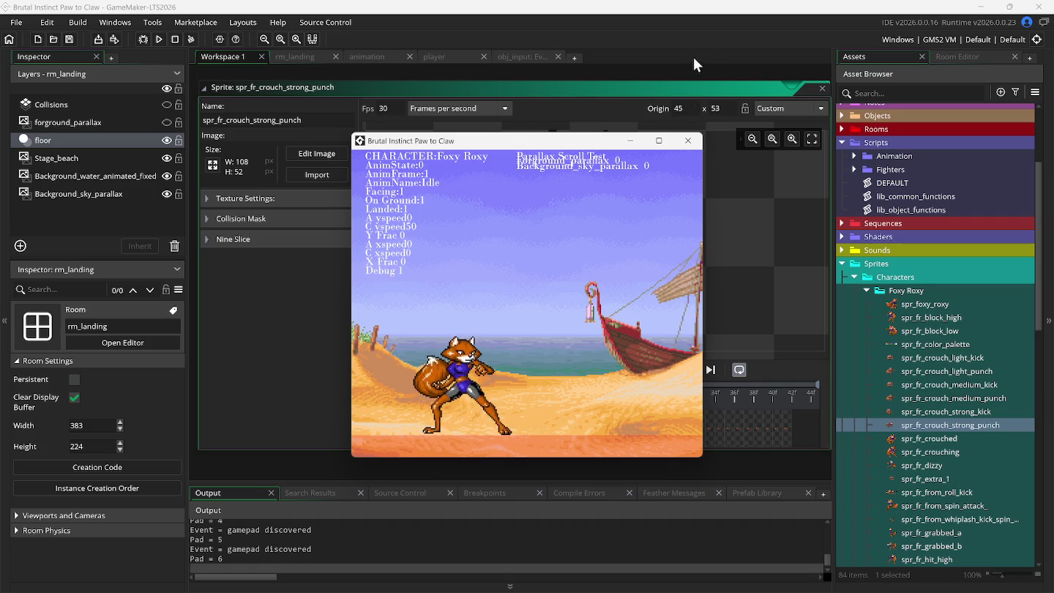
Change the Crouching strong punch's sound trigger from frame 1 to frame 10 and rebuild
{"action": "left_click", "coordinate": [380, 55]}
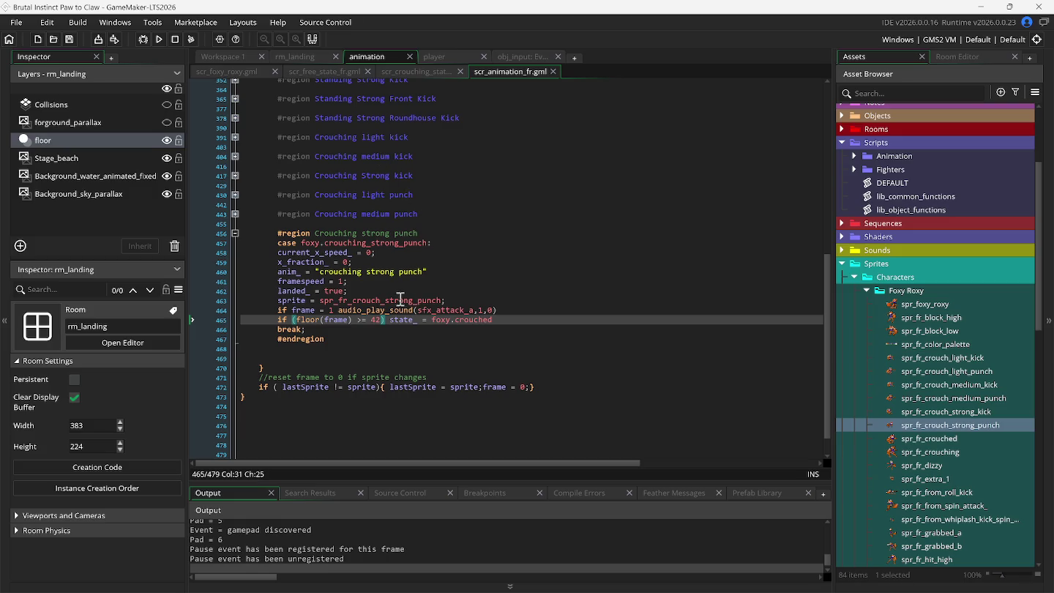
{"action": "left_click", "coordinate": [330, 311]}
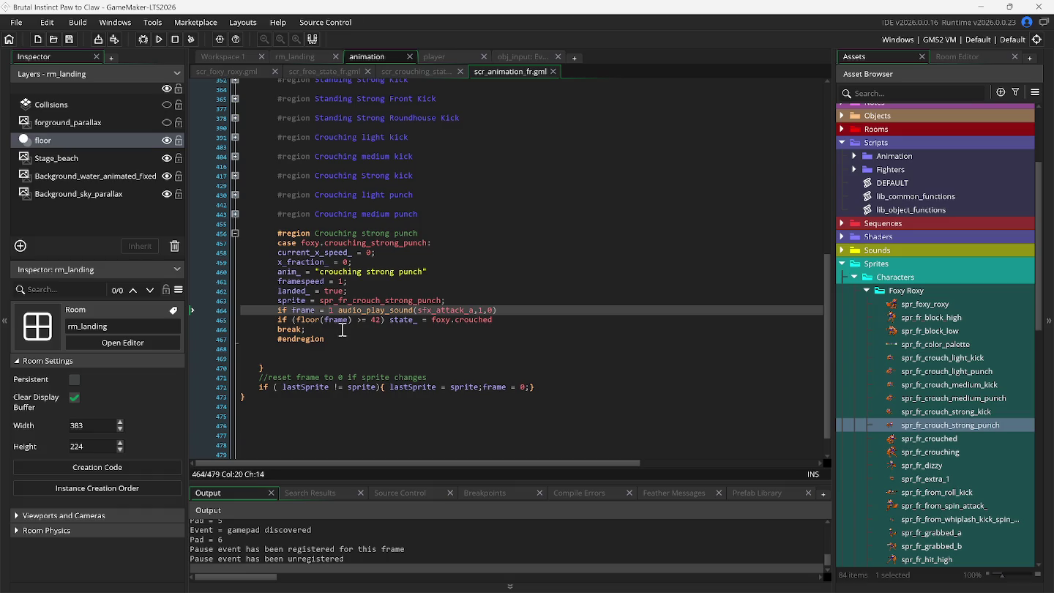
{"action": "type", "text": "0"}
{"action": "key", "text": "F5"}
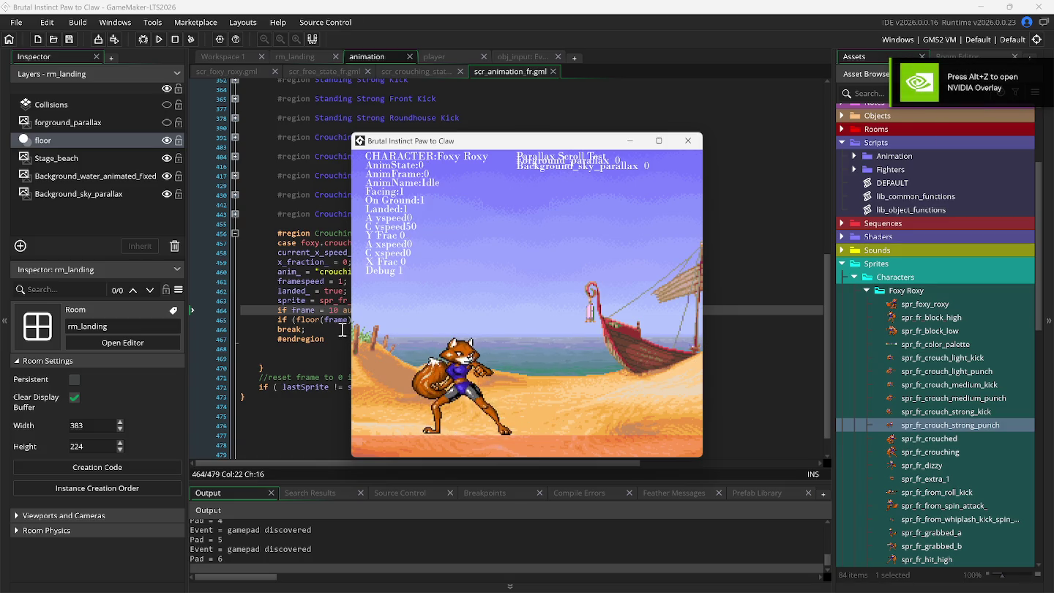
{"action": "left_click", "coordinate": [263, 196]}
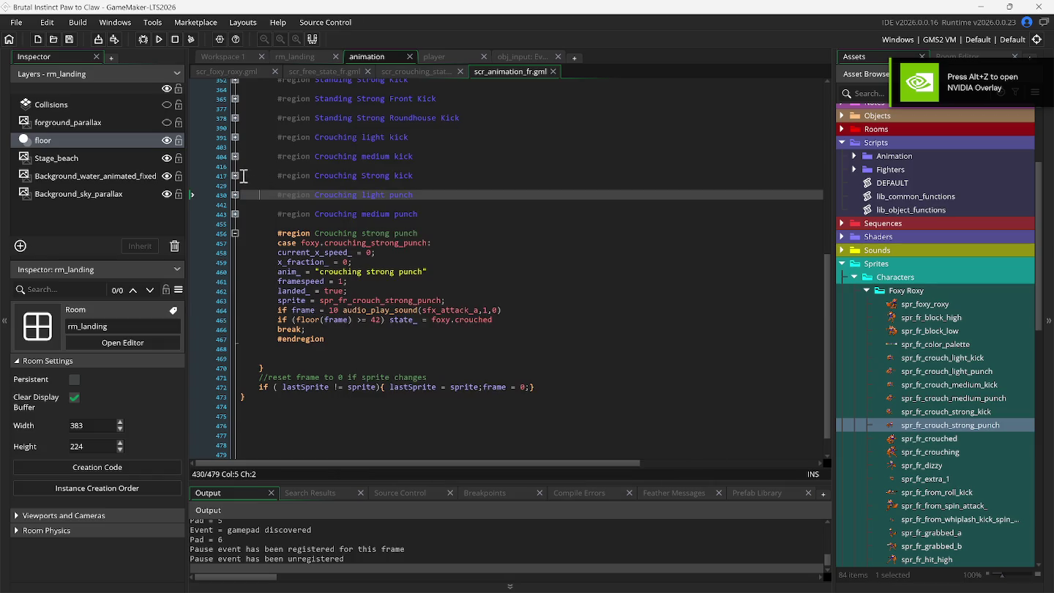
Append 0 after frame 1 in the Crouching Strong kick region and rebuild the game with F5
{"action": "left_click", "coordinate": [235, 175]}
{"action": "left_click", "coordinate": [333, 252]}
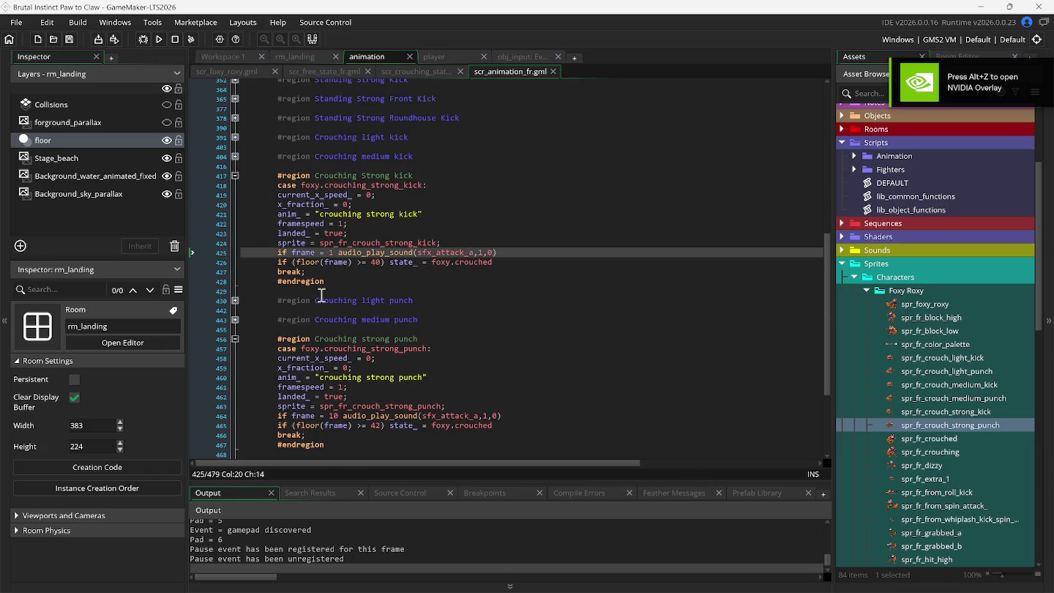
{"action": "type", "text": "0"}
{"action": "key", "text": "F5"}
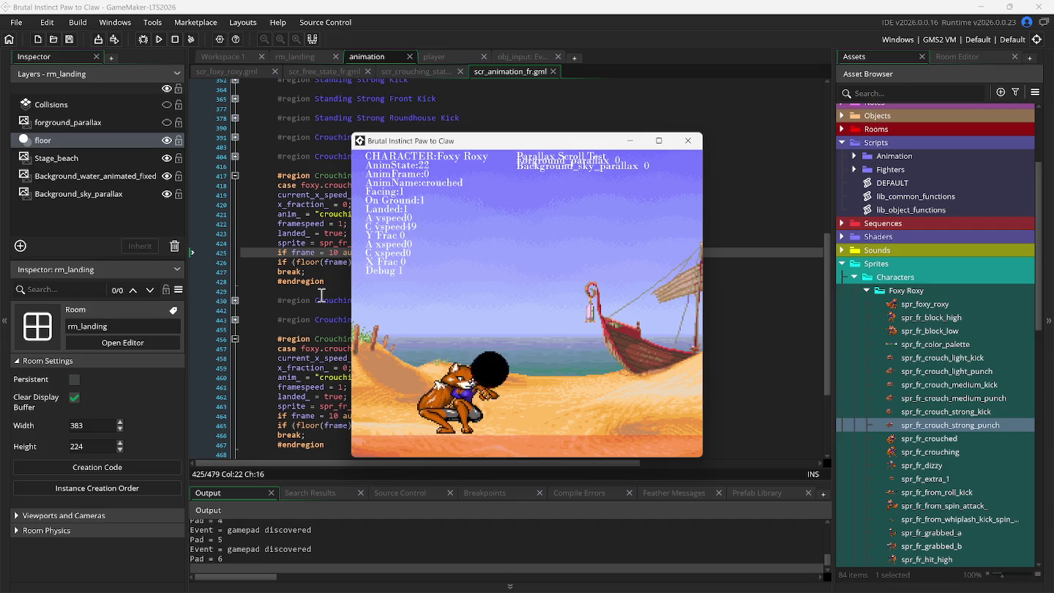
Test standing strong kicks, the crouching kick and the crouching strong punch in the running game
{"action": "key", "text": "Down"}
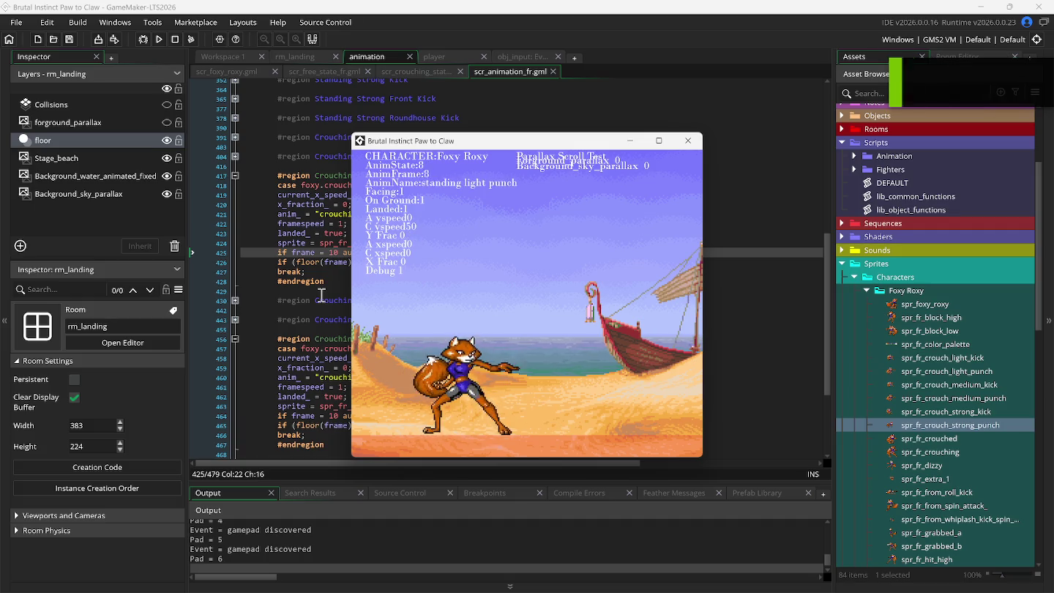
{"action": "key", "text": "l"}
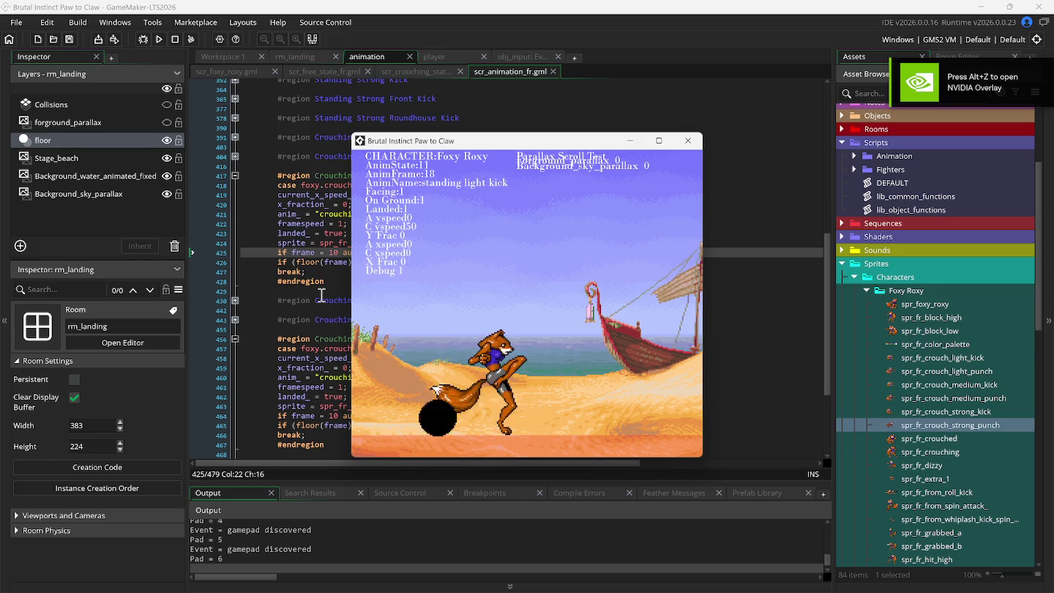
{"action": "key", "text": "j"}
{"action": "key", "text": "k"}
{"action": "key", "text": "k"}
{"action": "key", "text": "l"}
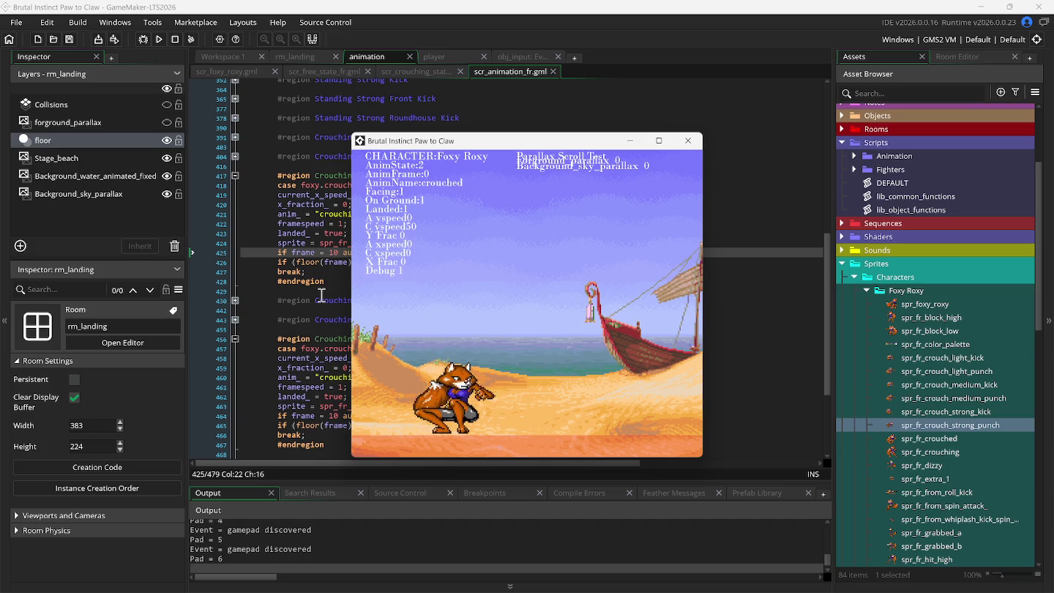
{"action": "key", "text": "l"}
{"action": "key", "text": "j"}
{"action": "key", "text": "j"}
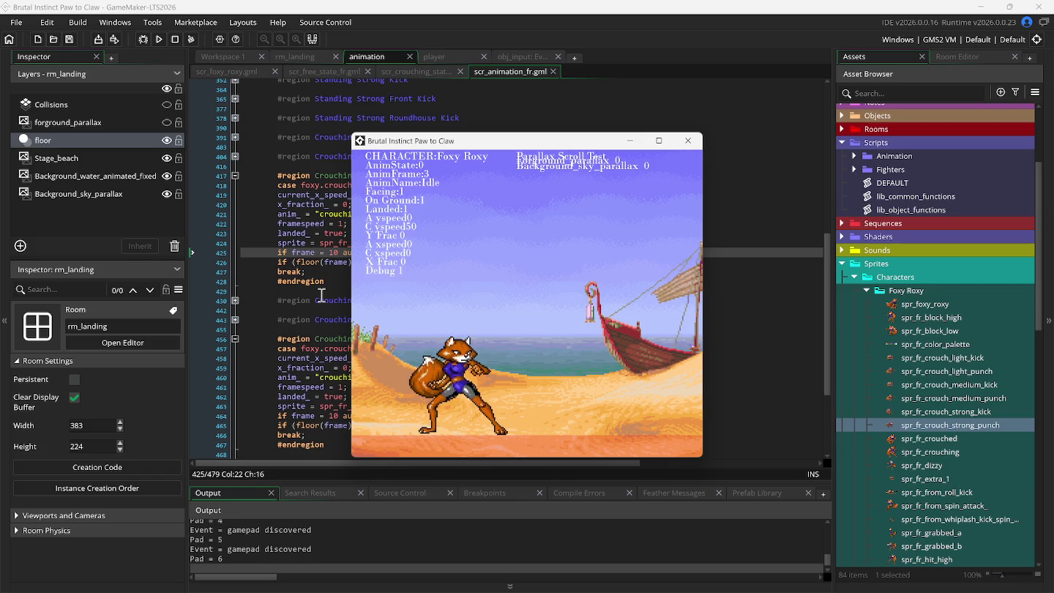
Fold the Crouching Strong kick and Crouching strong punch regions in scr_animation_fr.gml
{"action": "left_click", "coordinate": [234, 175]}
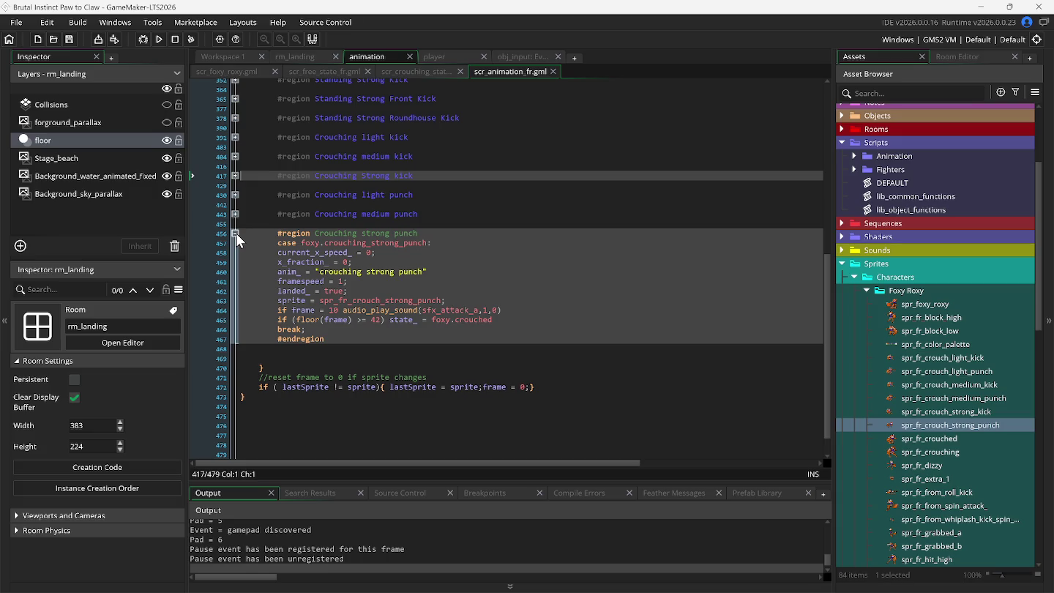
{"action": "left_click", "coordinate": [235, 233]}
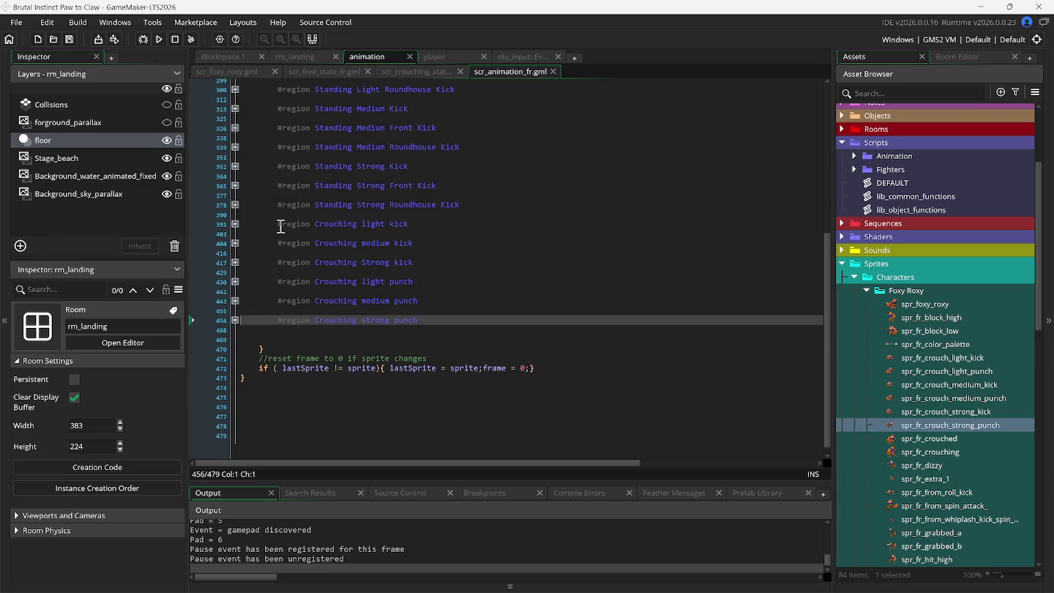
{"action": "scroll", "coordinate": [280, 227], "scroll_direction": "up", "scroll_amount": 3}
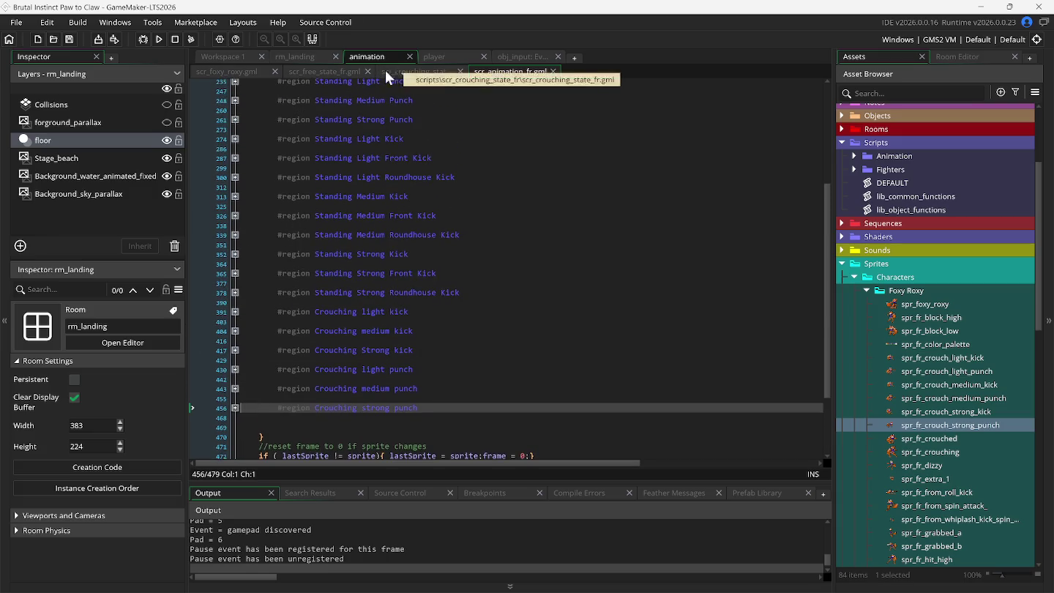
In scr_free_state_fr.gml, fold the Kicks, Jumping Attacks, To Crouching State and To Jumping State regions
{"action": "left_click", "coordinate": [332, 72]}
{"action": "left_click", "coordinate": [235, 160]}
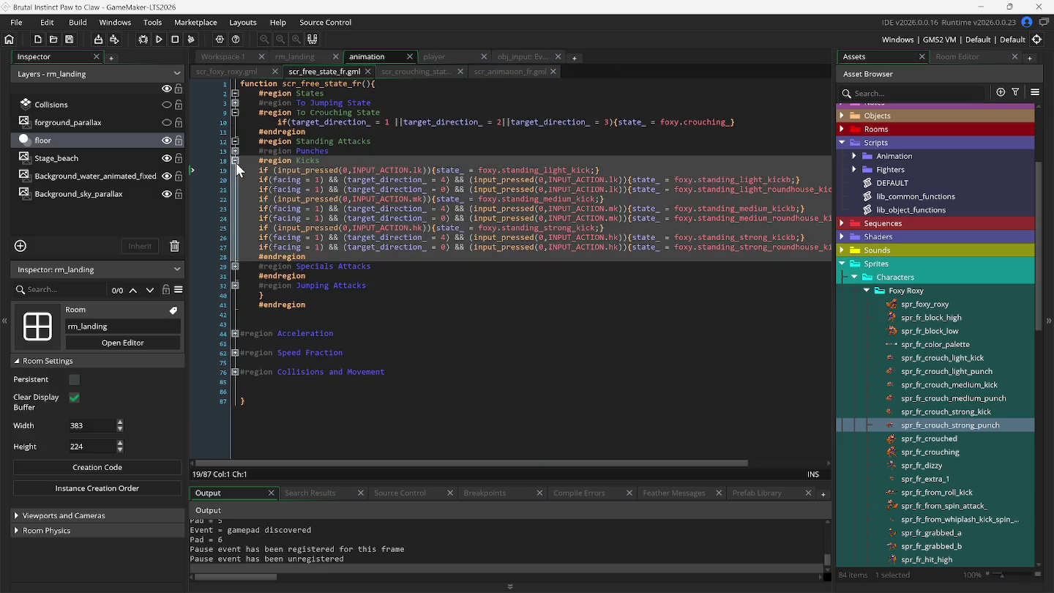
{"action": "left_click", "coordinate": [235, 189]}
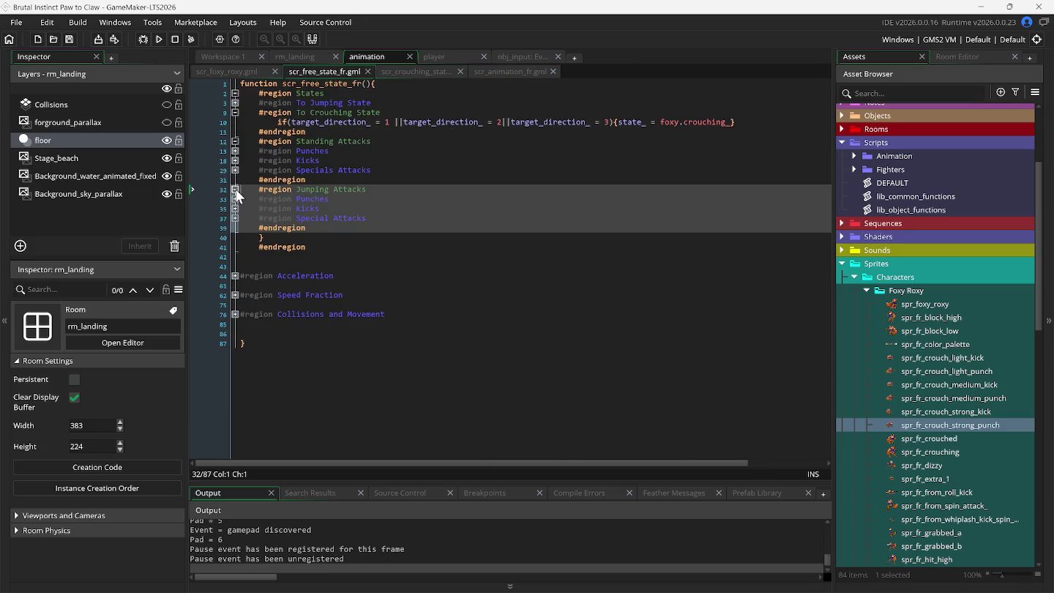
{"action": "left_click", "coordinate": [235, 189]}
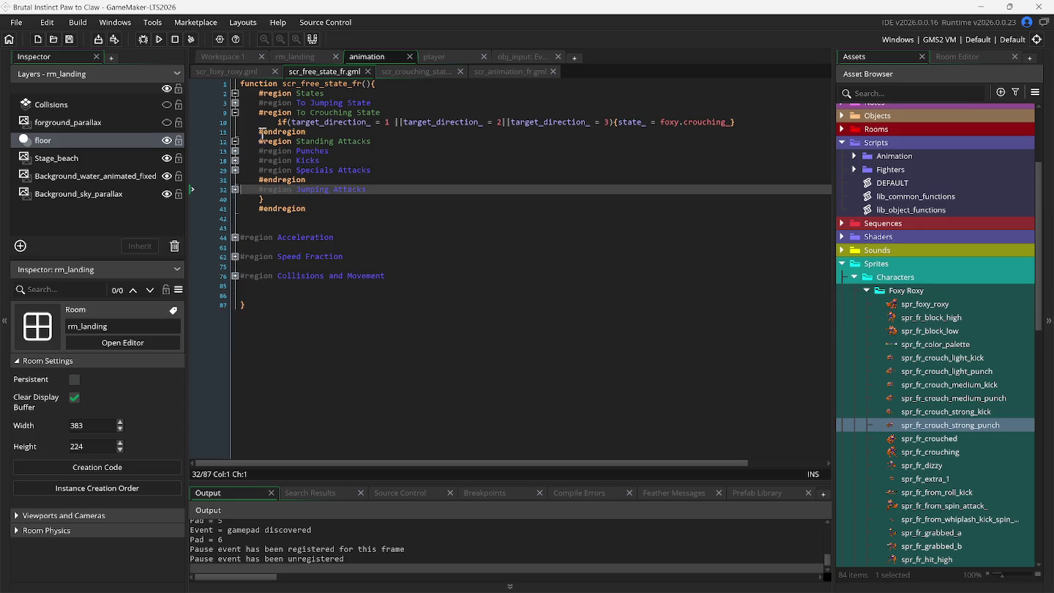
{"action": "left_click", "coordinate": [235, 114]}
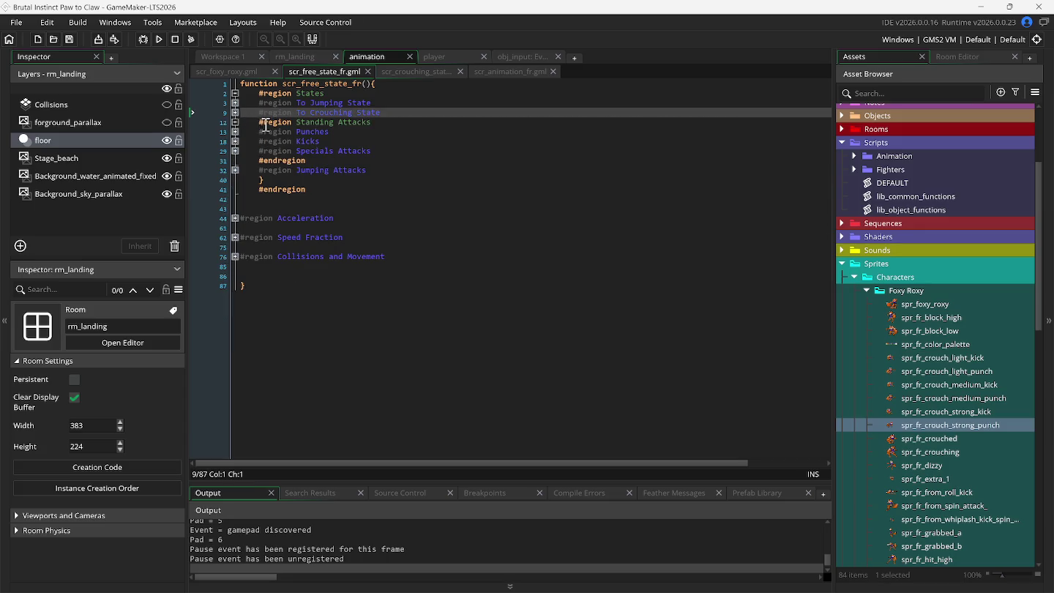
{"action": "left_click", "coordinate": [234, 104]}
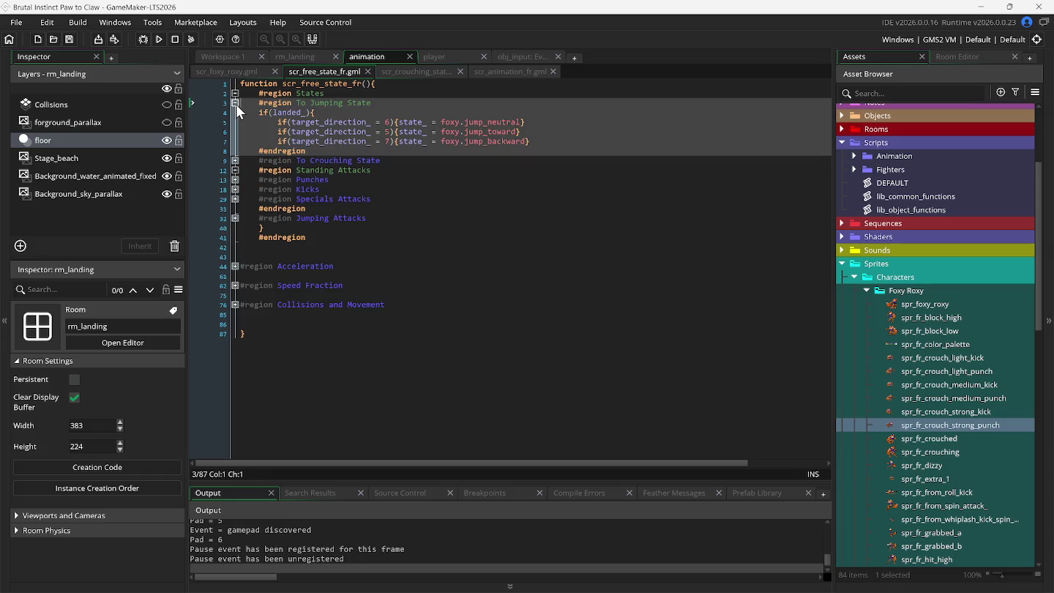
{"action": "left_click", "coordinate": [235, 102]}
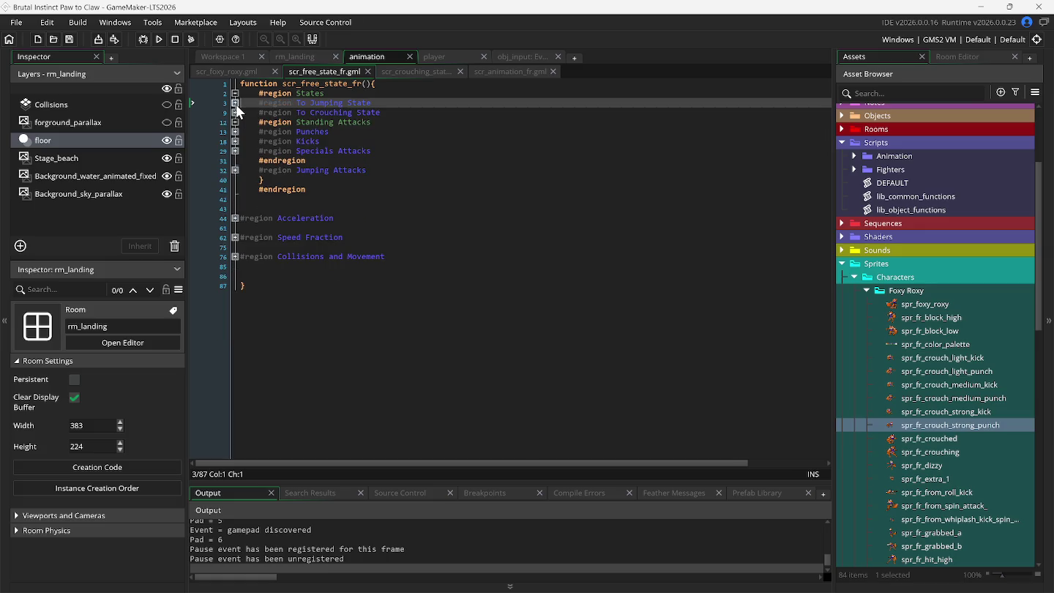
Unfold Animation Jump Neutral in scr_animation_fr.gml, then go back to scr_free_state_fr.gml
{"action": "left_click", "coordinate": [491, 74]}
{"action": "scroll", "coordinate": [336, 286], "scroll_direction": "up", "scroll_amount": 3}
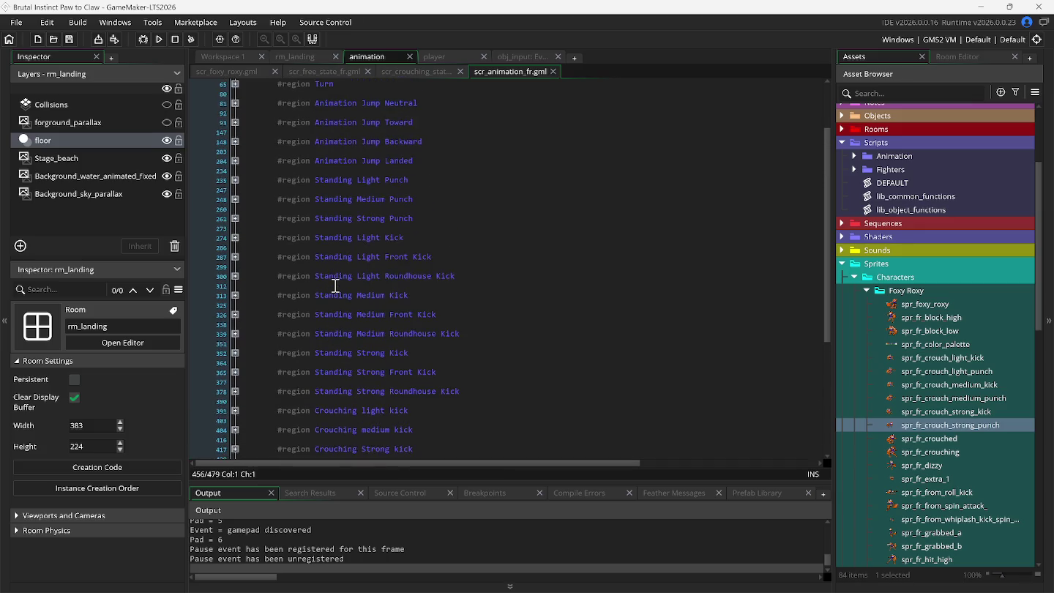
{"action": "scroll", "coordinate": [335, 286], "scroll_direction": "up", "scroll_amount": 1}
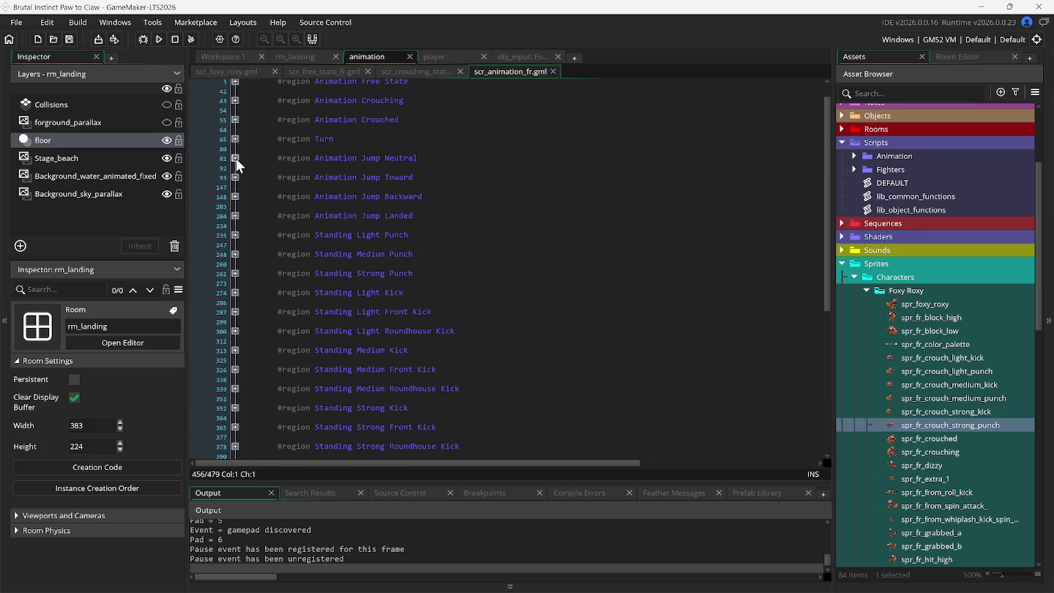
{"action": "left_click", "coordinate": [235, 158]}
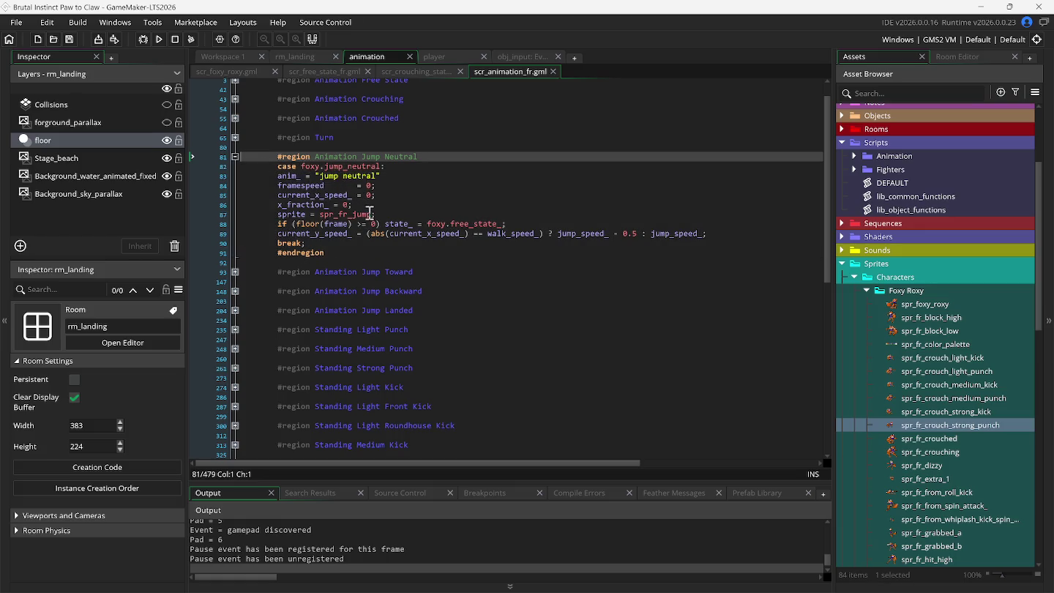
{"action": "left_click", "coordinate": [320, 75]}
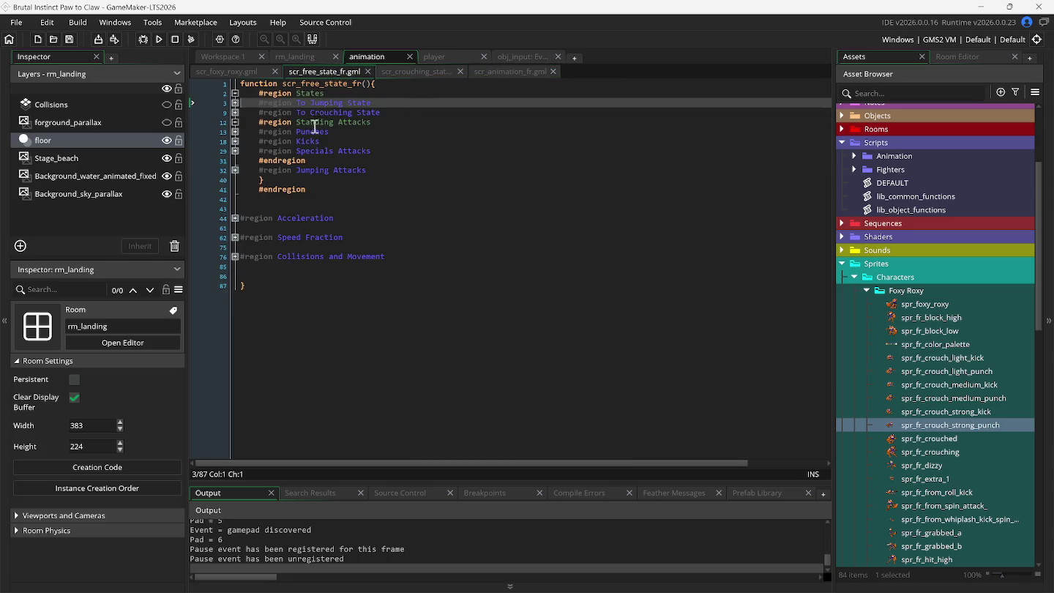
Fold Standing Attacks, unfold Jumping Attacks > Kicks, and add a blank line after its header
{"action": "left_click", "coordinate": [234, 122]}
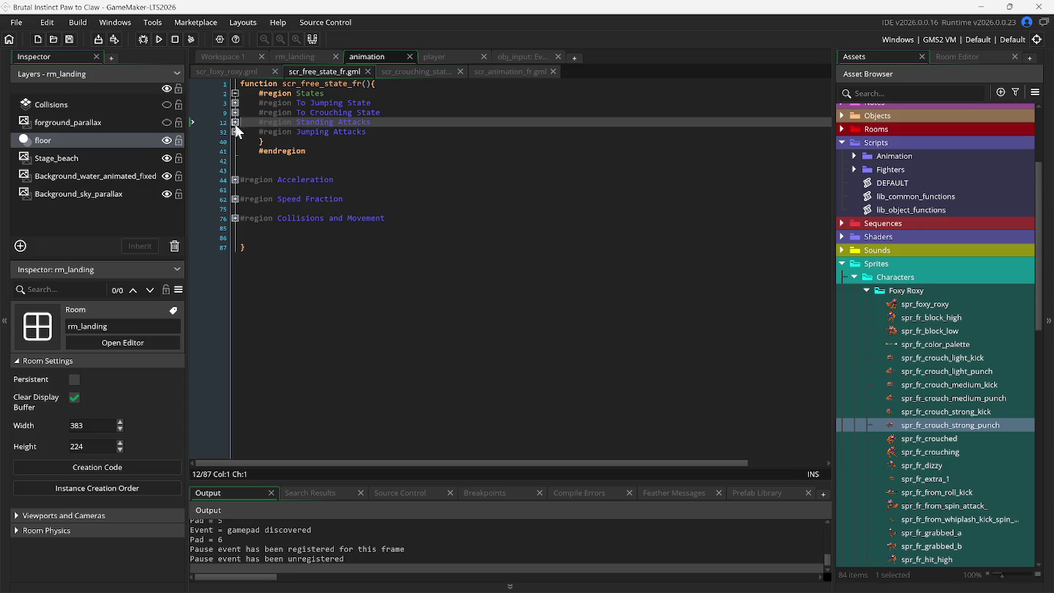
{"action": "left_click", "coordinate": [235, 131]}
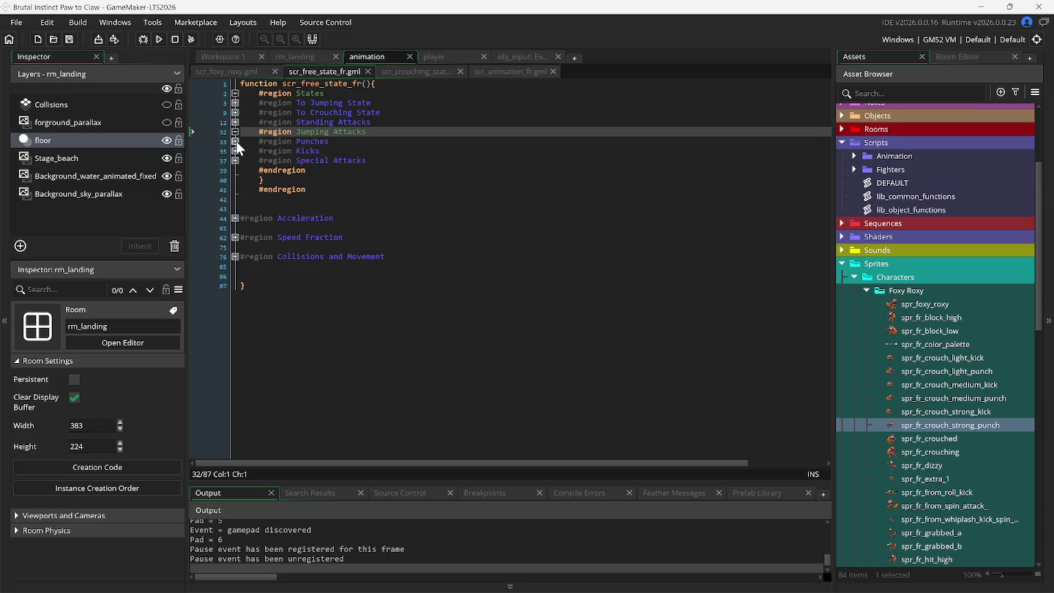
{"action": "left_click", "coordinate": [235, 151]}
{"action": "left_click", "coordinate": [332, 154]}
{"action": "key", "text": "Return"}
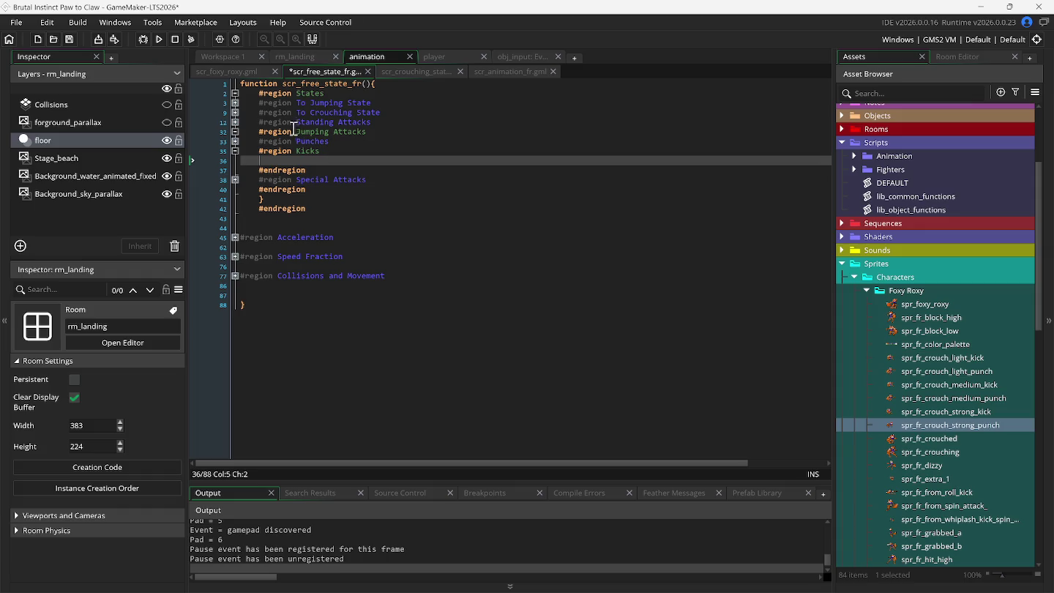
Unfold Standing Attacks > Punches to reach the light punch line, and unfold the jumping Punches region
{"action": "left_click", "coordinate": [235, 122]}
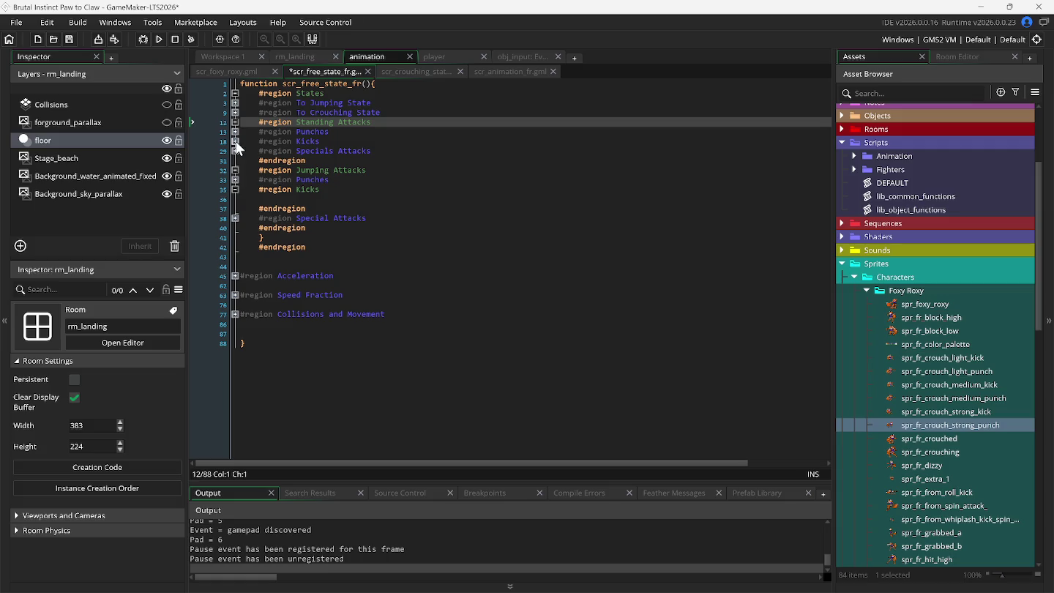
{"action": "left_click", "coordinate": [235, 132]}
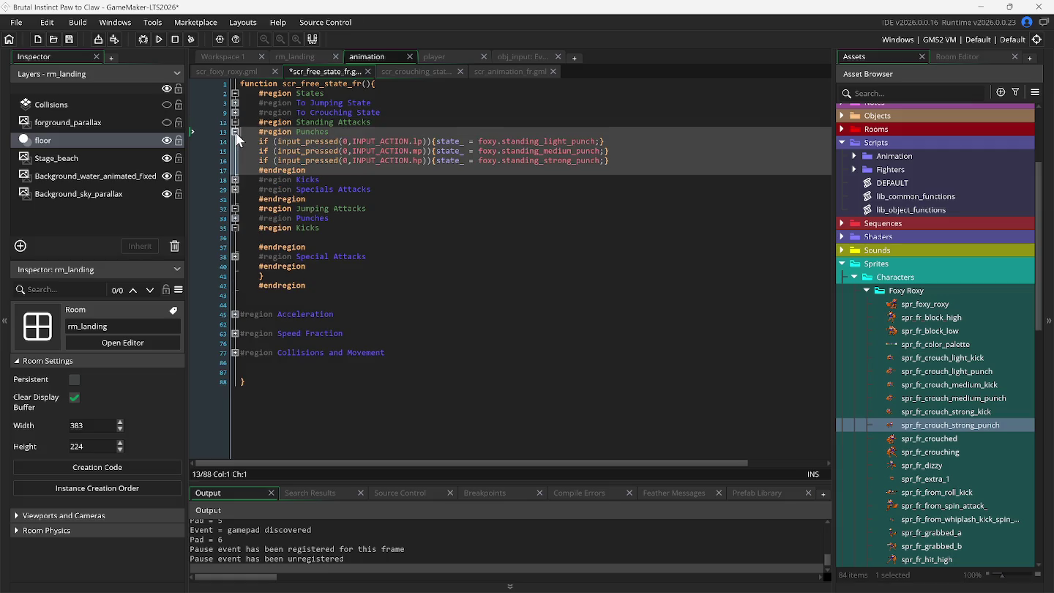
{"action": "left_click", "coordinate": [239, 140]}
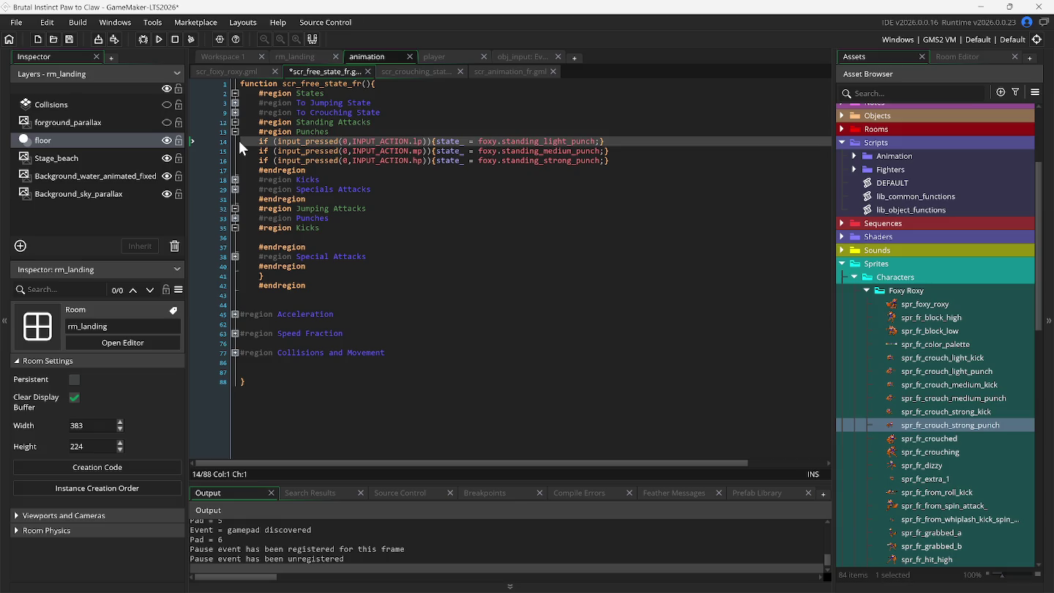
{"action": "left_click", "coordinate": [234, 218]}
Paste the light punch check into jumping Punches, prefix it with (!on_ground_) &&, and run
{"action": "left_click", "coordinate": [363, 220]}
{"action": "key", "text": "Return"}
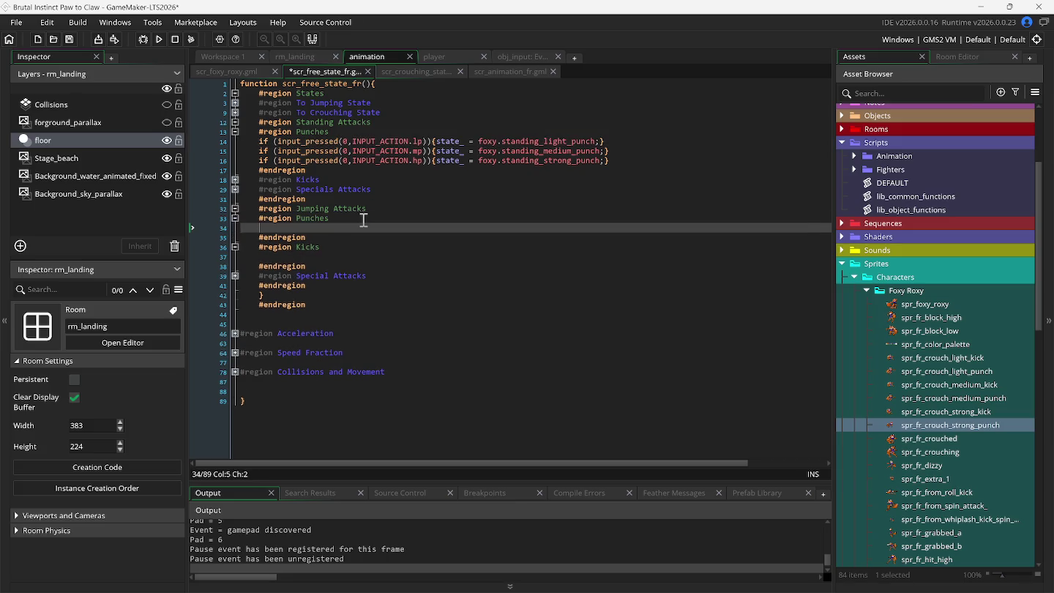
{"action": "type", "text": "if (input_pressed(0,INPUT_ACTION.lp)){state_ = foxy.standing_light_punch;}"}
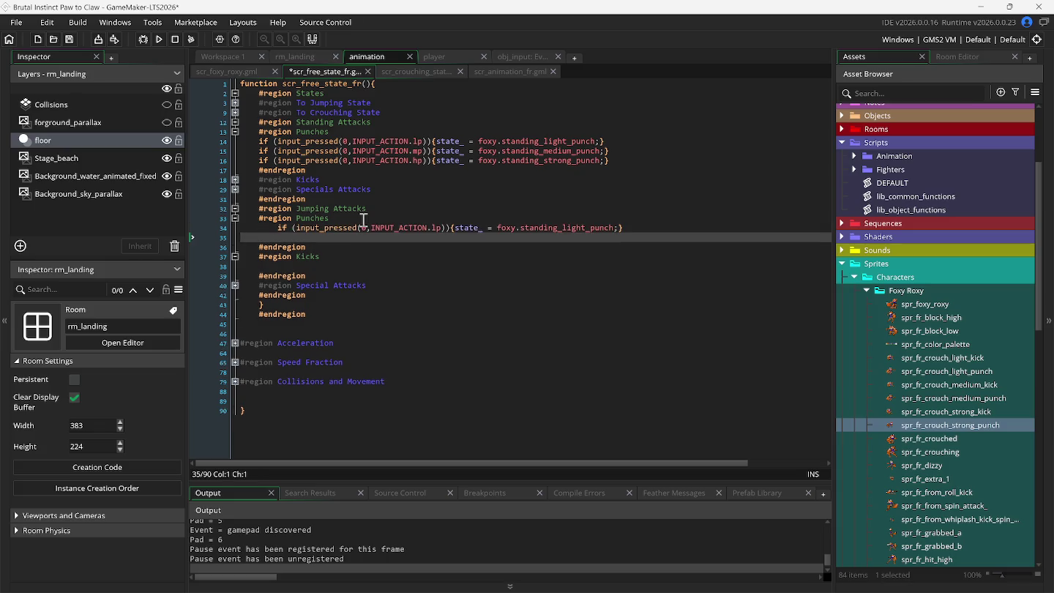
{"action": "mouse_move", "coordinate": [318, 227]}
{"action": "left_click", "coordinate": [261, 227]}
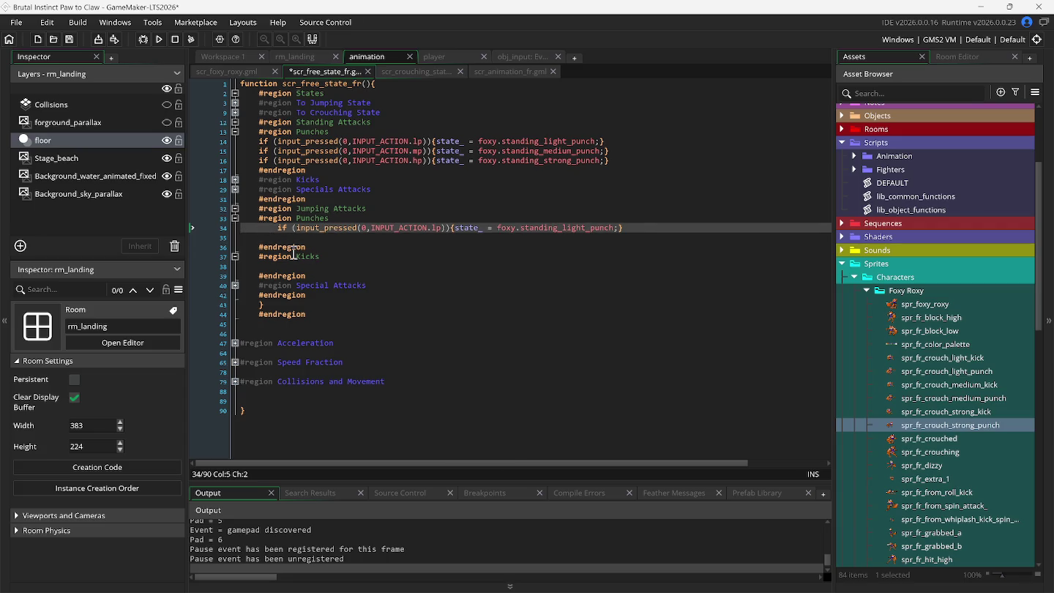
{"action": "key", "text": "Right"}
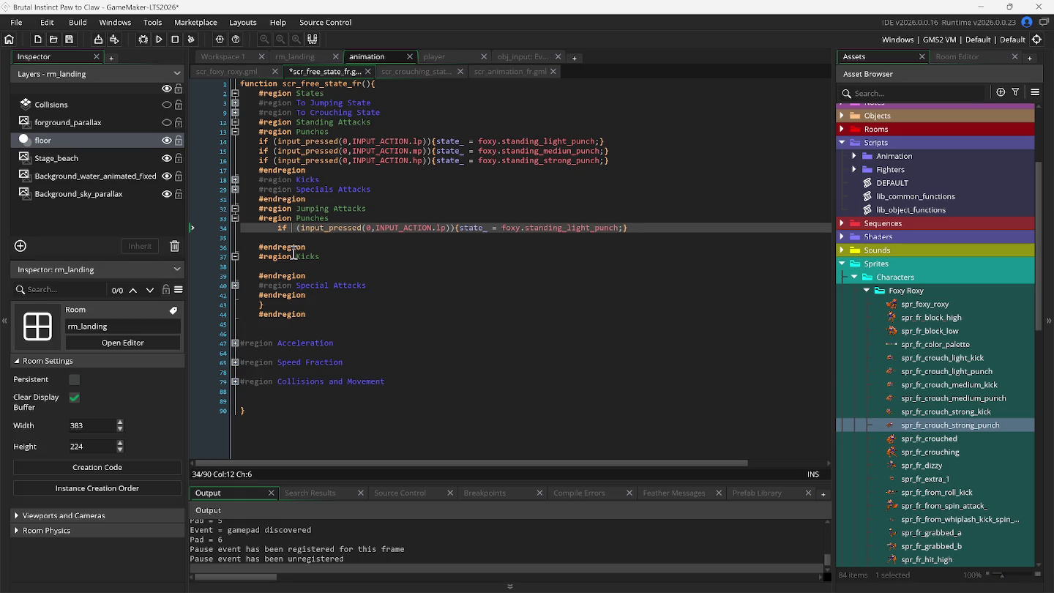
{"action": "type", "text": "()"}
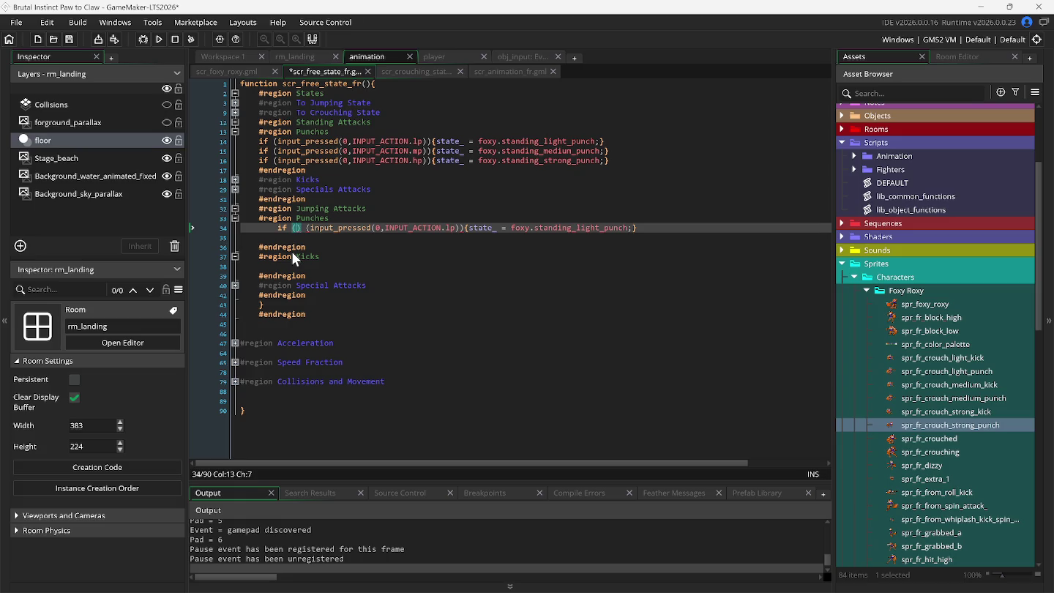
{"action": "type", "text": "!on"}
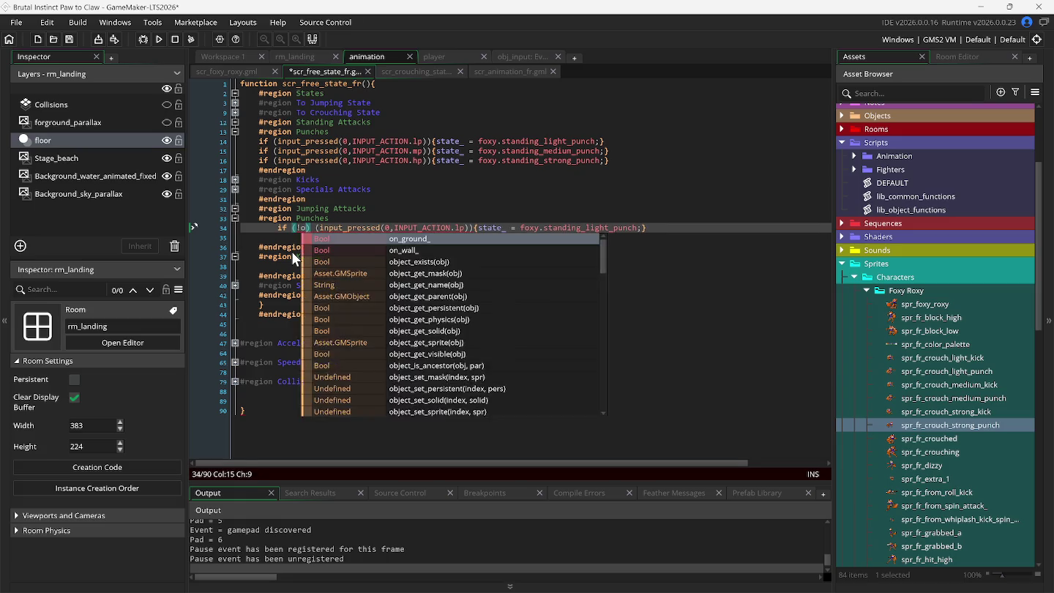
{"action": "key", "text": "Return"}
{"action": "type", "text": ") "}
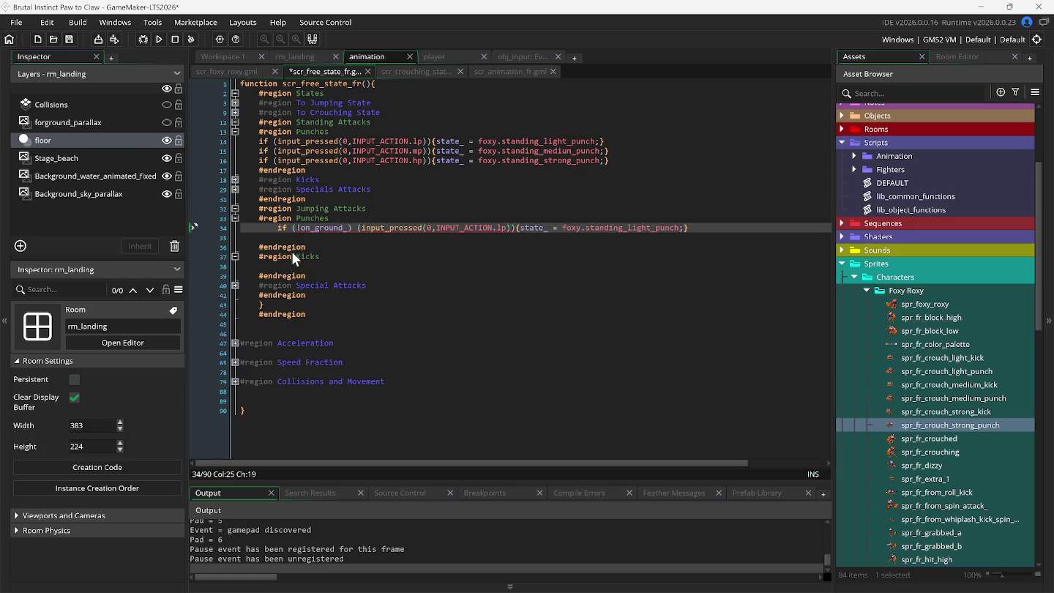
{"action": "type", "text": "&&"}
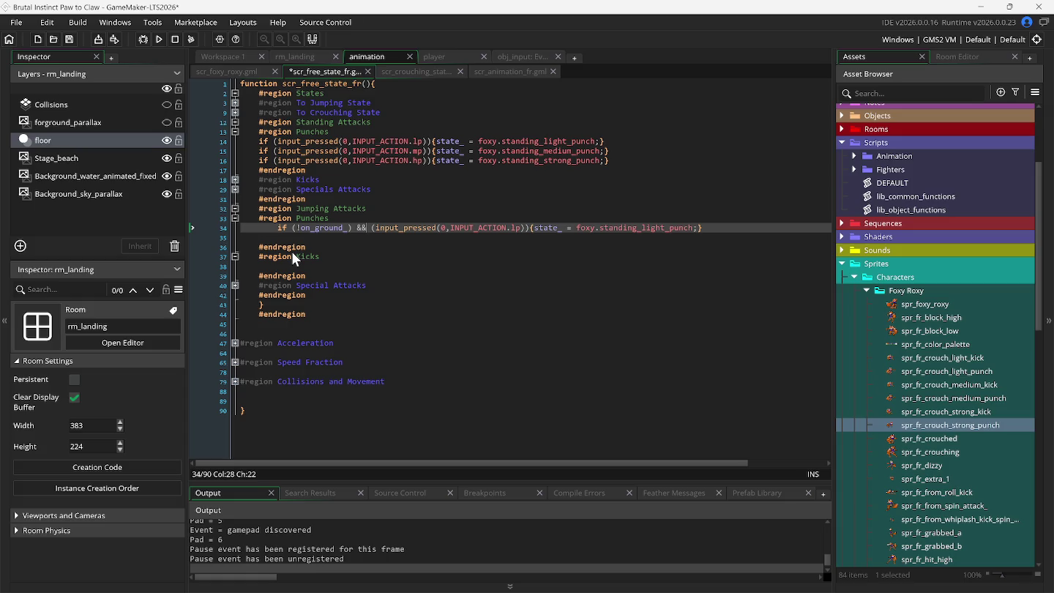
{"action": "key", "text": "F5"}
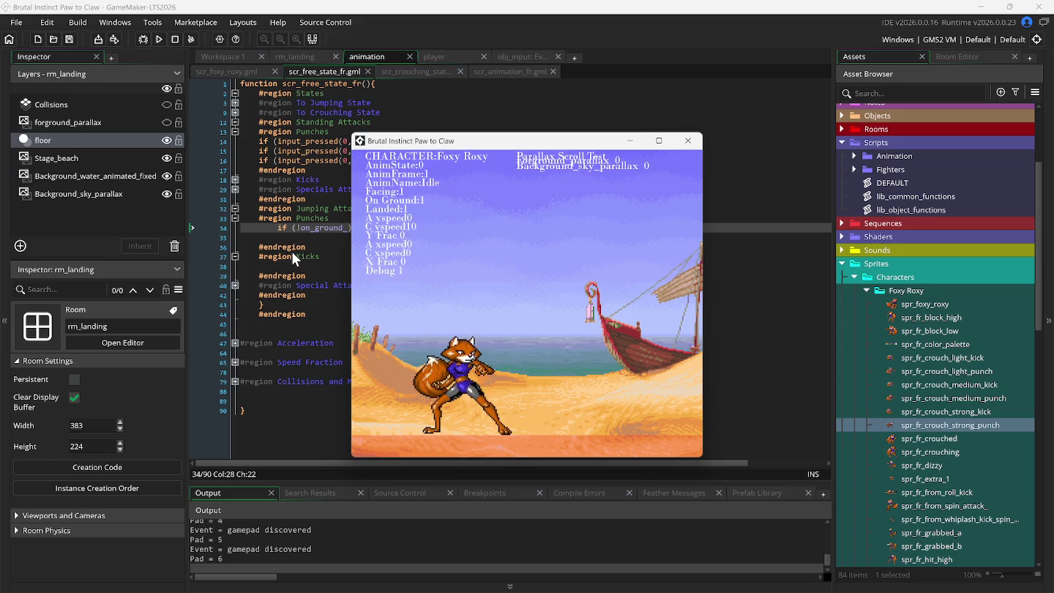
Make Foxy Roxy jump and land several times, moving the game window aside to see the code
{"action": "key", "text": "space"}
{"action": "key", "text": "space"}
{"action": "key", "text": "space"}
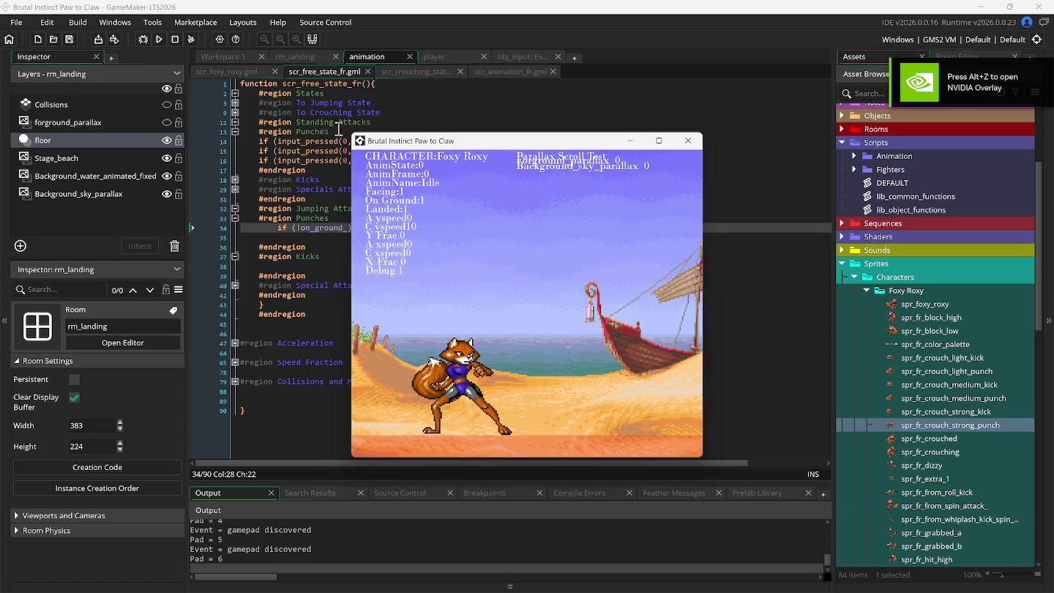
{"action": "mouse_move", "coordinate": [415, 149]}
{"action": "left_mouse_down"}
{"action": "mouse_move", "coordinate": [642, 210]}
{"action": "mouse_move", "coordinate": [716, 257]}
{"action": "left_mouse_up"}
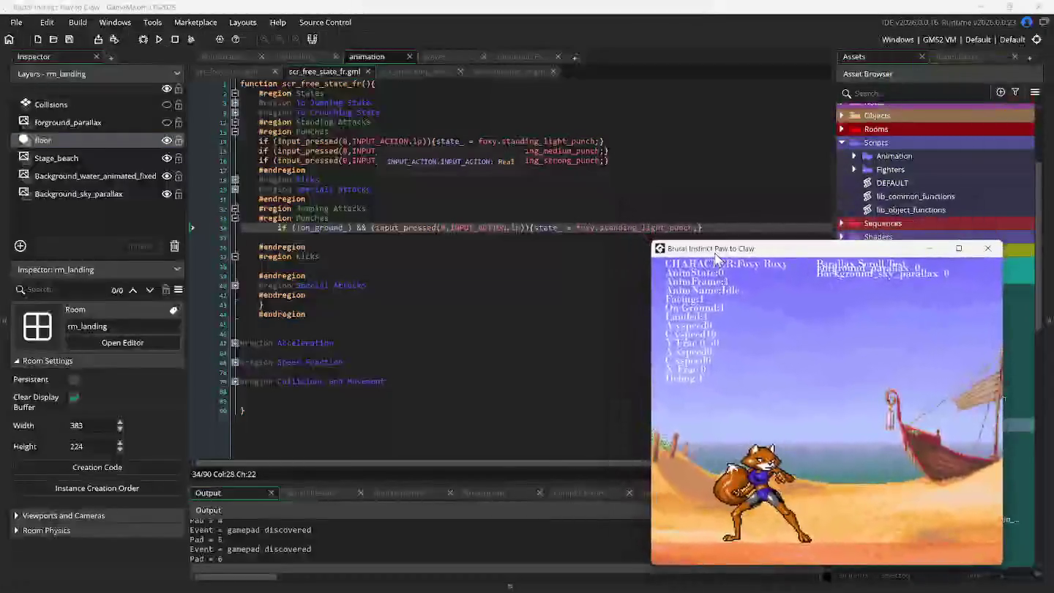
{"action": "key", "text": "Up"}
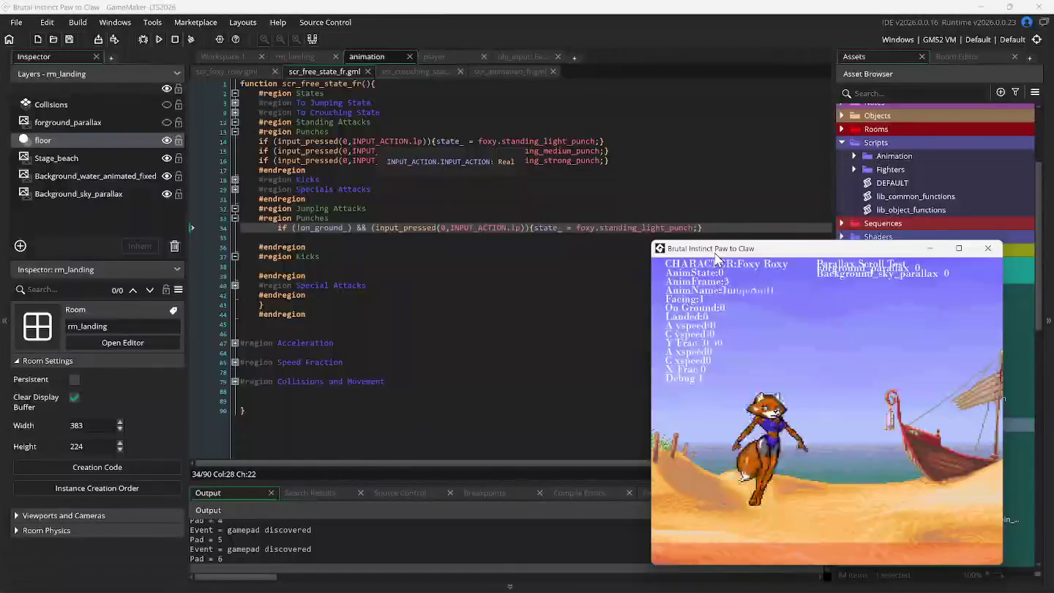
{"action": "key", "text": "Up"}
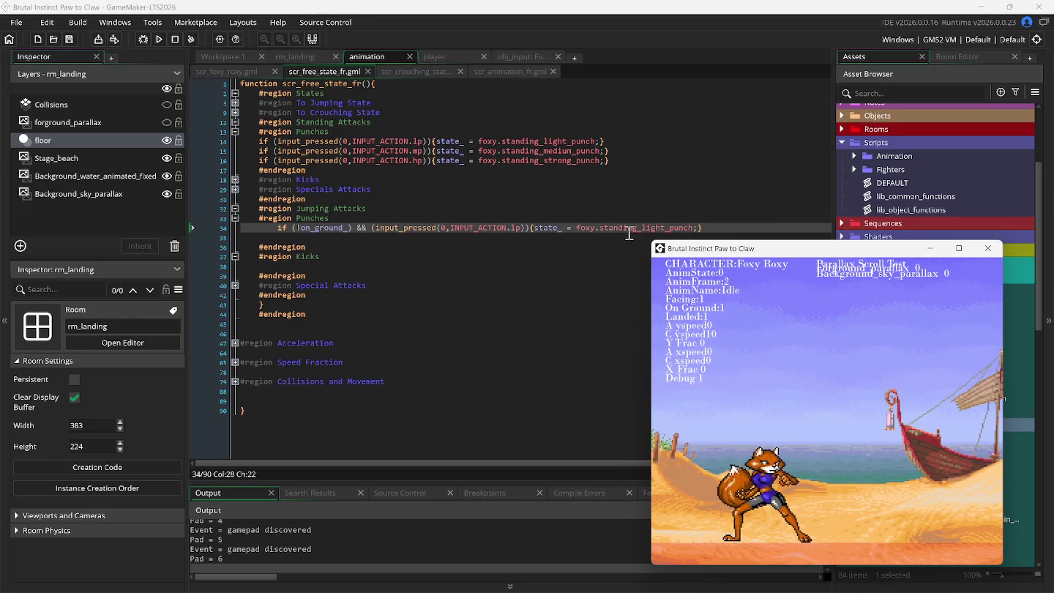
In scr_animation_fr.gml, collapse Animation Jump Neutral and briefly inspect the Standing Light Punch region
{"action": "left_click", "coordinate": [486, 70]}
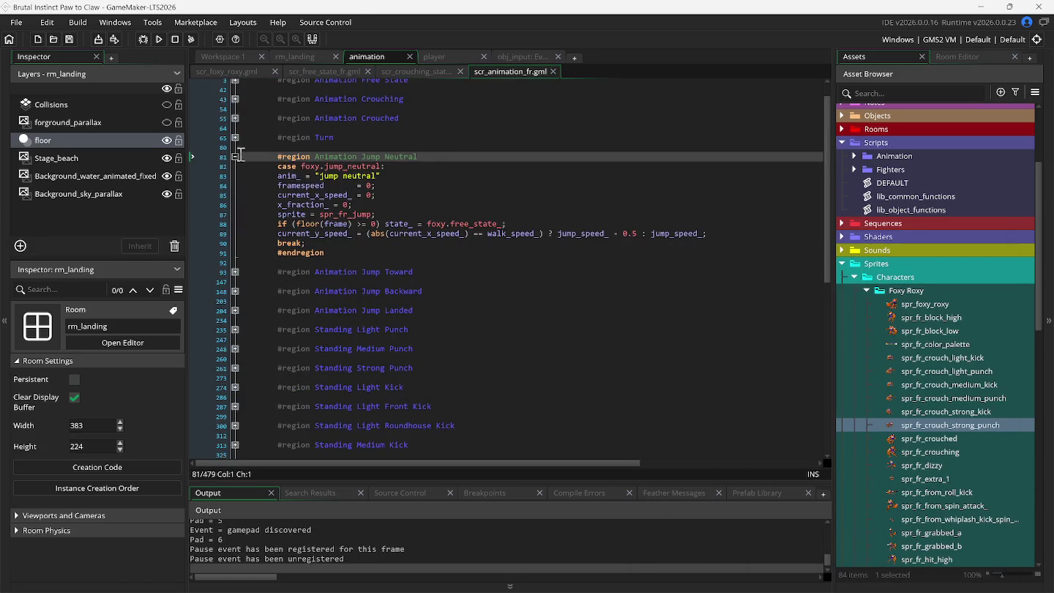
{"action": "left_click", "coordinate": [235, 158]}
{"action": "scroll", "coordinate": [286, 198], "scroll_direction": "up", "scroll_amount": 2}
{"action": "scroll", "coordinate": [287, 216], "scroll_direction": "down", "scroll_amount": 2}
{"action": "scroll", "coordinate": [285, 222], "scroll_direction": "down", "scroll_amount": 2}
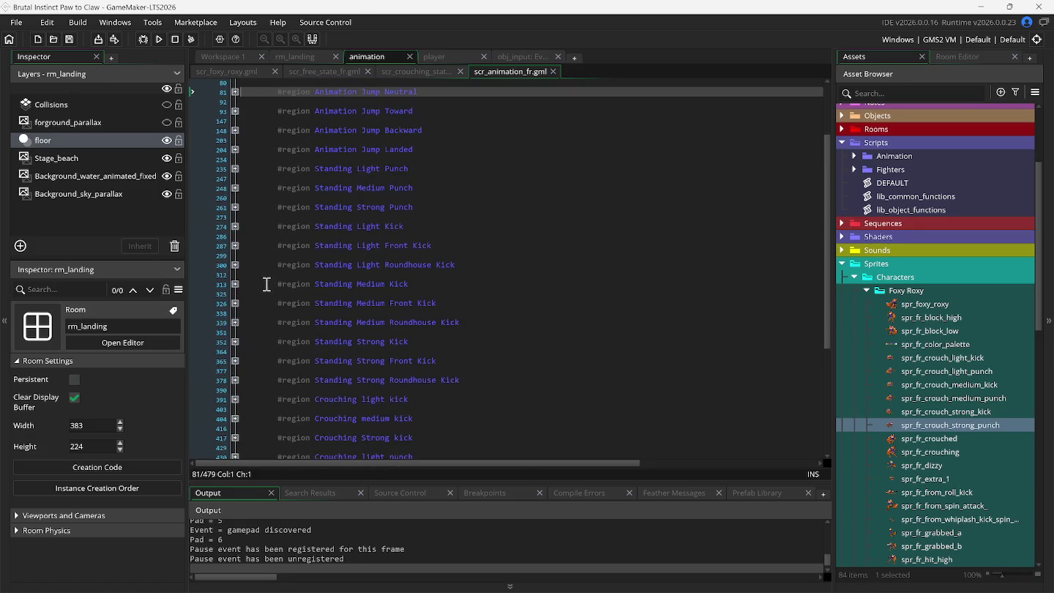
{"action": "scroll", "coordinate": [266, 284], "scroll_direction": "down", "scroll_amount": 2}
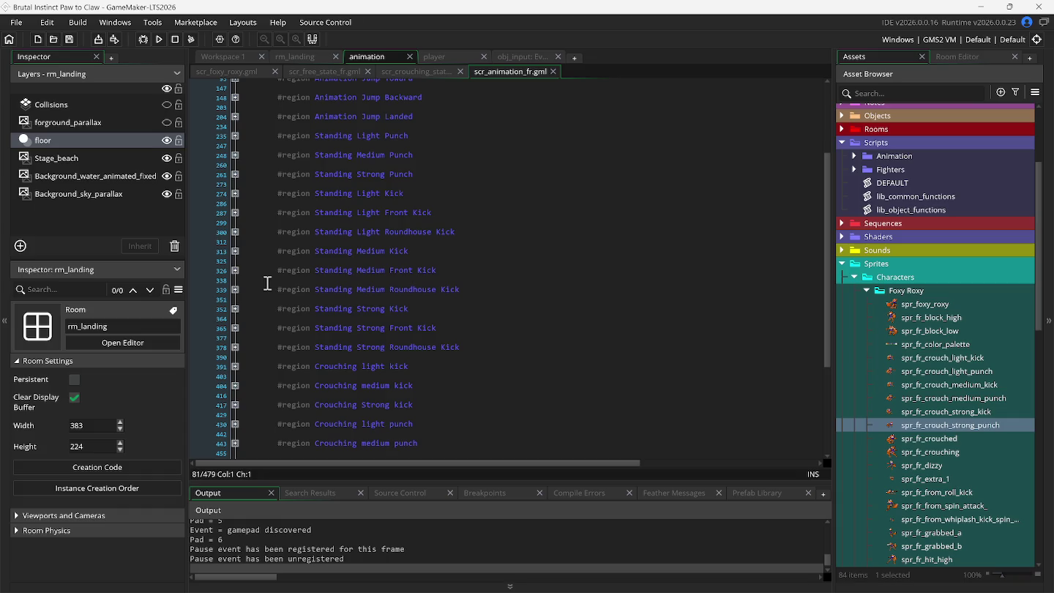
{"action": "scroll", "coordinate": [267, 284], "scroll_direction": "up", "scroll_amount": 1}
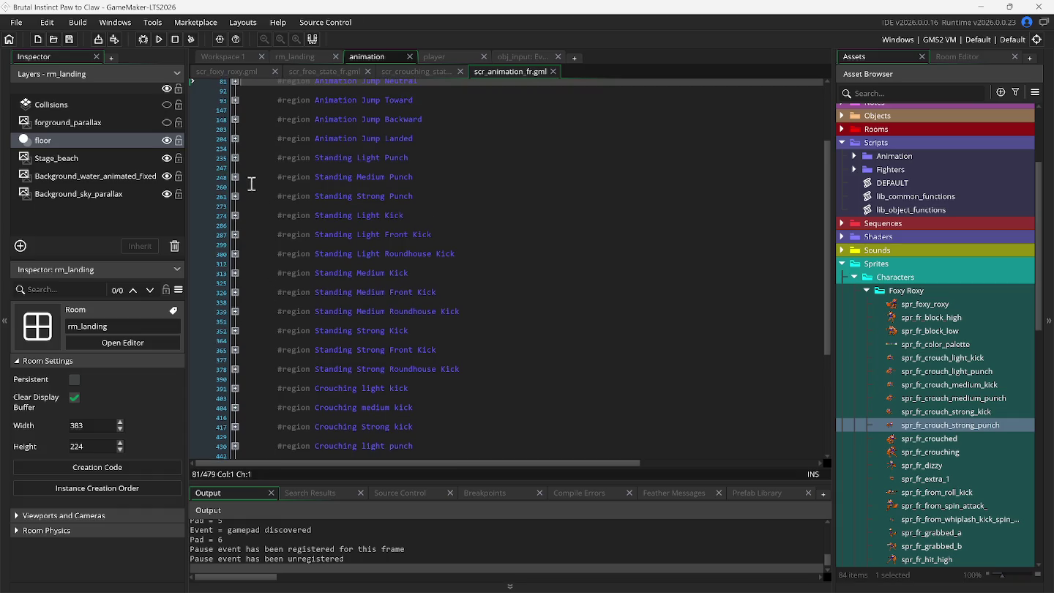
{"action": "left_click", "coordinate": [235, 157]}
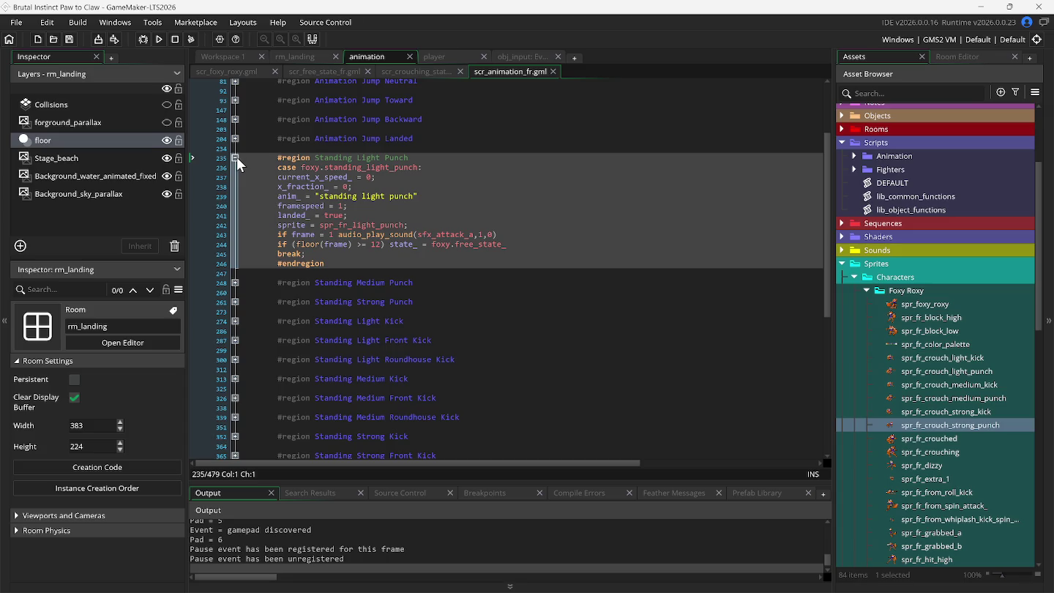
{"action": "left_click", "coordinate": [235, 157]}
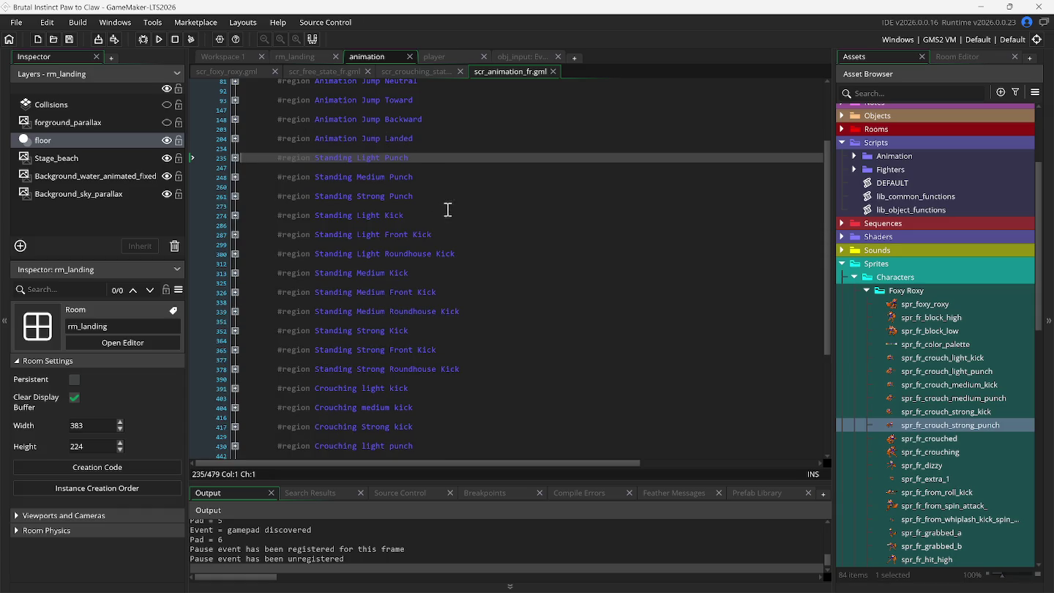
{"action": "scroll", "coordinate": [451, 213], "scroll_direction": "down", "scroll_amount": 2}
{"action": "scroll", "coordinate": [467, 250], "scroll_direction": "down", "scroll_amount": 1}
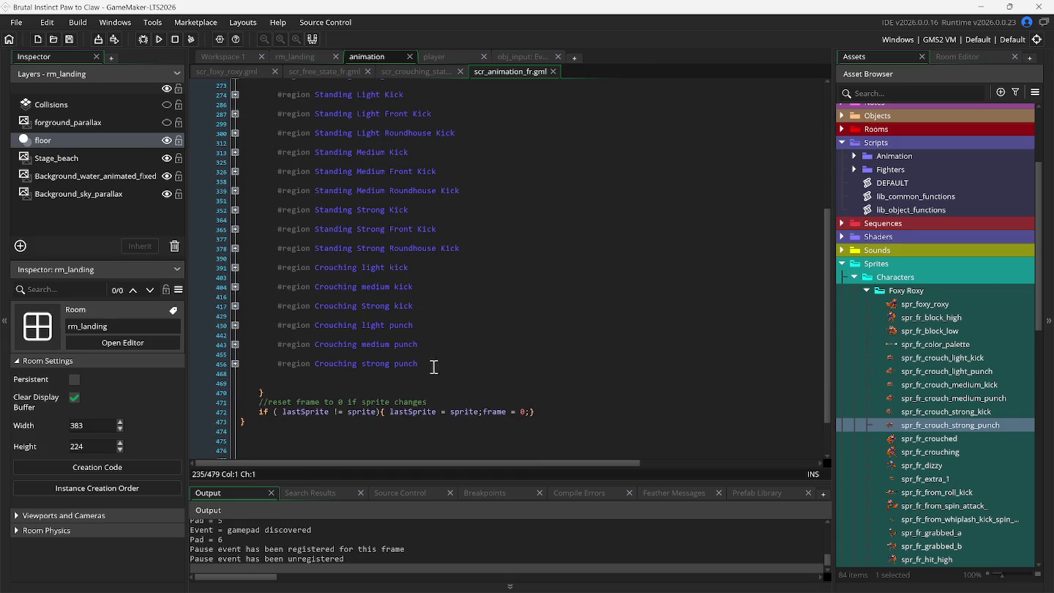
Duplicate the whole Crouching strong punch block with Ctrl+D and collapse the original
{"action": "left_click", "coordinate": [235, 363]}
{"action": "scroll", "coordinate": [252, 362], "scroll_direction": "down", "scroll_amount": 3}
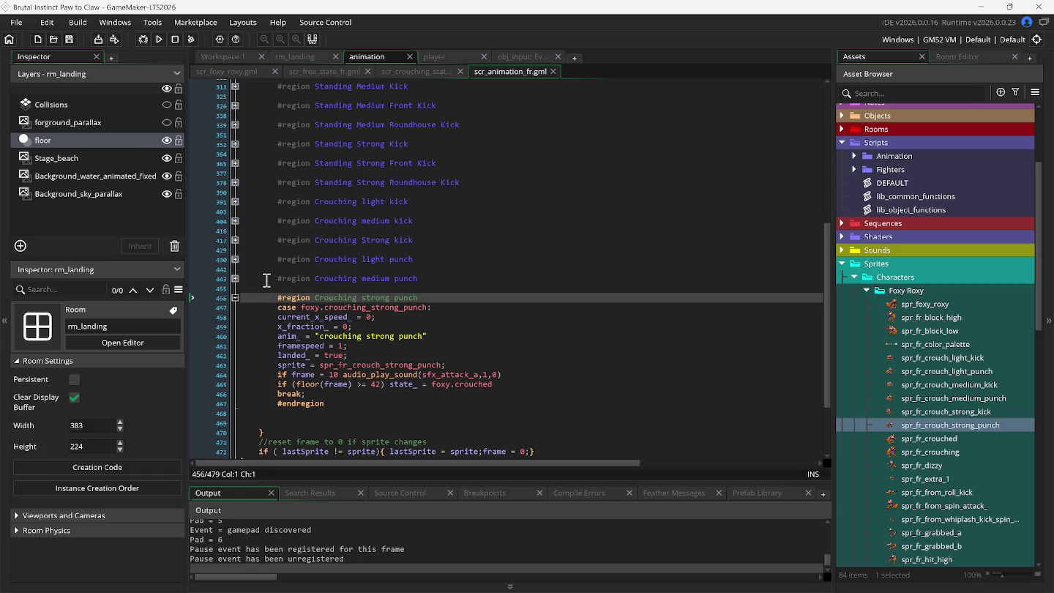
{"action": "mouse_move", "coordinate": [259, 297]}
{"action": "left_mouse_down"}
{"action": "mouse_move", "coordinate": [278, 336]}
{"action": "mouse_move", "coordinate": [265, 432]}
{"action": "mouse_move", "coordinate": [267, 413]}
{"action": "left_mouse_up"}
{"action": "key", "text": "ctrl+d"}
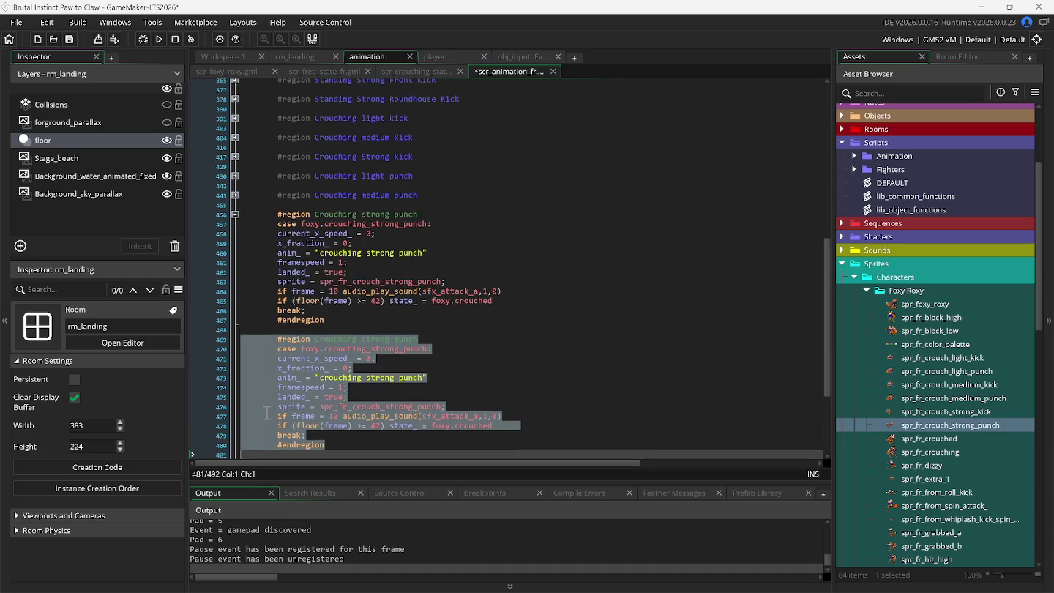
{"action": "left_click", "coordinate": [235, 213]}
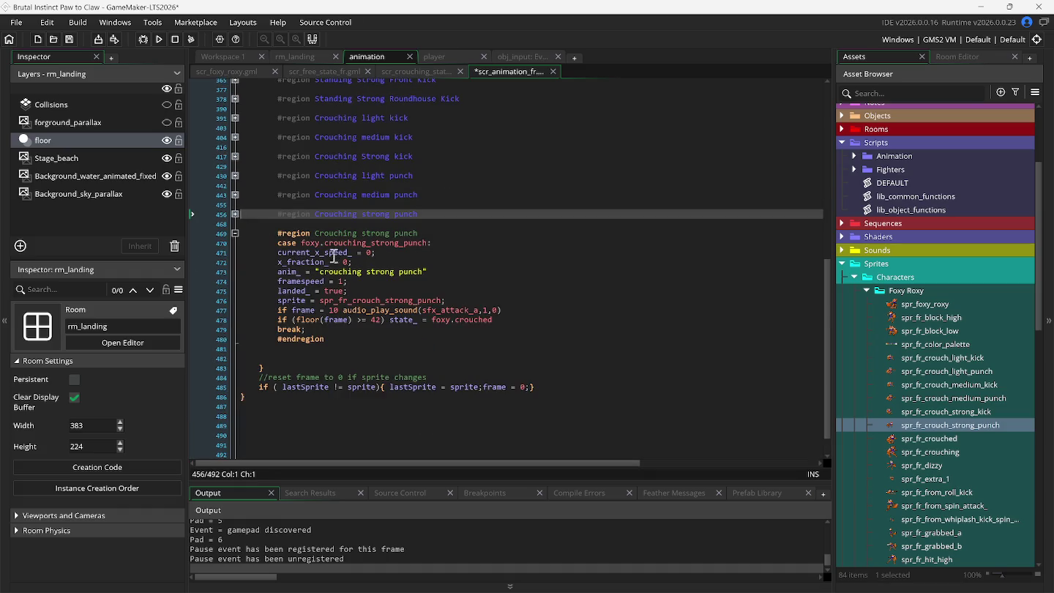
Retitle the copied region 'Jump light kick' and bring up the original game in Snes9x
{"action": "double_click", "coordinate": [334, 233]}
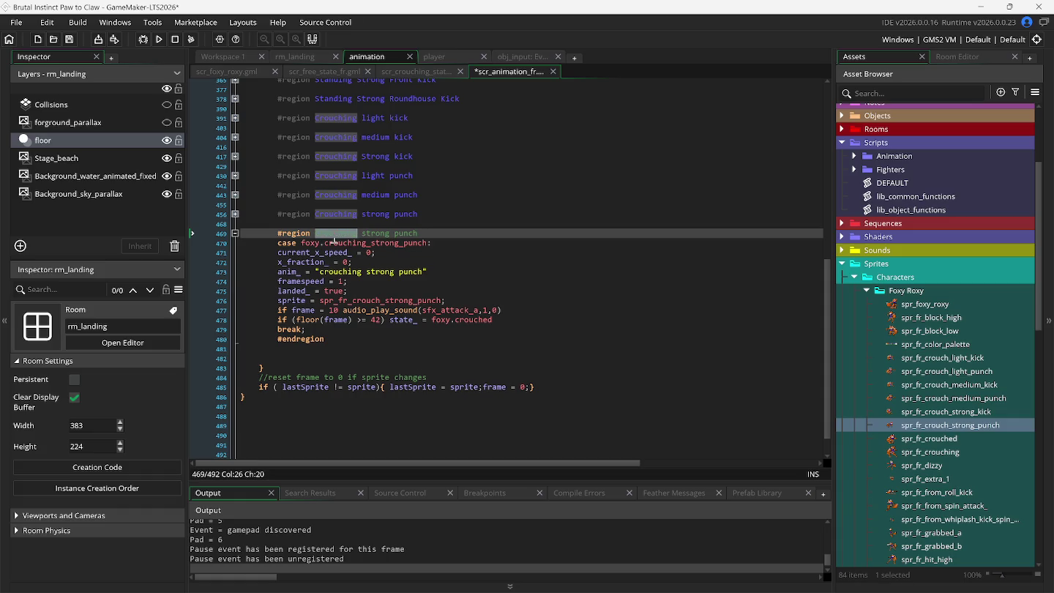
{"action": "type", "text": "Jump"}
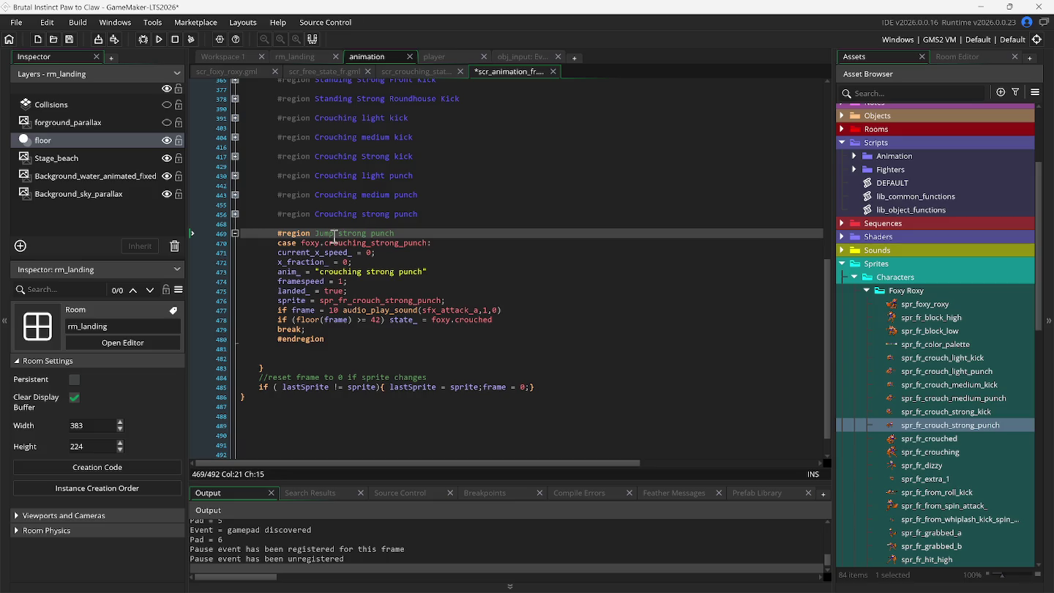
{"action": "key", "text": "Delete"}
{"action": "key", "text": "Delete"}
{"action": "key", "text": "Delete"}
{"action": "type", "text": "ight"}
{"action": "double_click", "coordinate": [370, 234]}
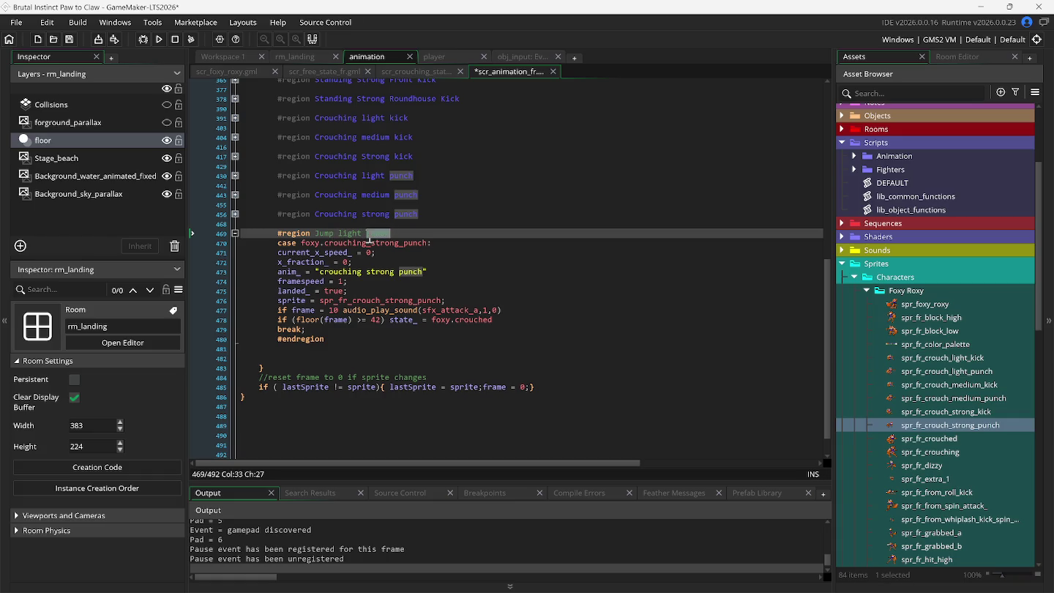
{"action": "type", "text": "T"}
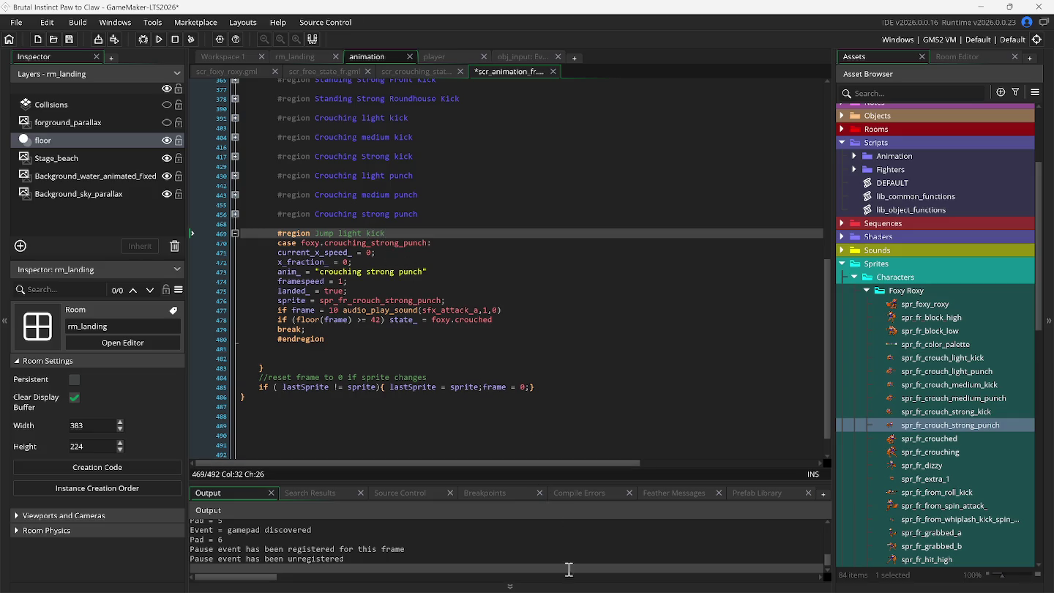
{"action": "left_click", "coordinate": [721, 582]}
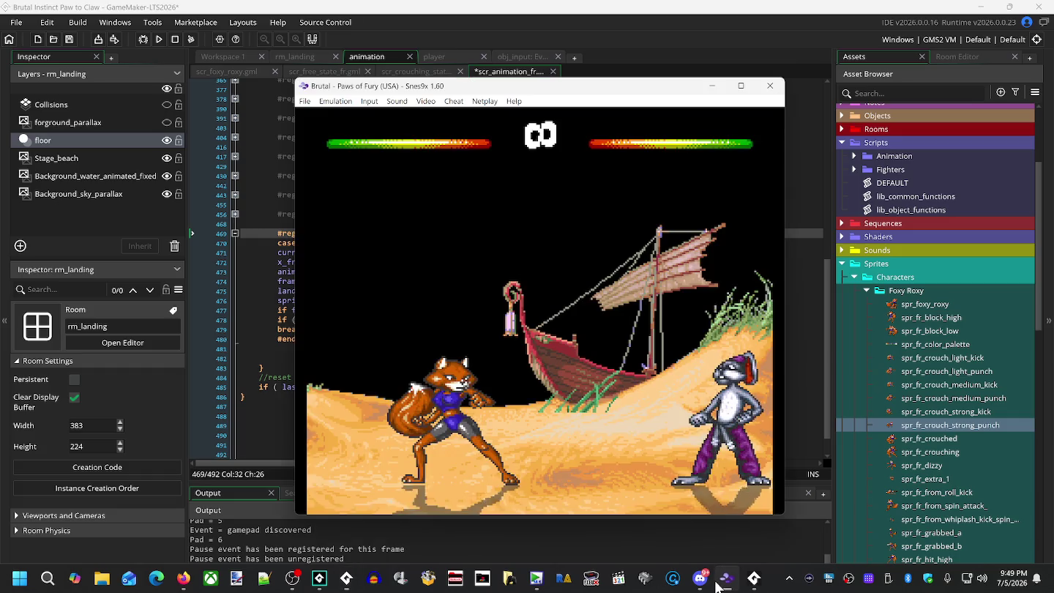
In Snes9x, perform Foxy Roxy's neutral and backward jumps, then return to GameMaker
{"action": "key", "text": "Up"}
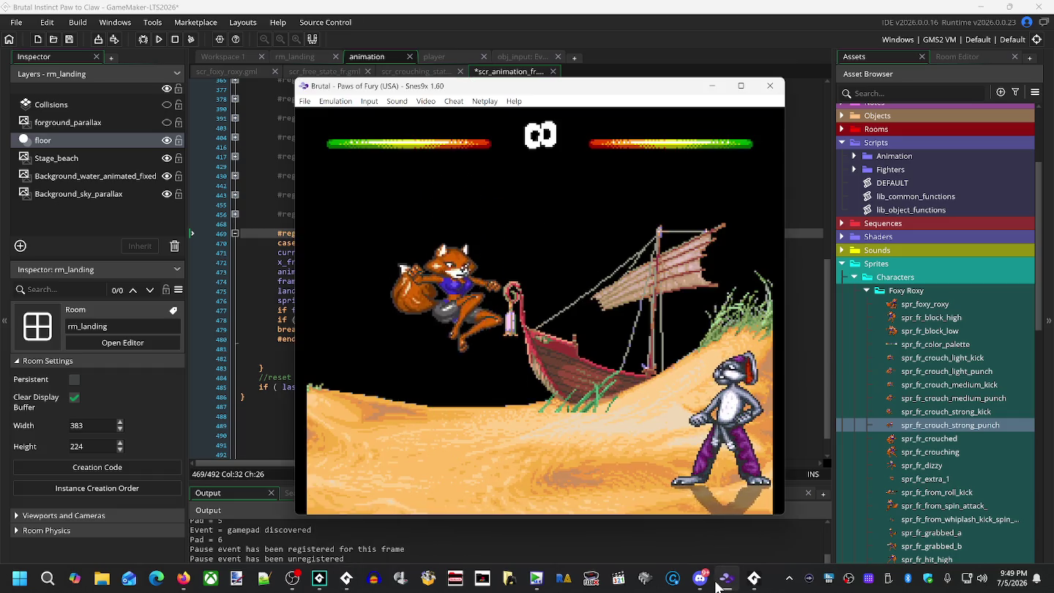
{"action": "key", "text": "Up"}
{"action": "key", "text": "Up"}
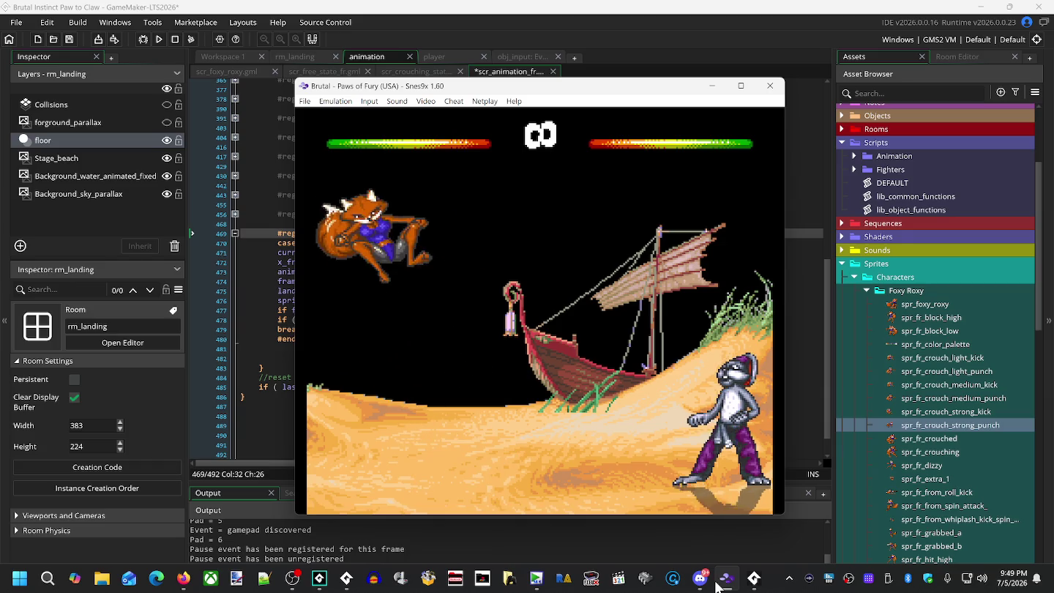
{"action": "key", "text": "Up"}
{"action": "key", "text": "Up"}
{"action": "key", "text": "Up"}
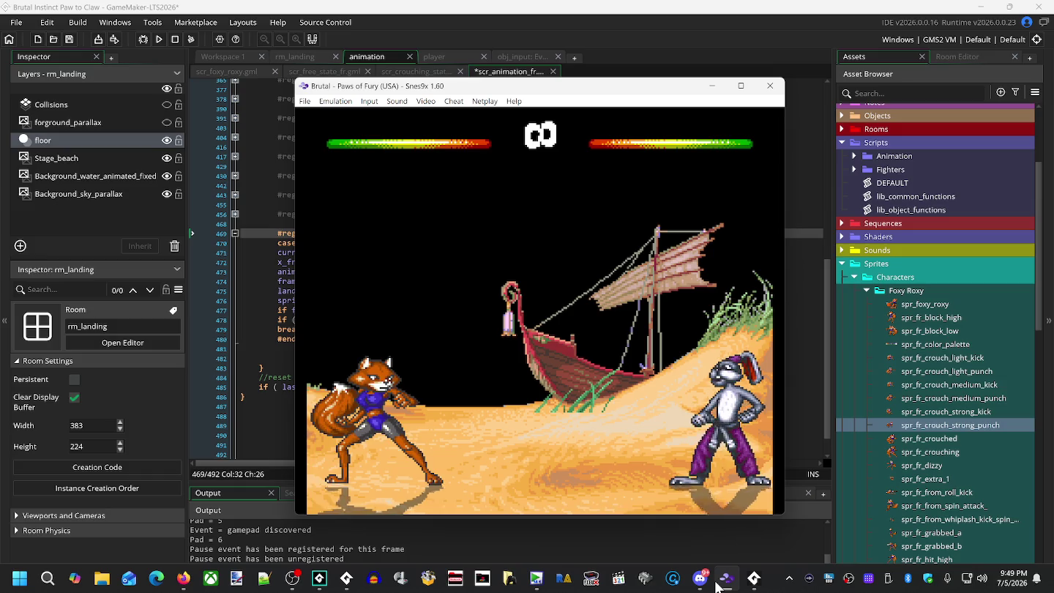
{"action": "left_click", "coordinate": [619, 55]}
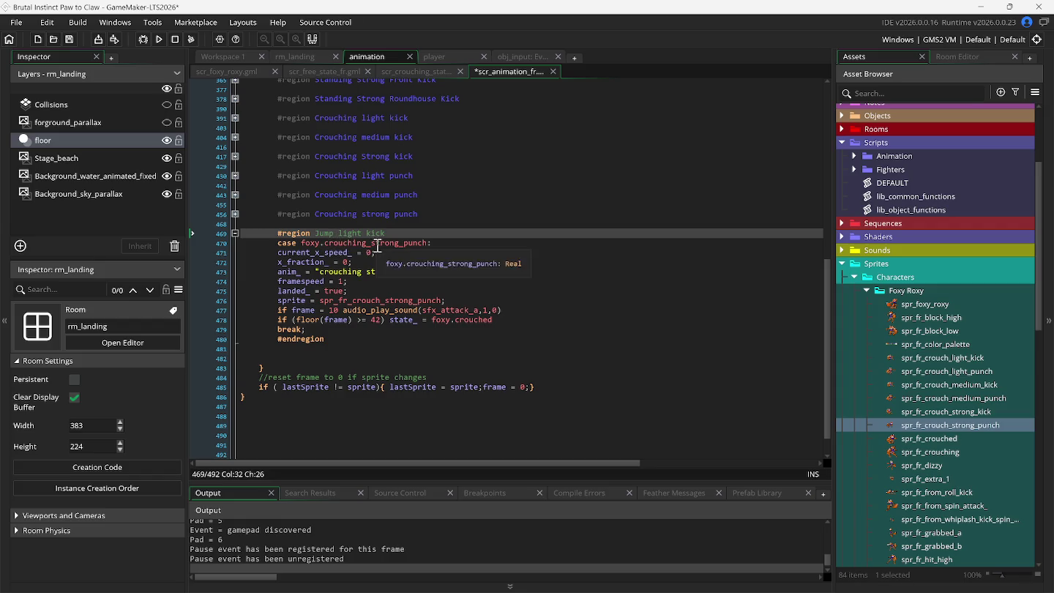
Replace crouching_strong_punch in the copied case, then add a line after crouching_strong_kick in the foxy enum
{"action": "left_click", "coordinate": [377, 246]}
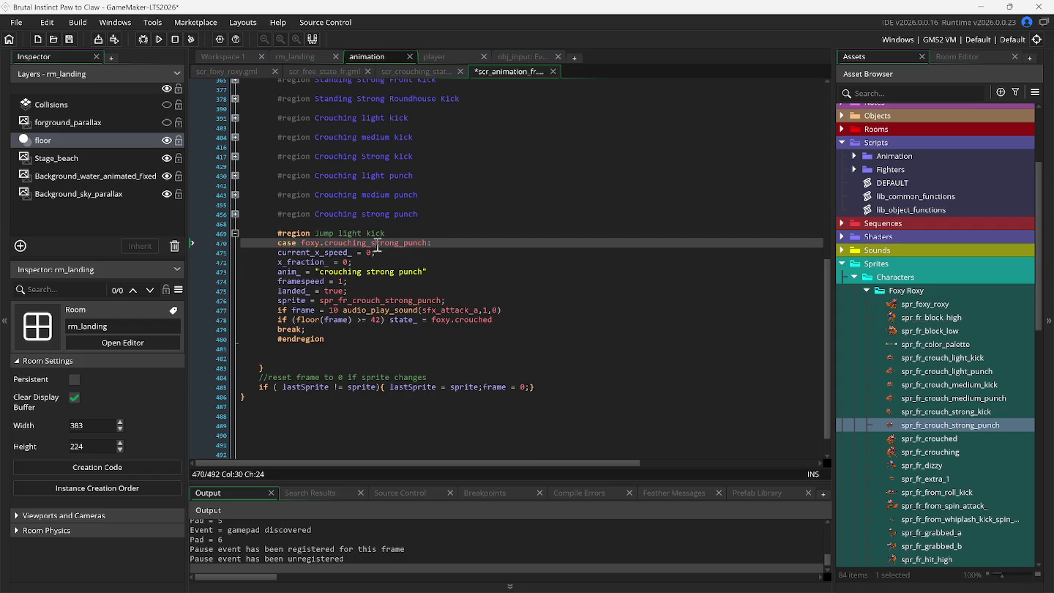
{"action": "double_click", "coordinate": [377, 244]}
{"action": "type", "text": "j:"}
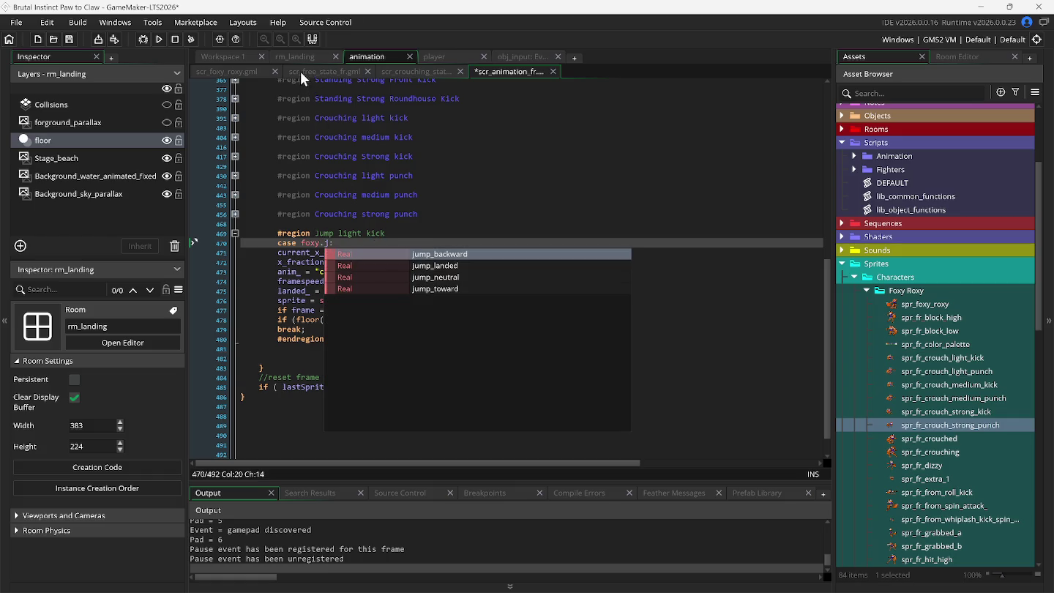
{"action": "left_click", "coordinate": [240, 71]}
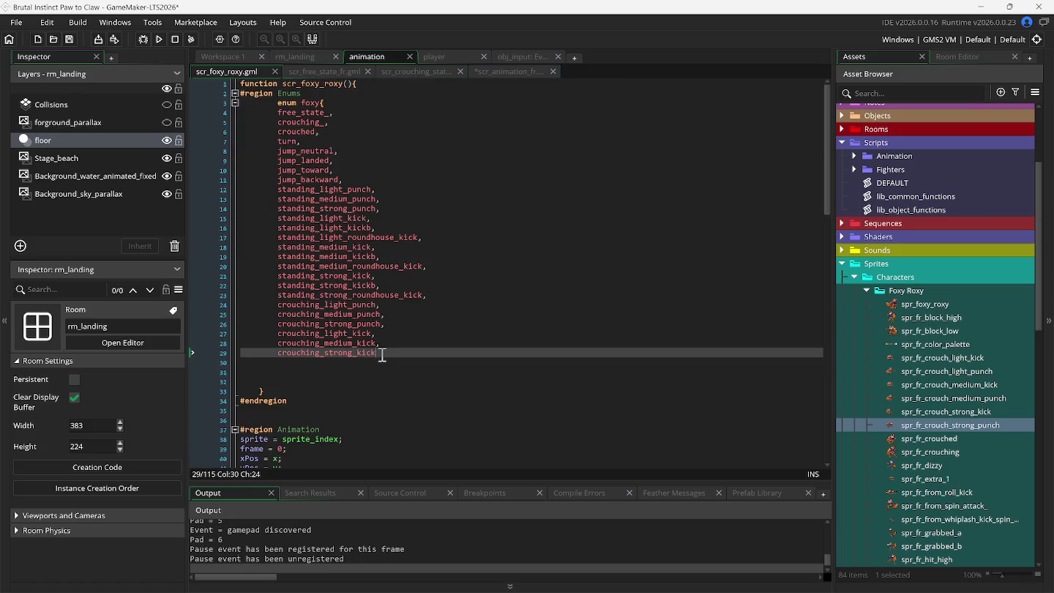
{"action": "key", "text": "Return"}
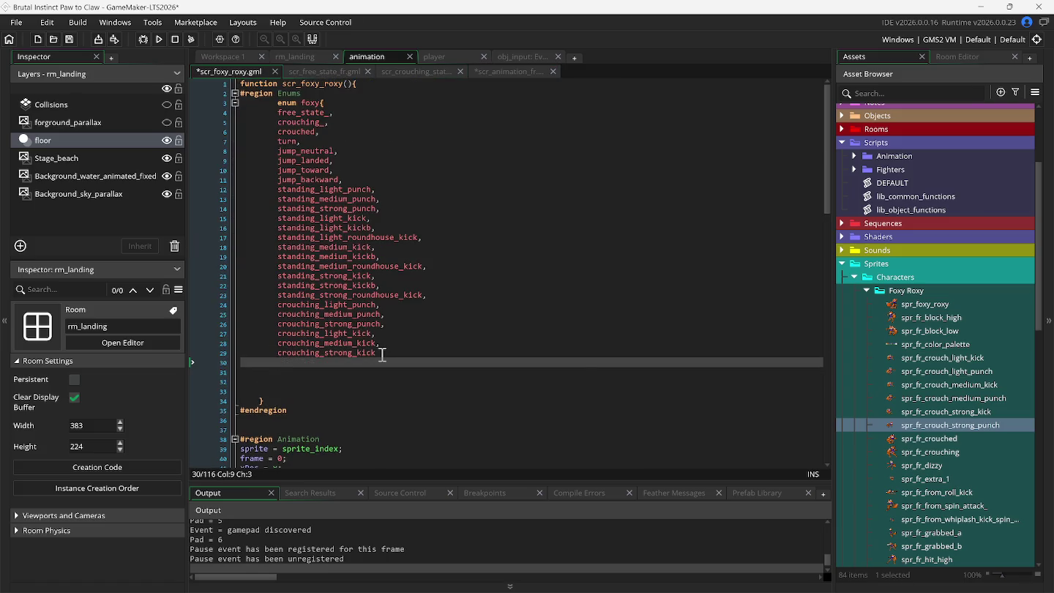